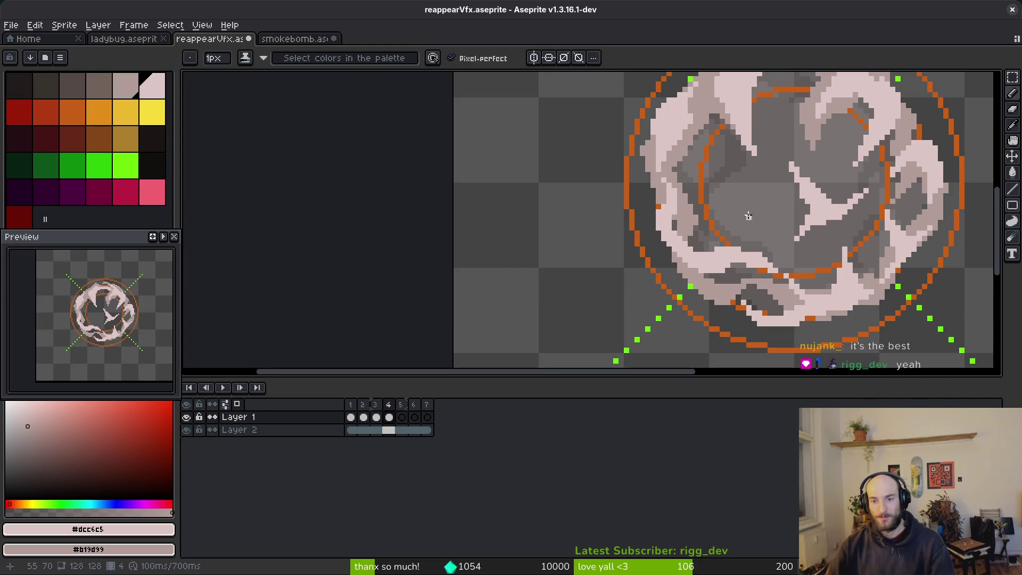
- Try a mid-tone edge along frame 4's pale smoke strand, then undo it
{"action": "scroll", "coordinate": [769, 159], "scroll_direction": "up", "scroll_amount": 2}
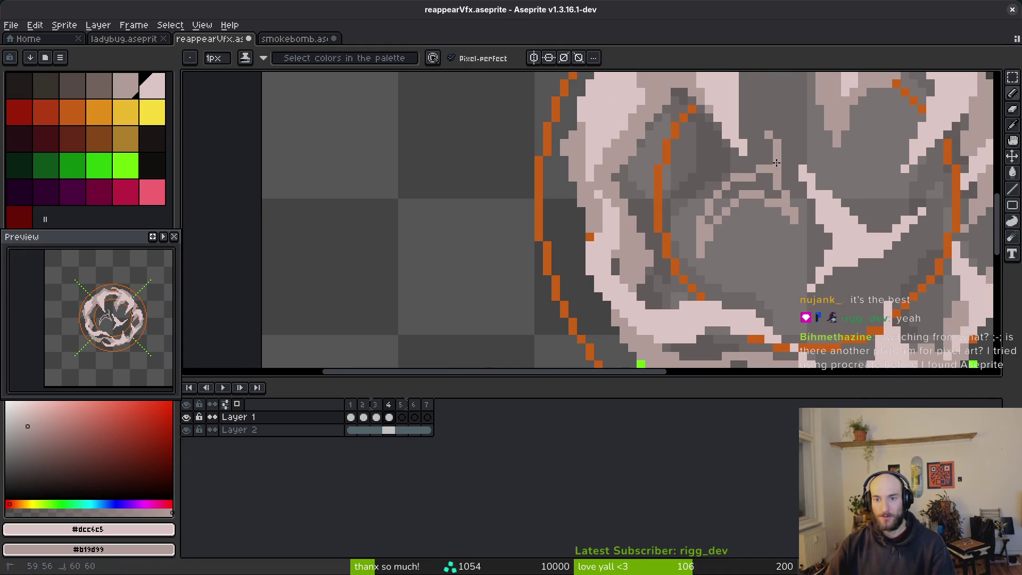
{"action": "left_click_drag", "start_coordinate": [764, 168], "coordinate": [766, 185]}
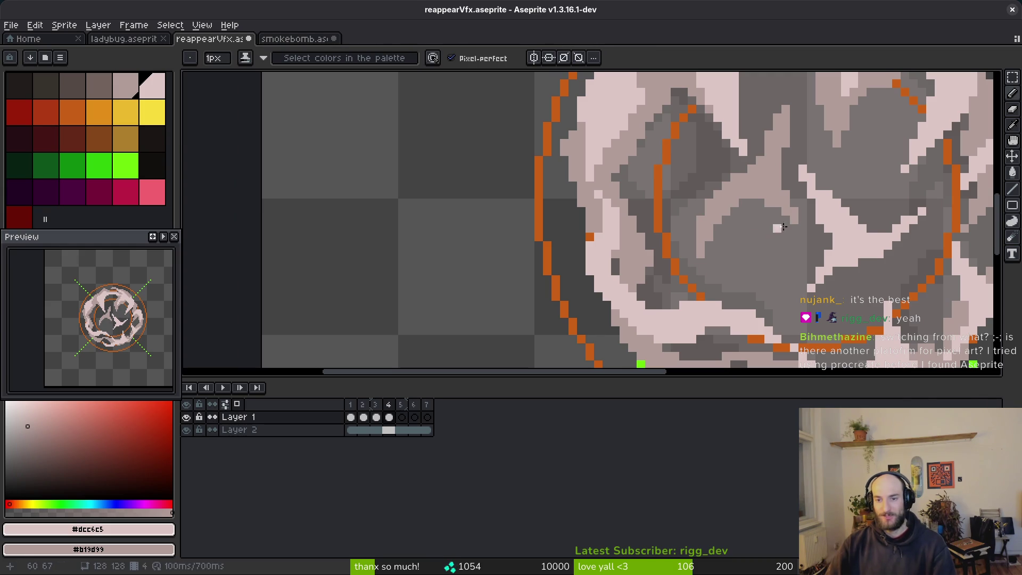
{"action": "left_click_drag", "start_coordinate": [769, 262], "coordinate": [746, 293]}
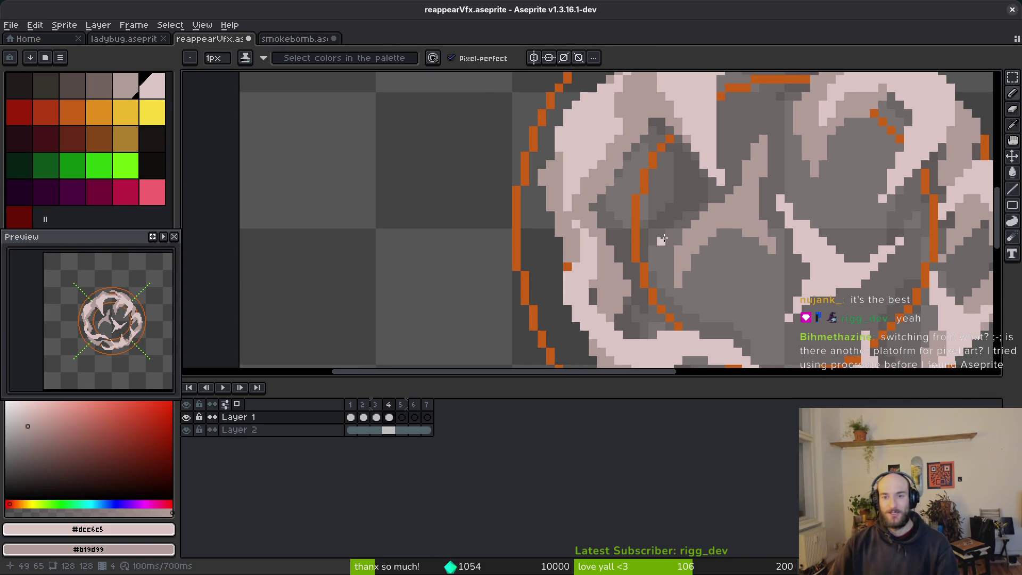
{"action": "scroll", "coordinate": [827, 235], "scroll_direction": "down", "scroll_amount": 2}
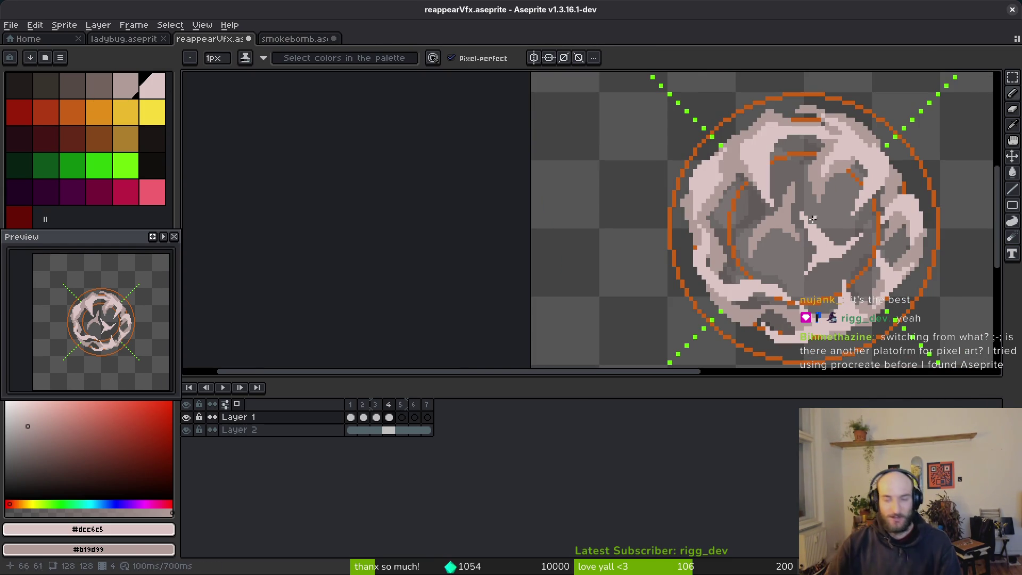
{"action": "scroll", "coordinate": [813, 219], "scroll_direction": "up", "scroll_amount": 5}
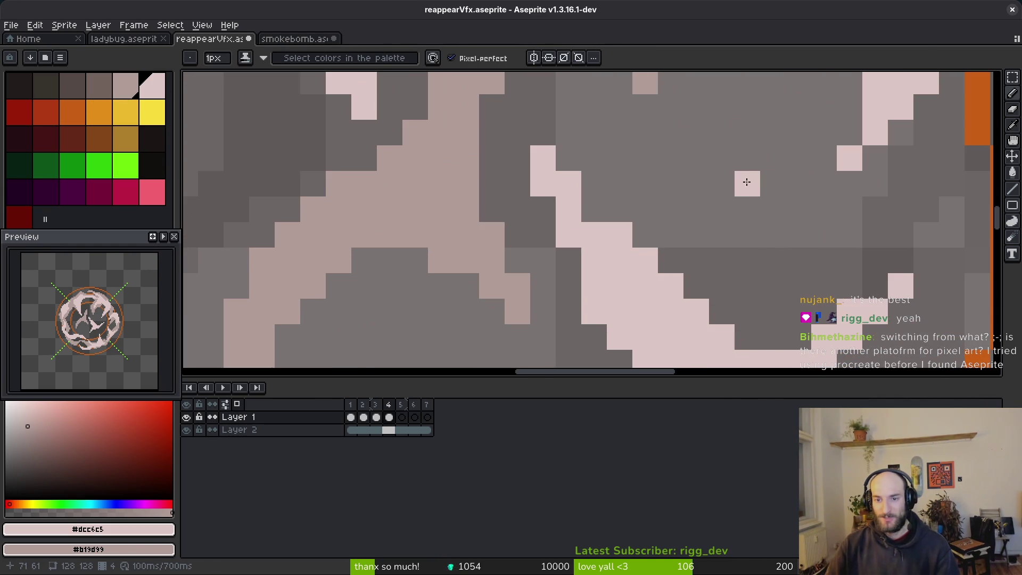
{"action": "mouse_move", "coordinate": [746, 182]}
{"action": "left_mouse_down"}
{"action": "mouse_move", "coordinate": [701, 272]}
{"action": "mouse_move", "coordinate": [744, 183]}
{"action": "mouse_move", "coordinate": [726, 292]}
{"action": "mouse_move", "coordinate": [730, 284]}
{"action": "left_mouse_up"}
{"action": "key", "text": "ctrl+z"}
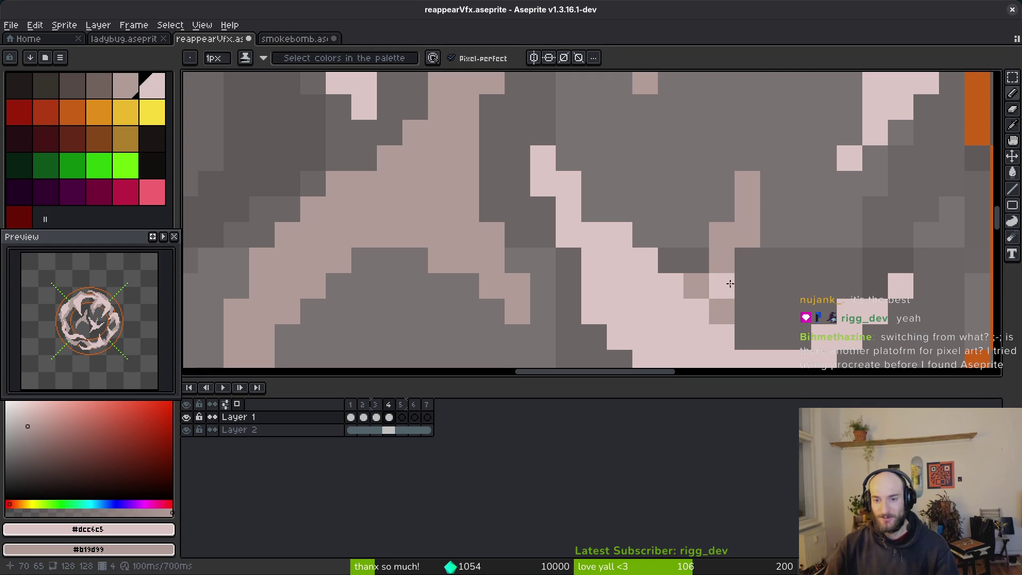
- Paint a #dcc6c5 highlight stroke up across the lower inner orange ring
{"action": "scroll", "coordinate": [782, 229], "scroll_direction": "down", "scroll_amount": 4}
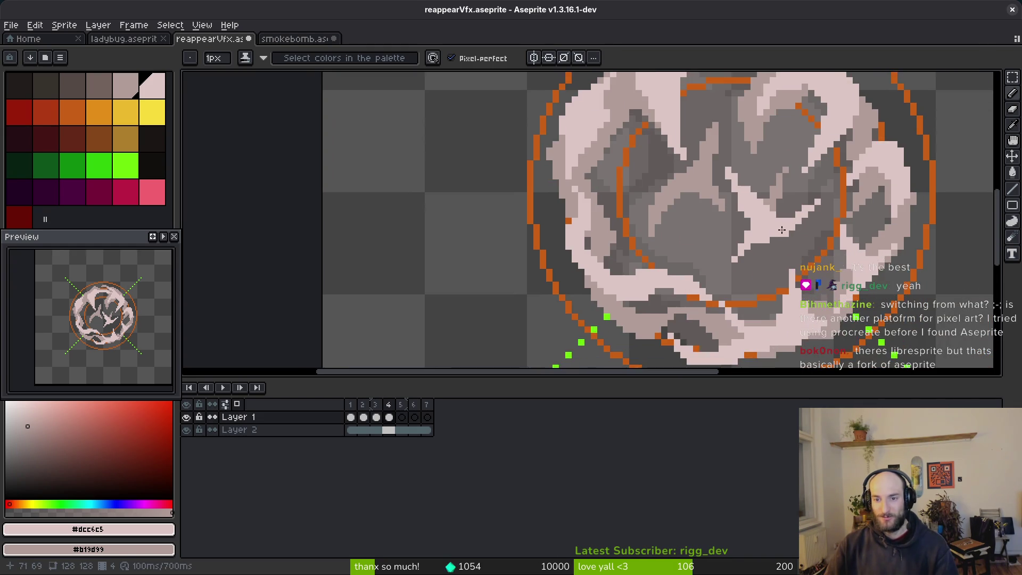
{"action": "scroll", "coordinate": [782, 229], "scroll_direction": "up", "scroll_amount": 2}
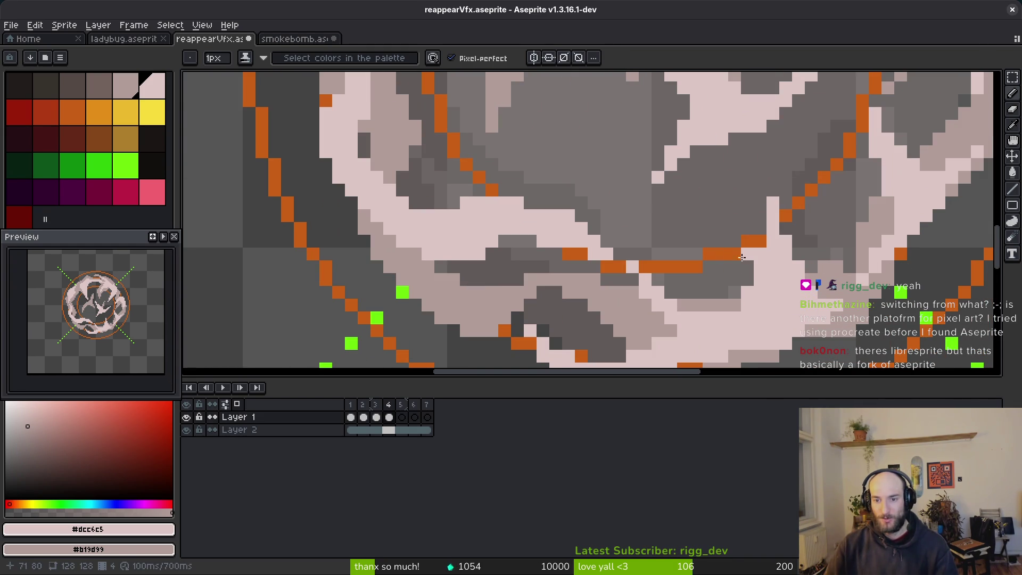
{"action": "mouse_move", "coordinate": [742, 257]}
{"action": "left_mouse_down"}
{"action": "mouse_move", "coordinate": [708, 207]}
{"action": "mouse_move", "coordinate": [747, 240]}
{"action": "mouse_move", "coordinate": [728, 270]}
{"action": "left_mouse_up"}
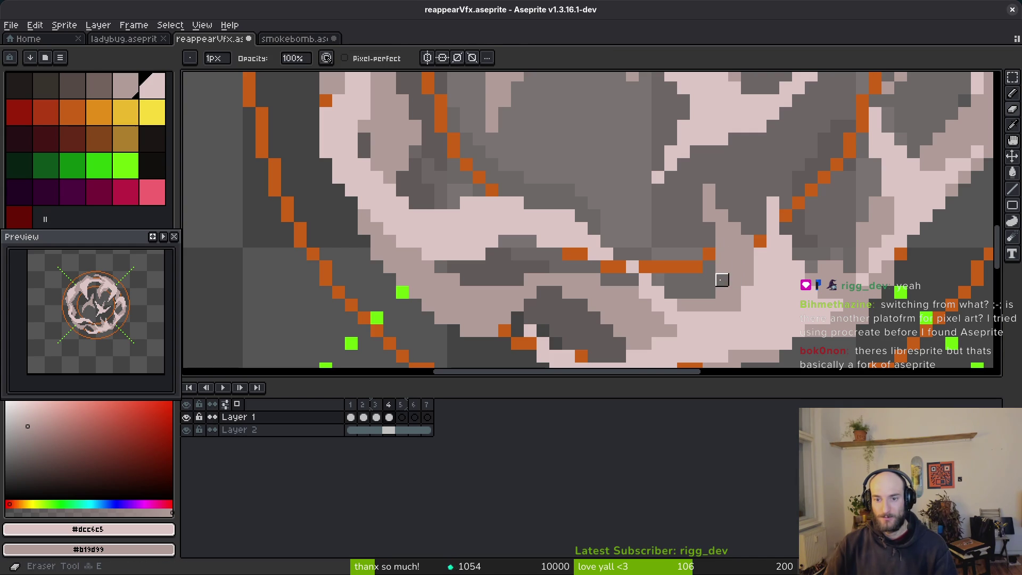
{"action": "key", "text": "ctrl+z"}
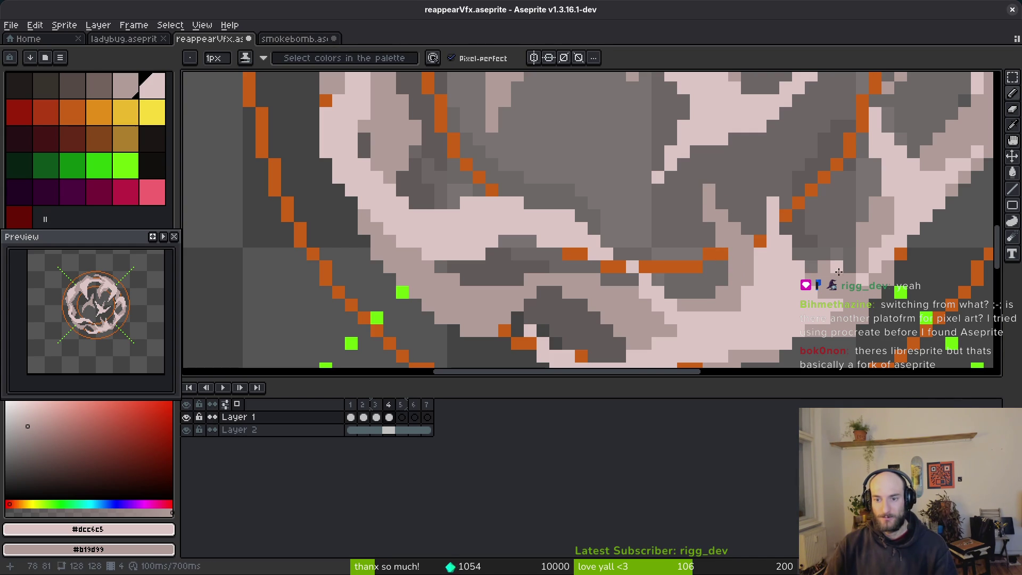
{"action": "scroll", "coordinate": [837, 261], "scroll_direction": "down", "scroll_amount": 2}
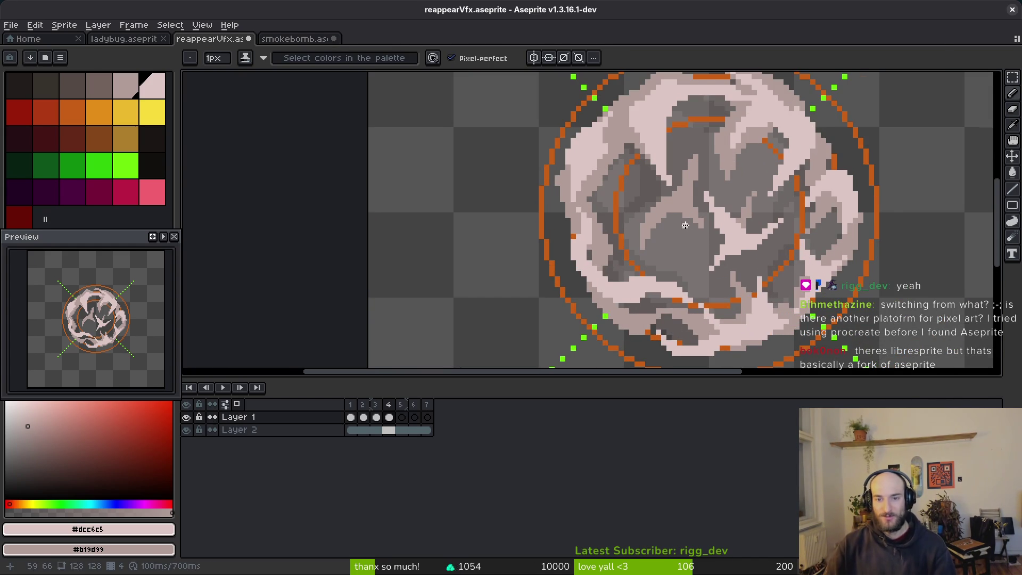
{"action": "scroll", "coordinate": [685, 225], "scroll_direction": "up", "scroll_amount": 2}
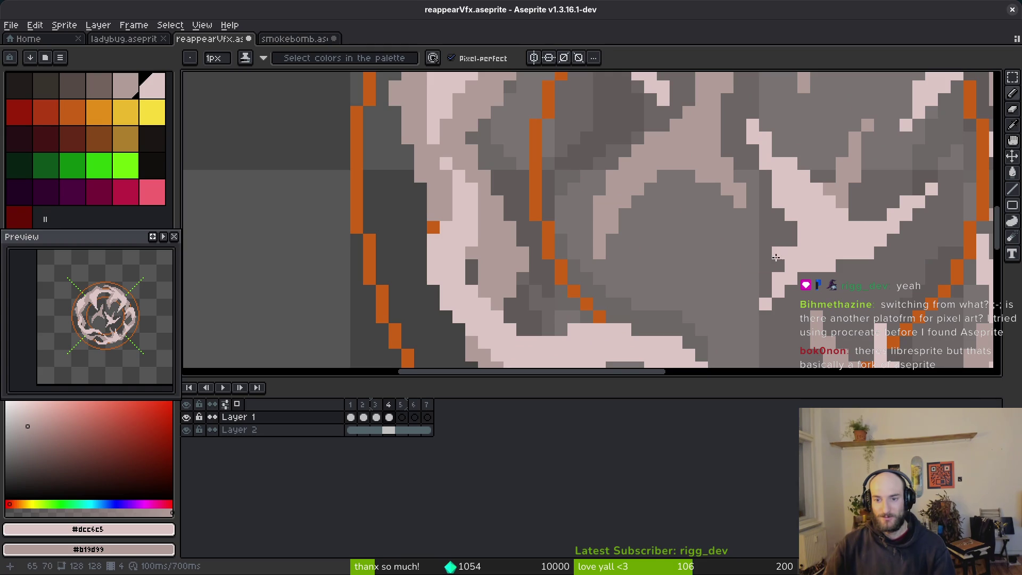
{"action": "left_click_drag", "start_coordinate": [698, 320], "coordinate": [716, 219]}
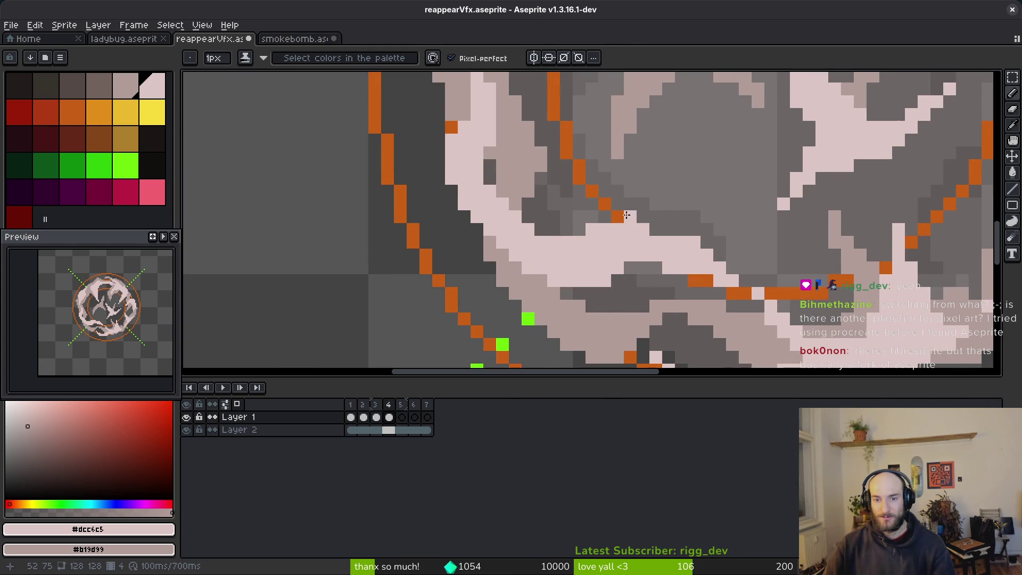
{"action": "left_click_drag", "start_coordinate": [626, 215], "coordinate": [681, 192]}
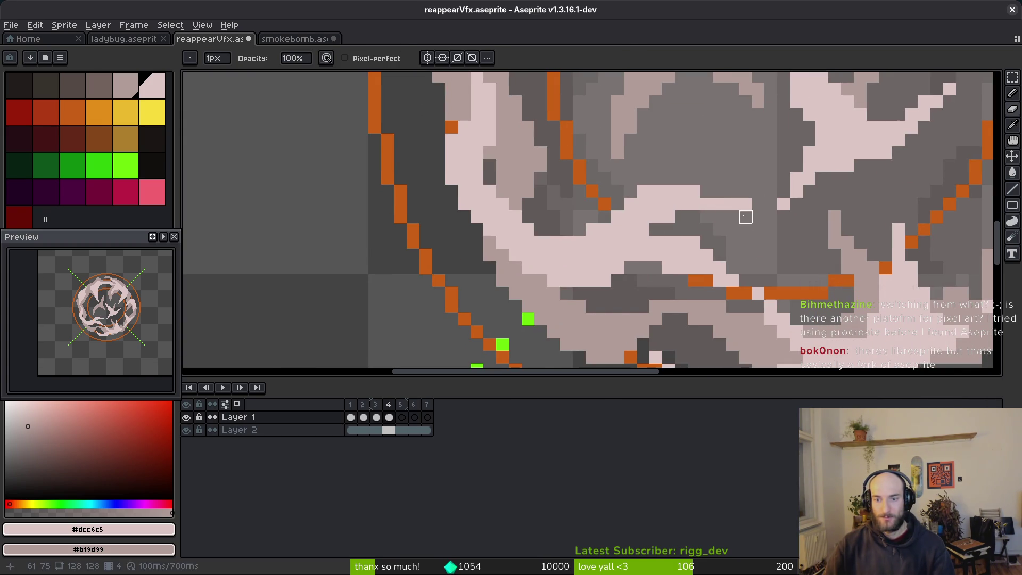
- Bucket-fill two stray grey pixels with pale pink
{"action": "key", "text": "g"}
{"action": "left_click", "coordinate": [746, 216]}
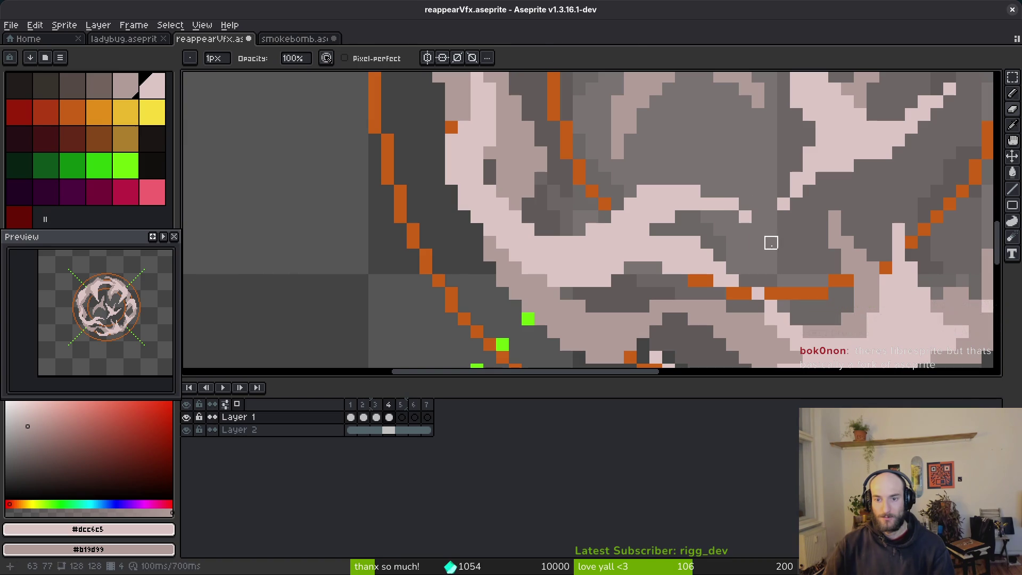
{"action": "left_click", "coordinate": [772, 230]}
{"action": "scroll", "coordinate": [777, 232], "scroll_direction": "down", "scroll_amount": 5}
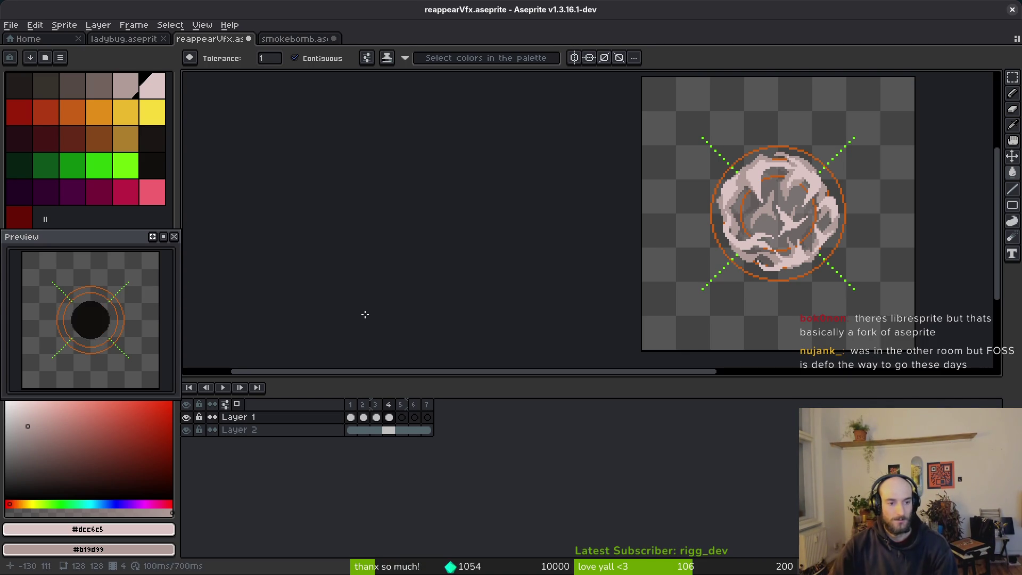
- Compare frames 4 and 5 of the smoke animation with the Pencil active
{"action": "scroll", "coordinate": [777, 208], "scroll_direction": "right", "scroll_amount": 1}
{"action": "key", "text": "Right"}
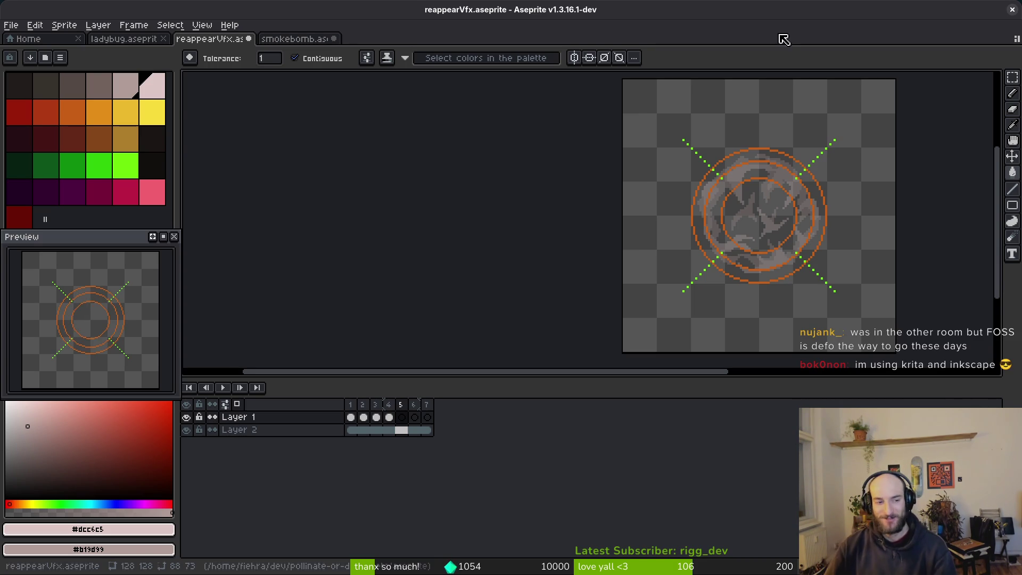
{"action": "key", "text": "Left"}
{"action": "scroll", "coordinate": [763, 205], "scroll_direction": "up", "scroll_amount": 2}
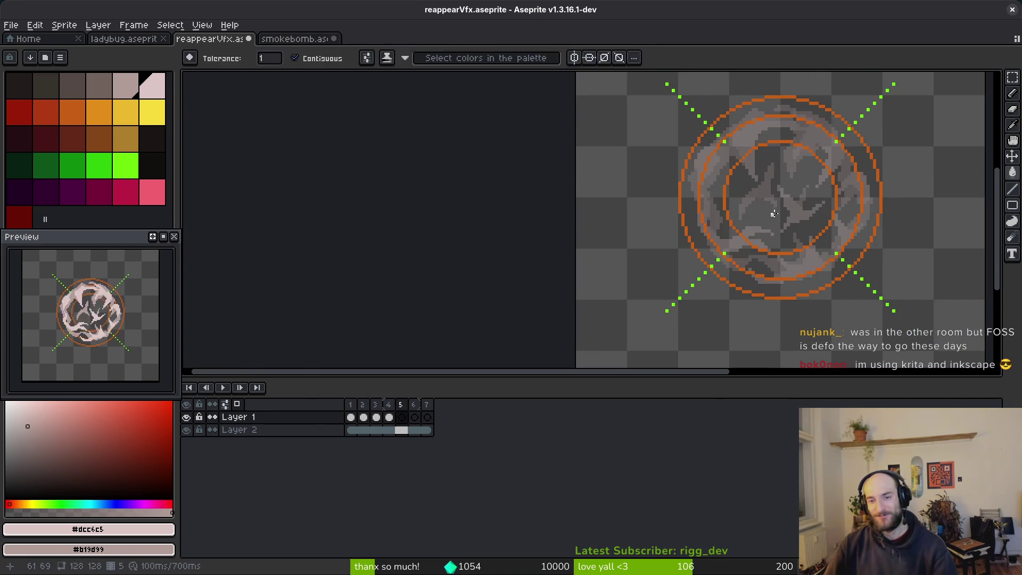
{"action": "scroll", "coordinate": [922, 237], "scroll_direction": "up", "scroll_amount": 5}
{"action": "scroll", "coordinate": [923, 237], "scroll_direction": "down", "scroll_amount": 3}
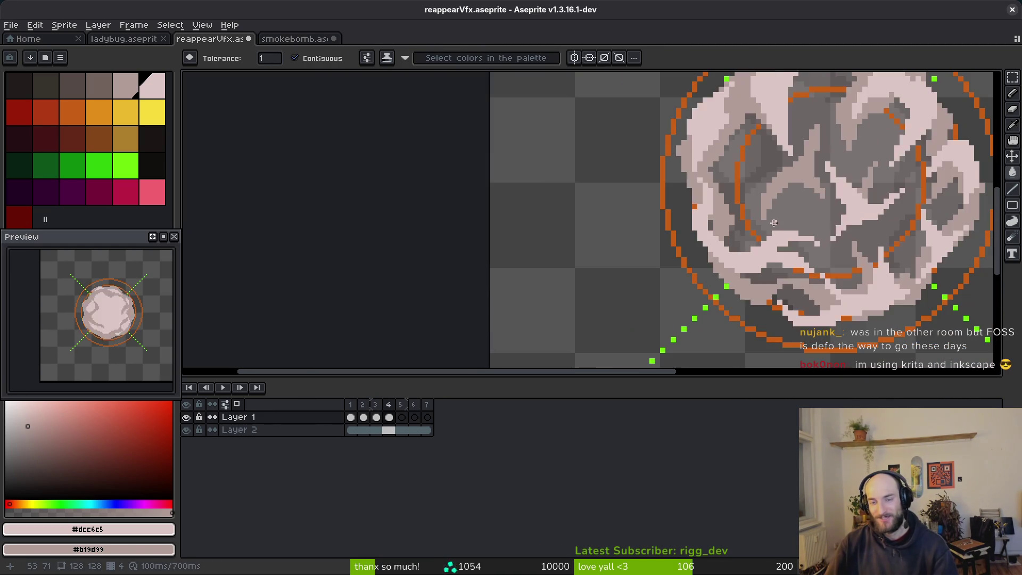
{"action": "key", "text": "b"}
{"action": "key", "text": "Right"}
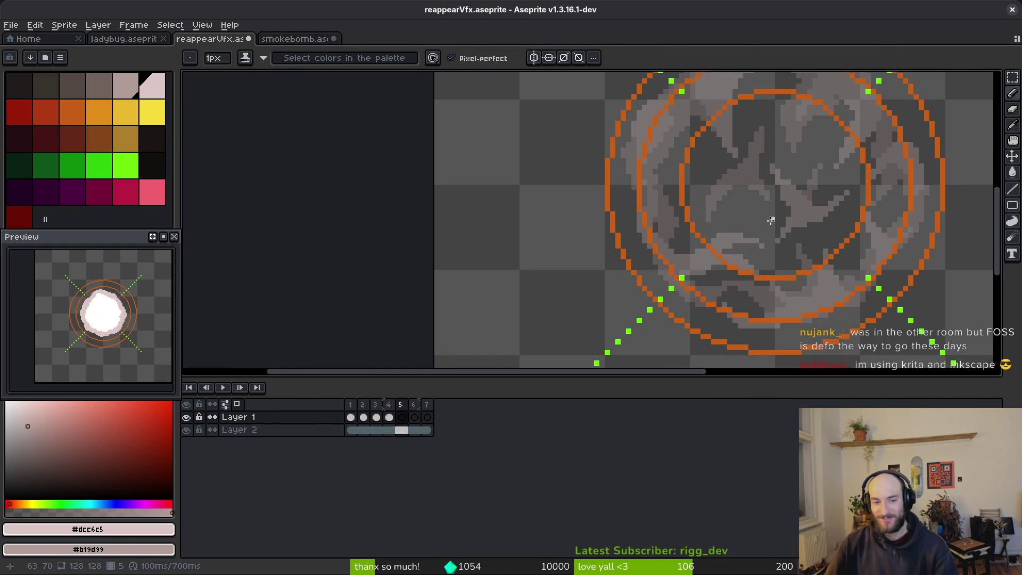
{"action": "key", "text": "Left"}
{"action": "key", "text": "Right"}
{"action": "scroll", "coordinate": [777, 224], "scroll_direction": "up", "scroll_amount": 3}
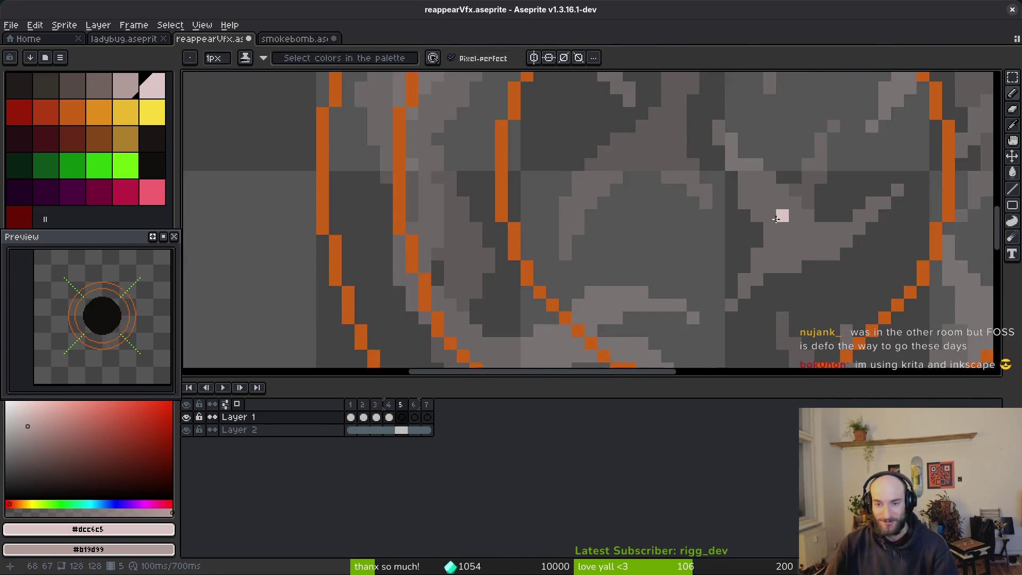
- In smokebomb.aseprite, sample #b19d99 as primary and #71625d as secondary colour
{"action": "left_click", "coordinate": [282, 38]}
{"action": "key", "text": "Right"}
{"action": "key", "text": "i"}
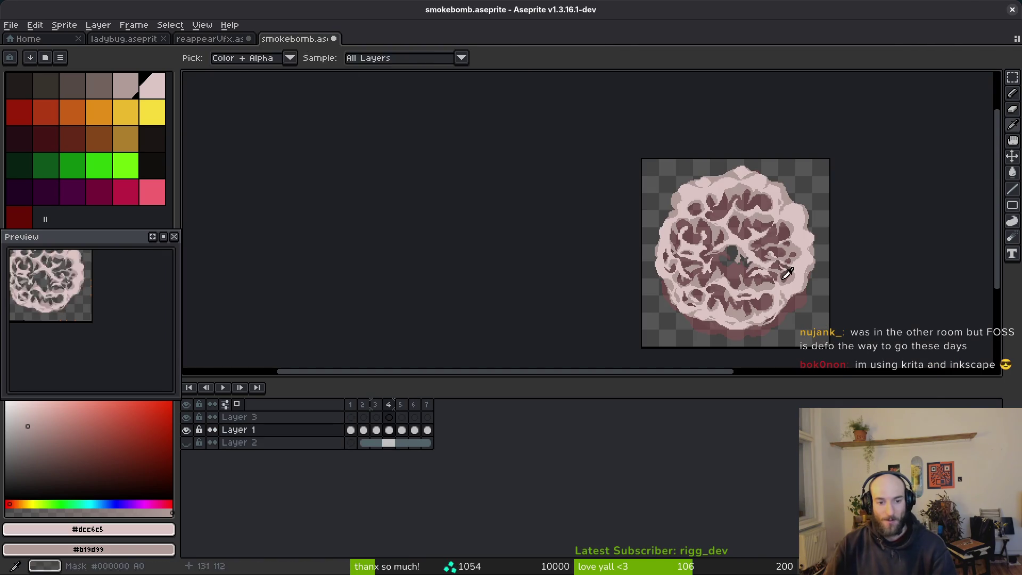
{"action": "scroll", "coordinate": [798, 282], "scroll_direction": "up", "scroll_amount": 4}
{"action": "left_click", "coordinate": [803, 244]}
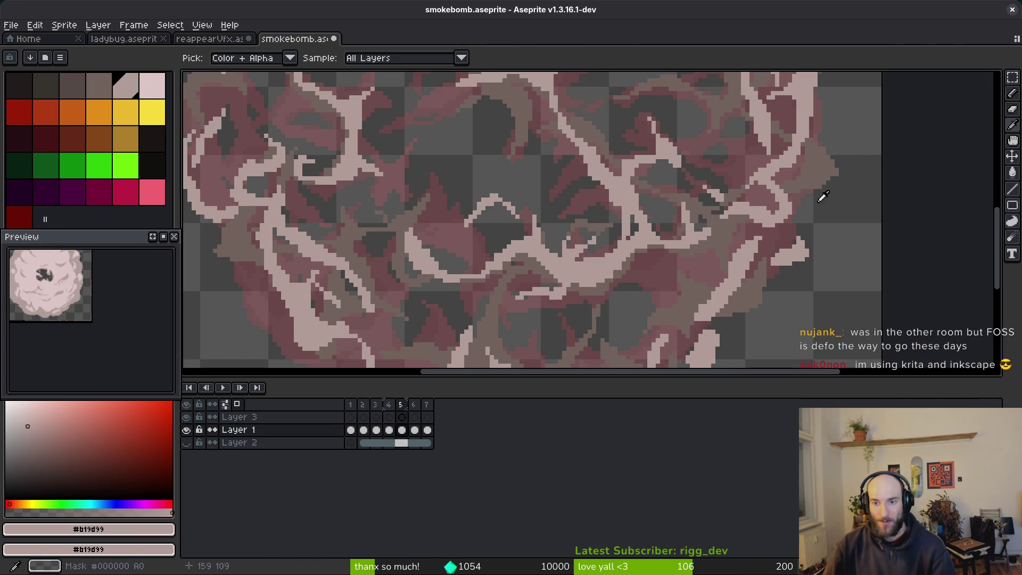
{"action": "right_click", "coordinate": [822, 199]}
- Return to reappearVfx.aseprite with the Pencil selected
{"action": "key", "text": "Left"}
{"action": "scroll", "coordinate": [511, 218], "scroll_direction": "down", "scroll_amount": 3}
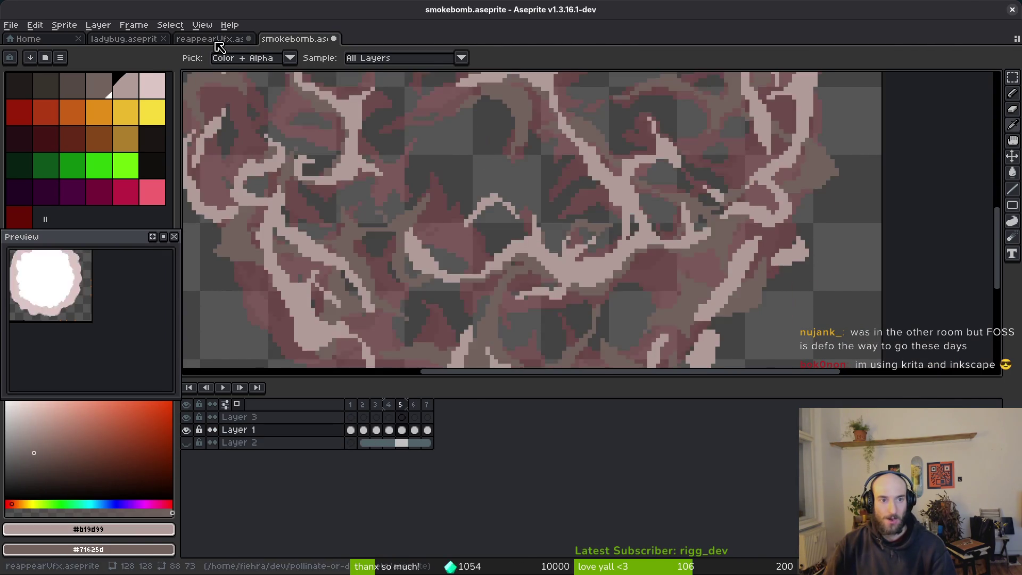
{"action": "left_click", "coordinate": [207, 39]}
{"action": "key", "text": "b"}
{"action": "scroll", "coordinate": [671, 204], "scroll_direction": "down", "scroll_amount": 2}
{"action": "scroll", "coordinate": [670, 204], "scroll_direction": "up", "scroll_amount": 4}
- Draw a pale pink V-shaped smoke strand with a filled diagonal arm in frame 5
{"action": "mouse_move", "coordinate": [612, 154]}
{"action": "left_mouse_down"}
{"action": "mouse_move", "coordinate": [662, 204]}
{"action": "mouse_move", "coordinate": [739, 186]}
{"action": "left_mouse_up"}
{"action": "left_click_drag", "start_coordinate": [620, 170], "coordinate": [602, 109]}
{"action": "left_click_drag", "start_coordinate": [633, 199], "coordinate": [665, 271]}
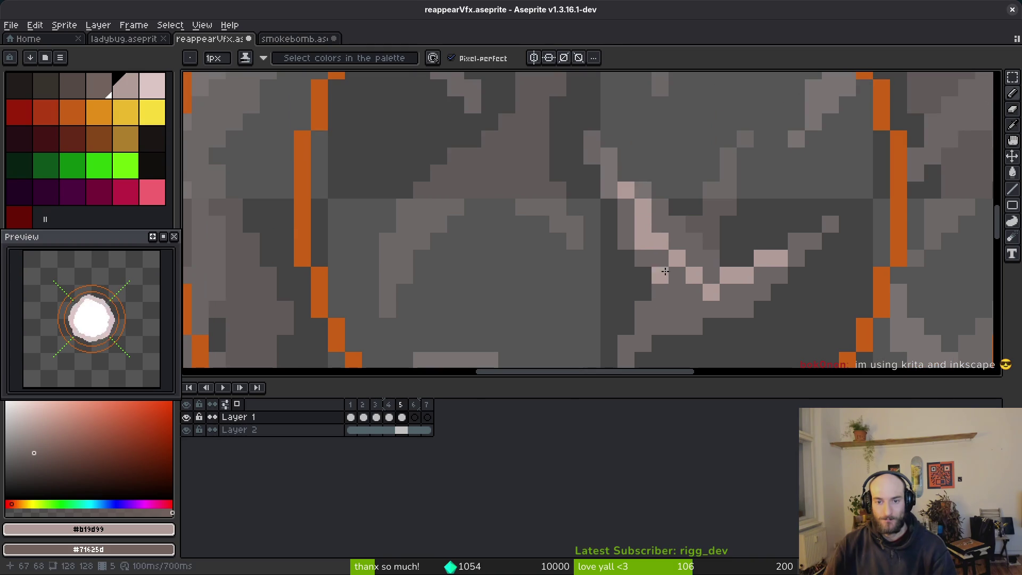
{"action": "left_click_drag", "start_coordinate": [617, 139], "coordinate": [644, 171]}
{"action": "key", "text": "ctrl+z"}
{"action": "left_click_drag", "start_coordinate": [606, 137], "coordinate": [672, 275]}
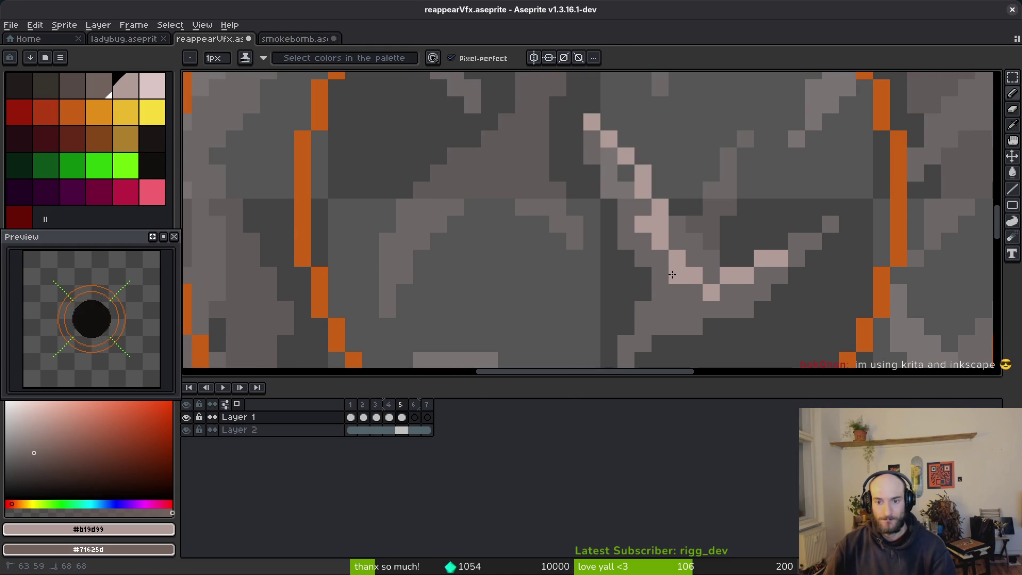
{"action": "mouse_move", "coordinate": [779, 246]}
{"action": "left_mouse_down"}
{"action": "mouse_move", "coordinate": [628, 269]}
{"action": "mouse_move", "coordinate": [660, 317]}
{"action": "mouse_move", "coordinate": [620, 163]}
{"action": "left_mouse_up"}
{"action": "mouse_move", "coordinate": [660, 318]}
{"action": "left_mouse_down"}
{"action": "mouse_move", "coordinate": [646, 262]}
{"action": "mouse_move", "coordinate": [633, 266]}
{"action": "left_mouse_up"}
- Add dark #71625d shading pixels beside the pale pink shape
{"action": "scroll", "coordinate": [633, 267], "scroll_direction": "down", "scroll_amount": 3}
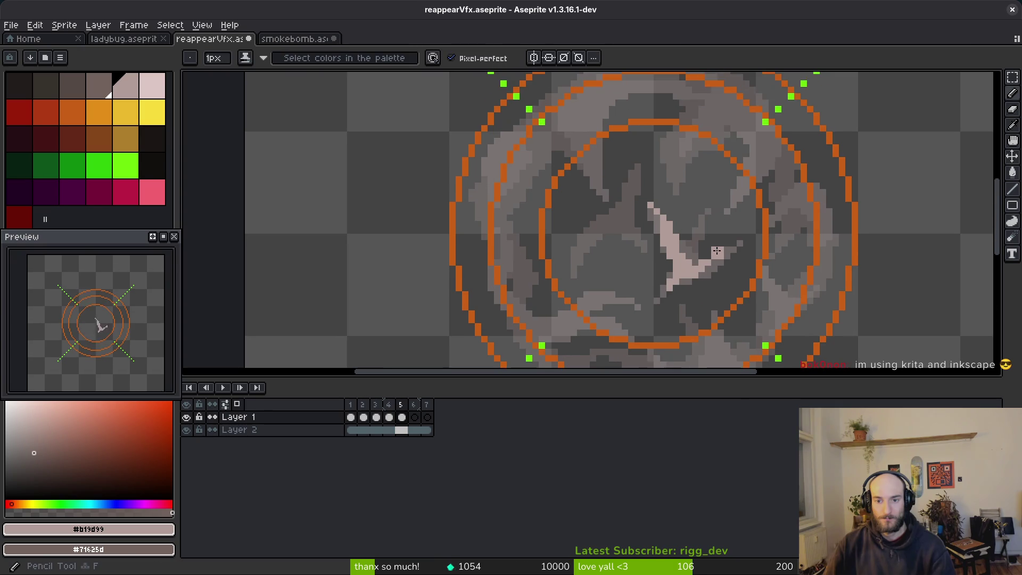
{"action": "key", "text": "Left"}
{"action": "key", "text": "Right"}
{"action": "scroll", "coordinate": [612, 176], "scroll_direction": "up", "scroll_amount": 3}
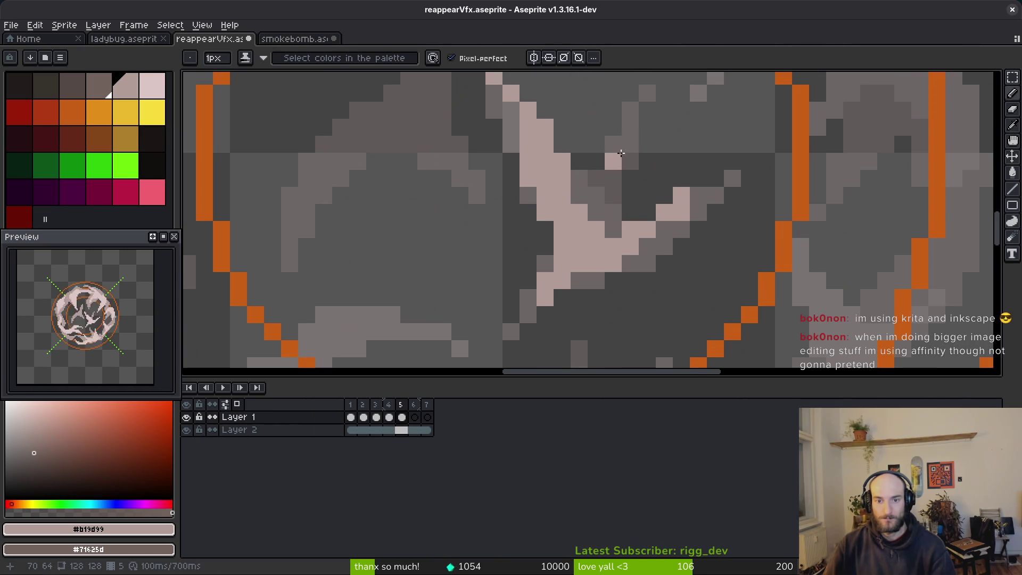
{"action": "right_click", "coordinate": [612, 184]}
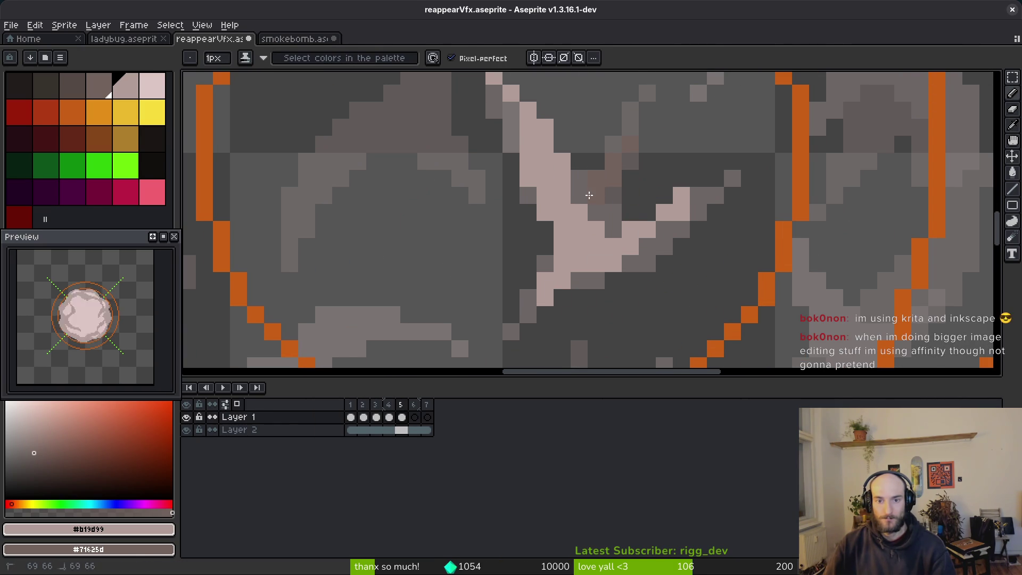
{"action": "scroll", "coordinate": [583, 192], "scroll_direction": "down", "scroll_amount": 3}
{"action": "scroll", "coordinate": [635, 207], "scroll_direction": "up", "scroll_amount": 2}
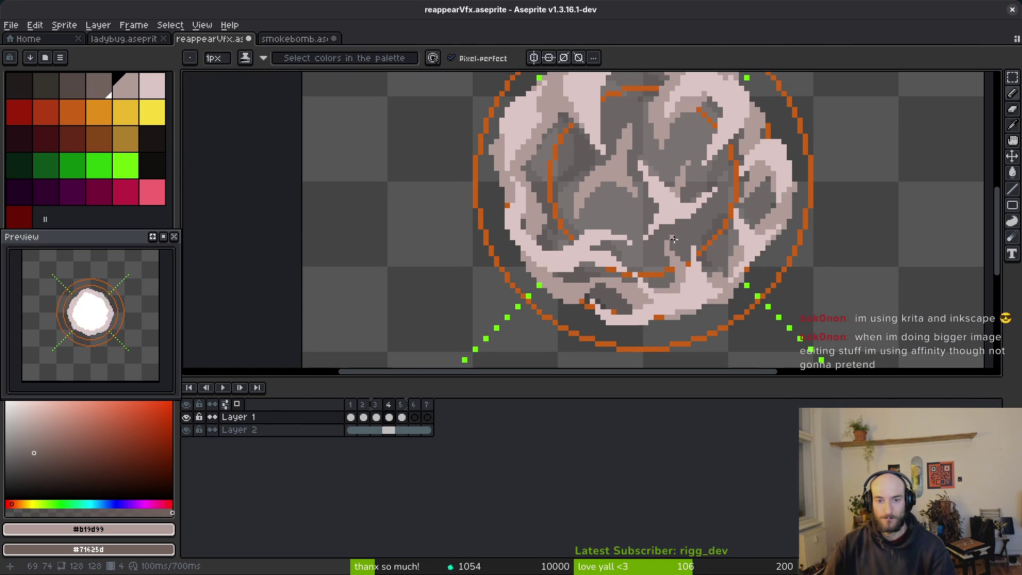
{"action": "scroll", "coordinate": [666, 213], "scroll_direction": "down", "scroll_amount": 2}
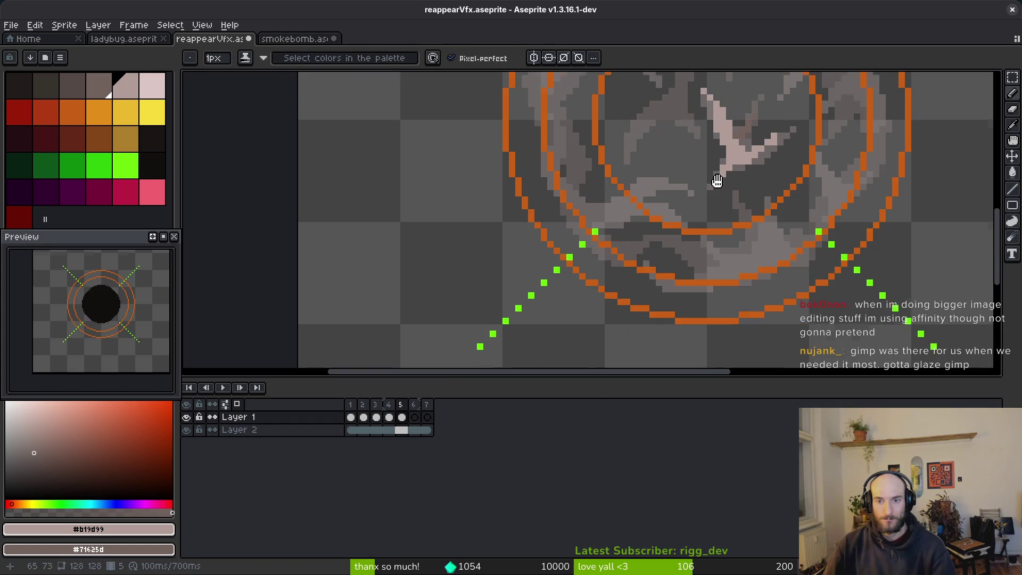
{"action": "scroll", "coordinate": [689, 217], "scroll_direction": "up", "scroll_amount": 2}
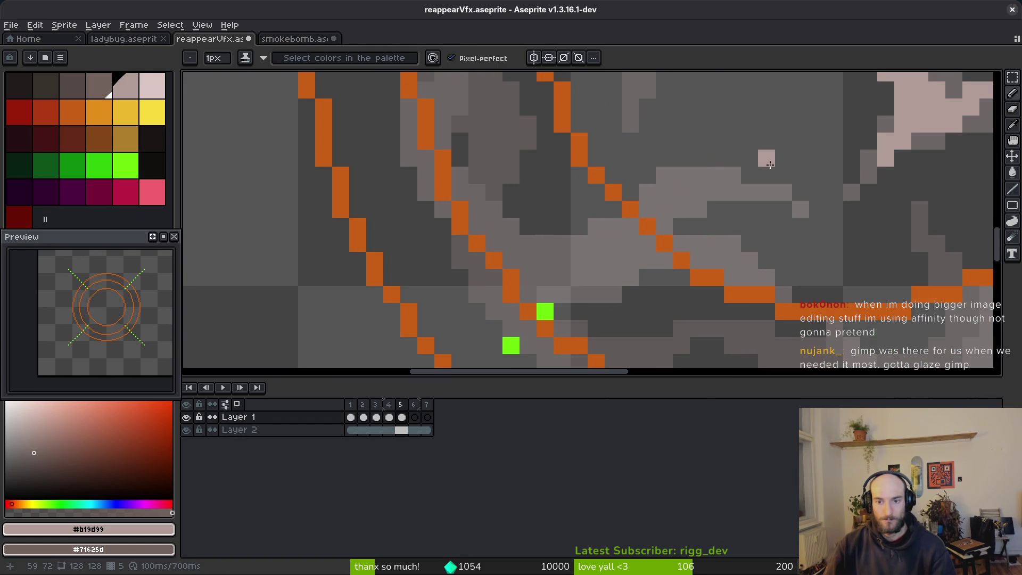
- Lighten the lower smoke and paint a light pink band sweeping up toward the left
{"action": "mouse_move", "coordinate": [625, 212]}
{"action": "left_mouse_down"}
{"action": "mouse_move", "coordinate": [554, 251]}
{"action": "mouse_move", "coordinate": [737, 169]}
{"action": "left_mouse_up"}
{"action": "key", "text": "e"}
{"action": "key", "text": "b"}
{"action": "mouse_move", "coordinate": [654, 242]}
{"action": "left_mouse_down"}
{"action": "mouse_move", "coordinate": [628, 240]}
{"action": "mouse_move", "coordinate": [596, 277]}
{"action": "mouse_move", "coordinate": [745, 295]}
{"action": "mouse_move", "coordinate": [636, 259]}
{"action": "left_mouse_up"}
{"action": "left_click", "coordinate": [698, 263]}
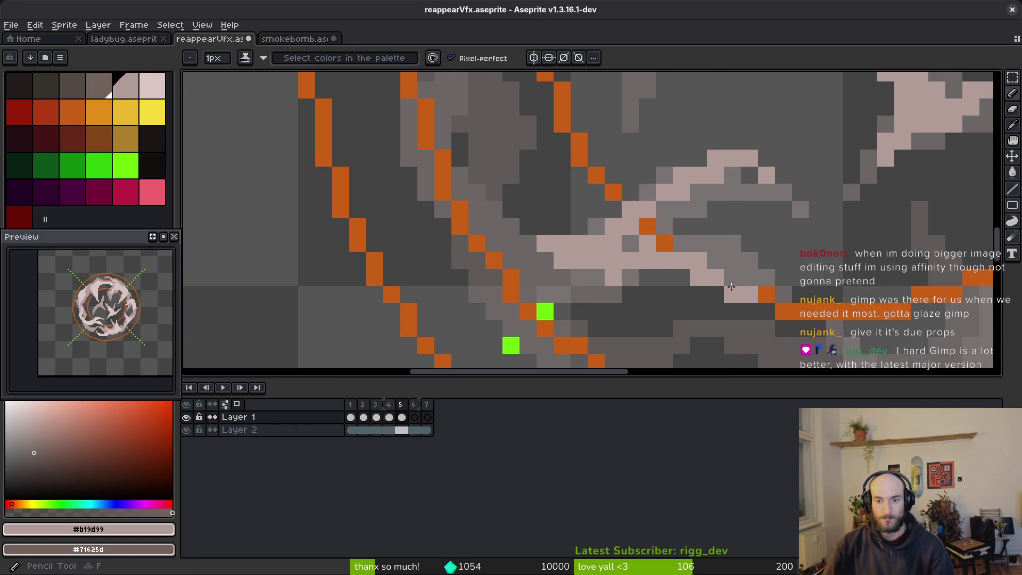
{"action": "left_click", "coordinate": [750, 295]}
{"action": "mouse_move", "coordinate": [737, 296]}
{"action": "left_mouse_down"}
{"action": "mouse_move", "coordinate": [573, 274]}
{"action": "mouse_move", "coordinate": [479, 210]}
{"action": "mouse_move", "coordinate": [527, 245]}
{"action": "mouse_move", "coordinate": [474, 226]}
{"action": "left_mouse_up"}
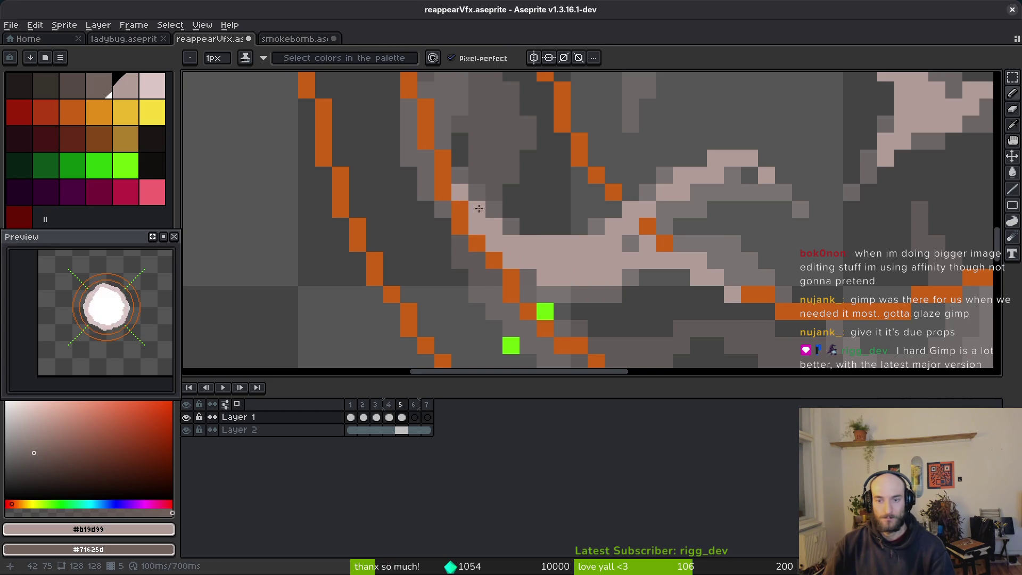
{"action": "scroll", "coordinate": [533, 229], "scroll_direction": "down", "scroll_amount": 3}
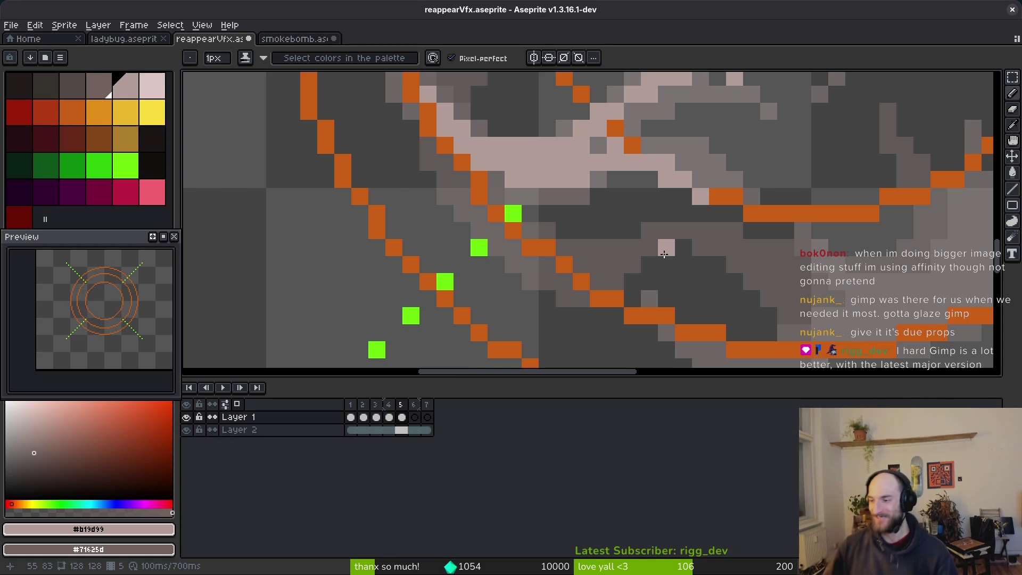
- Paint a light pink streak across the centre-right and erase stray pink pixels
{"action": "scroll", "coordinate": [638, 280], "scroll_direction": "down", "scroll_amount": 3}
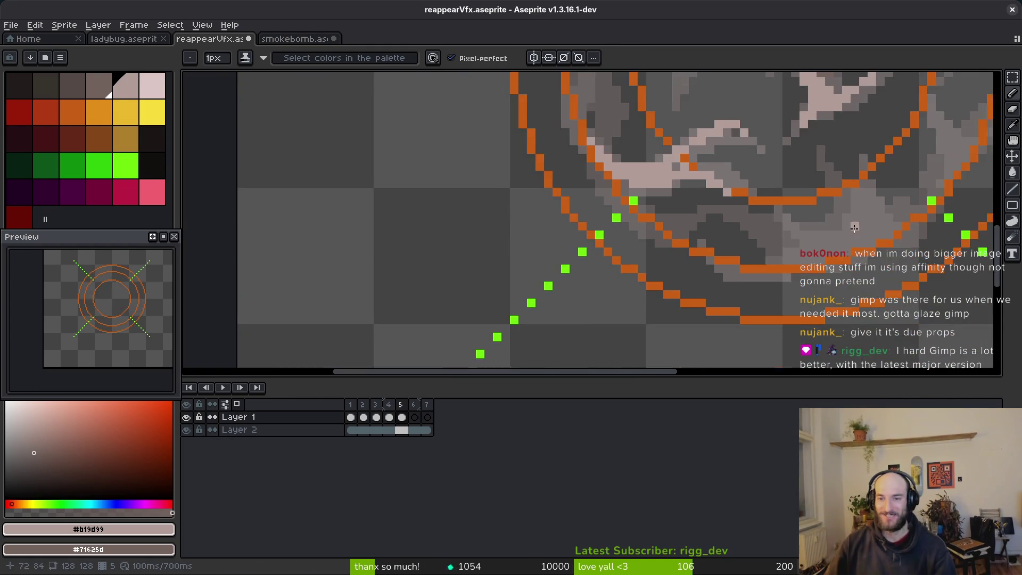
{"action": "scroll", "coordinate": [855, 227], "scroll_direction": "up", "scroll_amount": 2}
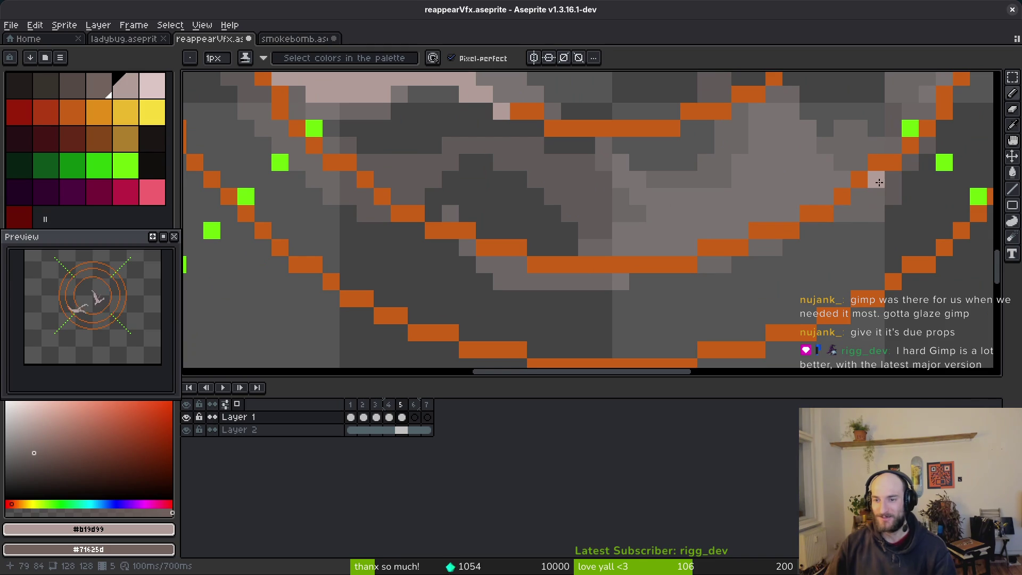
{"action": "mouse_move", "coordinate": [879, 182]}
{"action": "left_mouse_down"}
{"action": "mouse_move", "coordinate": [756, 227]}
{"action": "mouse_move", "coordinate": [844, 189]}
{"action": "mouse_move", "coordinate": [783, 173]}
{"action": "mouse_move", "coordinate": [789, 181]}
{"action": "mouse_move", "coordinate": [773, 197]}
{"action": "left_mouse_up"}
{"action": "mouse_move", "coordinate": [689, 230]}
{"action": "left_mouse_down"}
{"action": "mouse_move", "coordinate": [638, 181]}
{"action": "mouse_move", "coordinate": [642, 249]}
{"action": "mouse_move", "coordinate": [586, 282]}
{"action": "mouse_move", "coordinate": [677, 244]}
{"action": "left_mouse_up"}
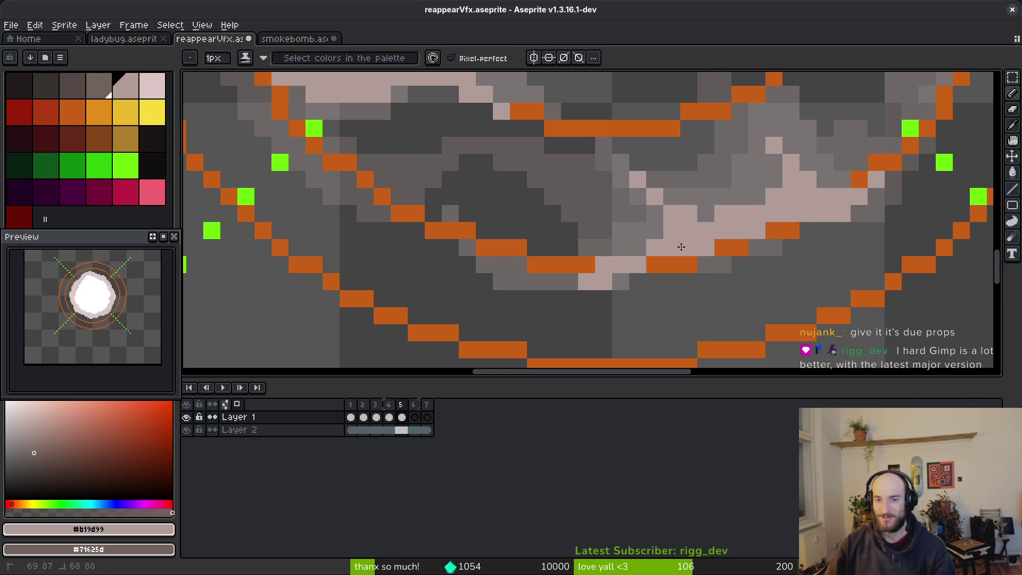
{"action": "key", "text": "e"}
{"action": "left_click_drag", "start_coordinate": [706, 214], "coordinate": [722, 213]}
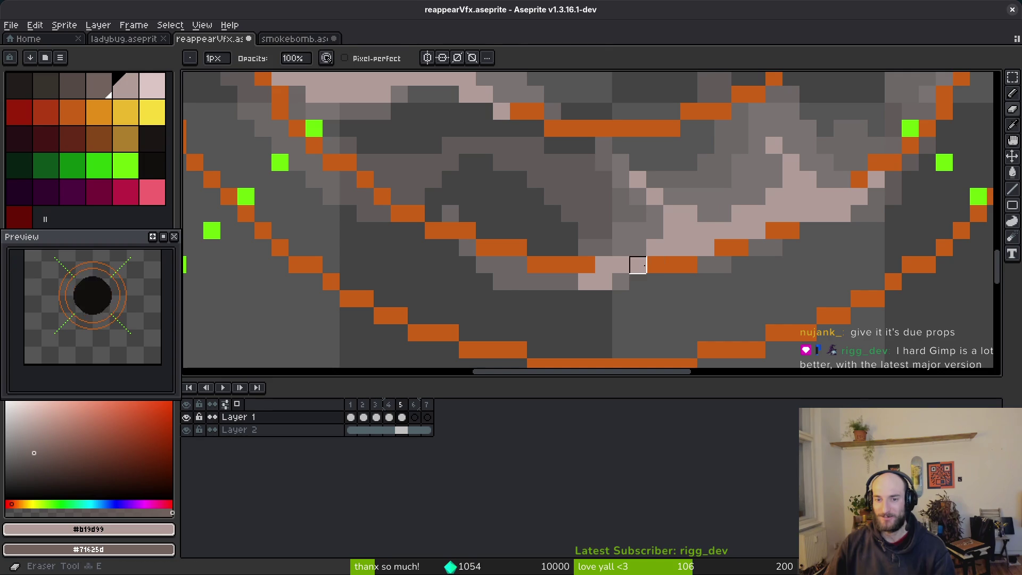
- Add pink highlight pixels on the right side of frame 5
{"action": "scroll", "coordinate": [740, 264], "scroll_direction": "down", "scroll_amount": 3}
{"action": "key", "text": "b"}
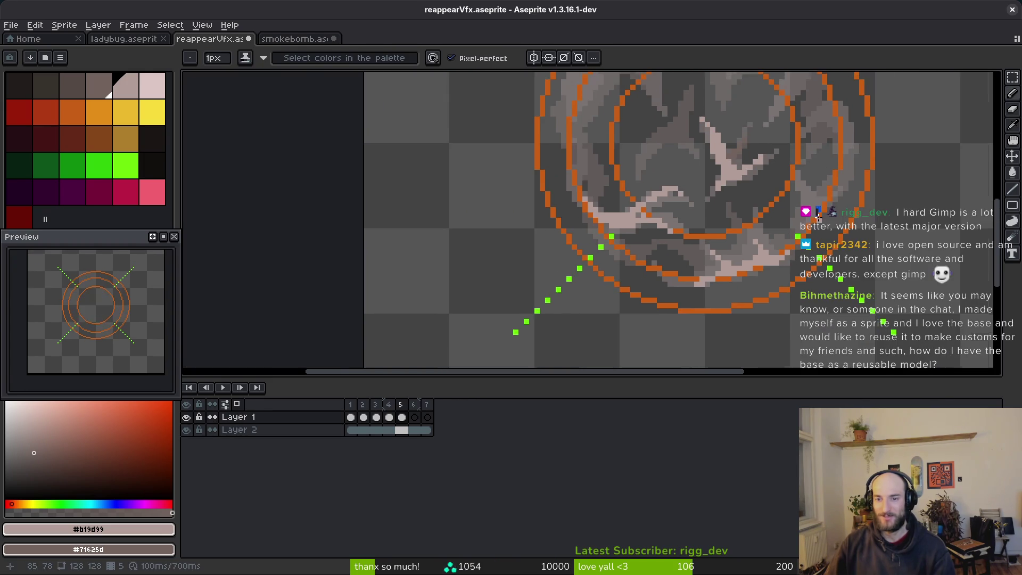
{"action": "scroll", "coordinate": [805, 176], "scroll_direction": "up", "scroll_amount": 3}
{"action": "mouse_move", "coordinate": [805, 159]}
{"action": "left_mouse_down"}
{"action": "mouse_move", "coordinate": [805, 213]}
{"action": "mouse_move", "coordinate": [820, 194]}
{"action": "mouse_move", "coordinate": [782, 133]}
{"action": "left_mouse_up"}
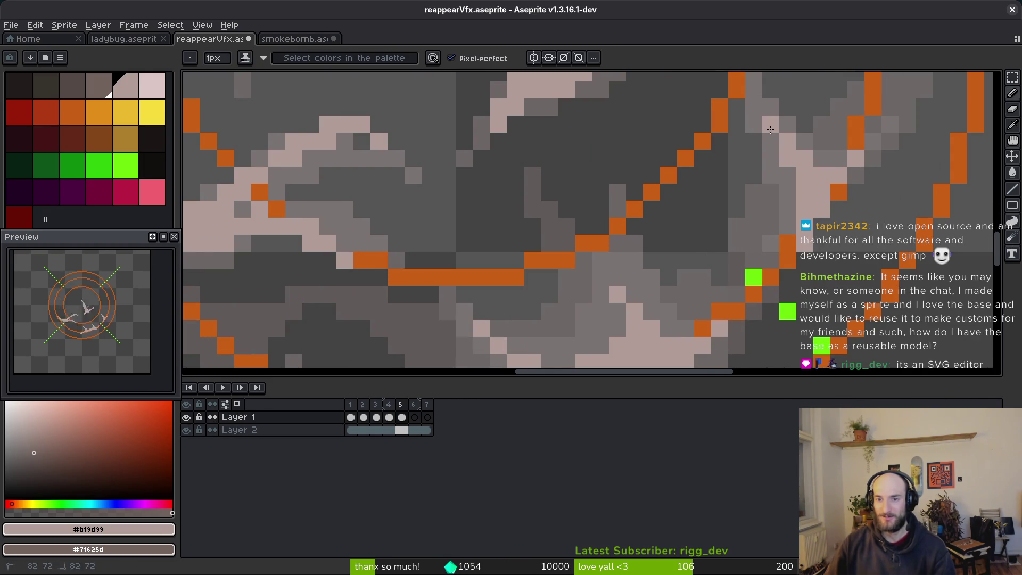
{"action": "scroll", "coordinate": [772, 156], "scroll_direction": "down", "scroll_amount": 3}
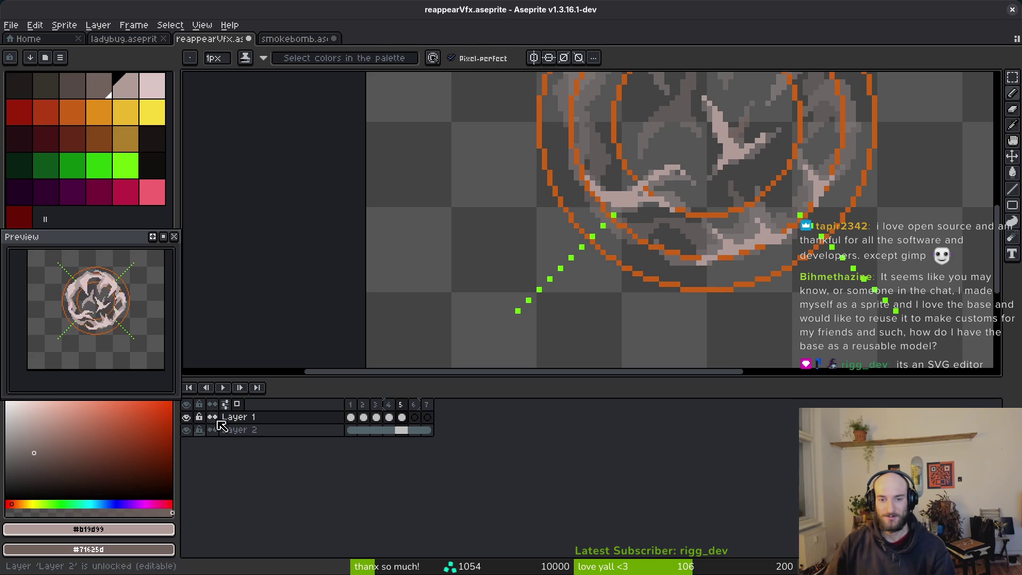
{"action": "scroll", "coordinate": [745, 240], "scroll_direction": "down", "scroll_amount": 1}
{"action": "scroll", "coordinate": [799, 212], "scroll_direction": "up", "scroll_amount": 1}
- Check frame 4 for reference, then paint a long pale pink stroke on the left
{"action": "key", "text": "i"}
{"action": "key", "text": "Left"}
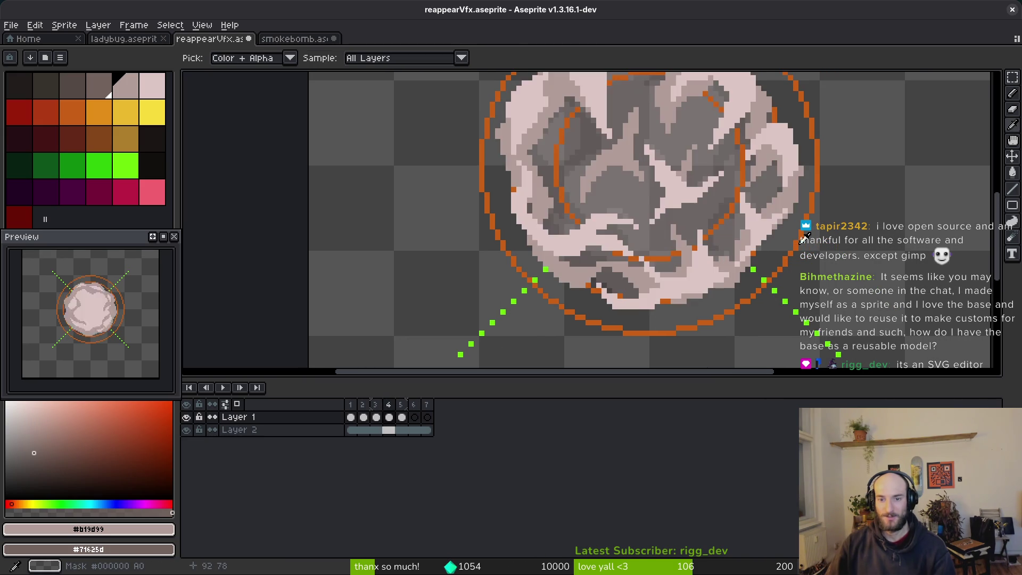
{"action": "key", "text": "Right"}
{"action": "key", "text": "Left"}
{"action": "key", "text": "Right"}
{"action": "key", "text": "Left"}
{"action": "scroll", "coordinate": [679, 284], "scroll_direction": "left", "scroll_amount": 3}
{"action": "key", "text": "b"}
{"action": "key", "text": "Right"}
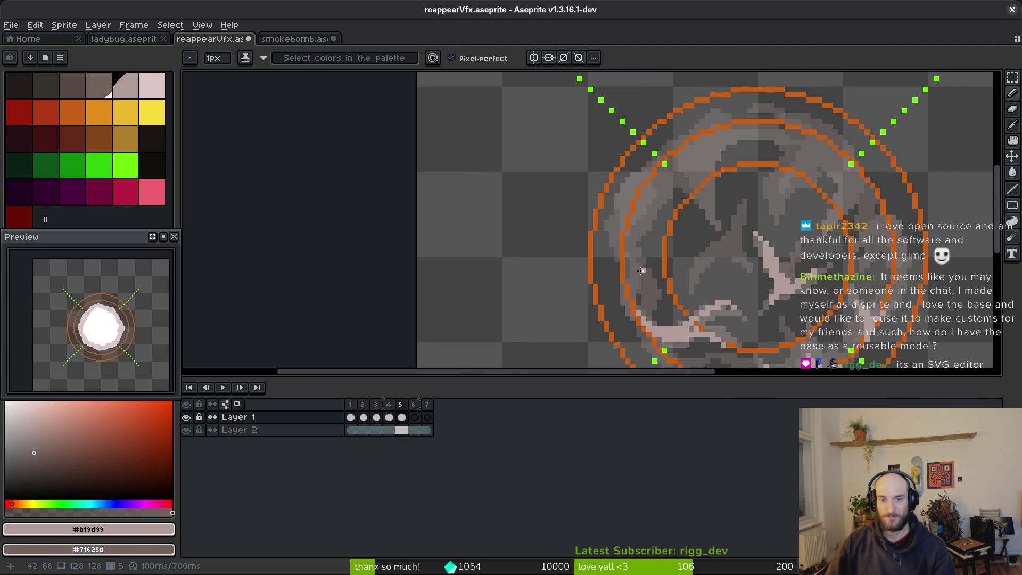
{"action": "scroll", "coordinate": [644, 270], "scroll_direction": "up", "scroll_amount": 5}
{"action": "mouse_move", "coordinate": [588, 106]}
{"action": "left_mouse_down"}
{"action": "mouse_move", "coordinate": [613, 260]}
{"action": "mouse_move", "coordinate": [587, 282]}
{"action": "mouse_move", "coordinate": [586, 314]}
{"action": "mouse_move", "coordinate": [554, 346]}
{"action": "left_mouse_up"}
- Paint a pink band inside the orange arc
{"action": "scroll", "coordinate": [685, 142], "scroll_direction": "down", "scroll_amount": 3}
{"action": "scroll", "coordinate": [685, 142], "scroll_direction": "down", "scroll_amount": 2}
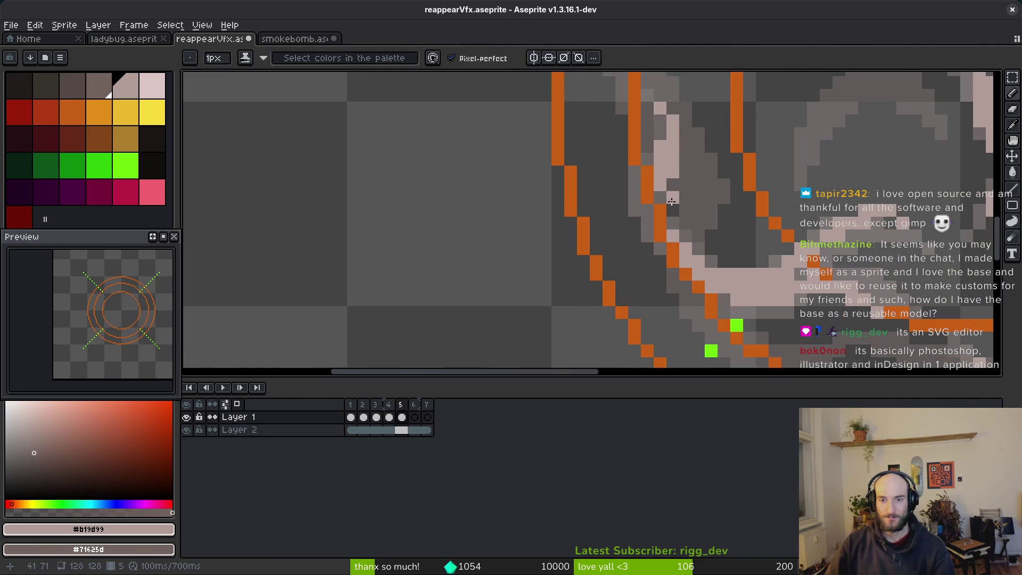
{"action": "scroll", "coordinate": [671, 197], "scroll_direction": "up", "scroll_amount": 1}
{"action": "scroll", "coordinate": [697, 186], "scroll_direction": "down", "scroll_amount": 2}
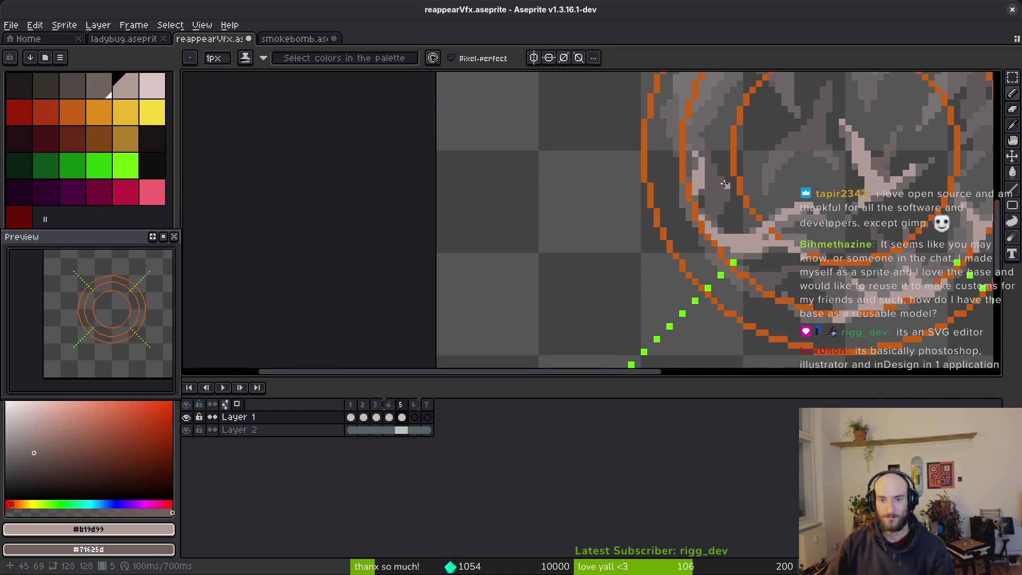
{"action": "key", "text": "Left"}
{"action": "key", "text": "i"}
{"action": "scroll", "coordinate": [717, 226], "scroll_direction": "up", "scroll_amount": 2}
{"action": "key", "text": "Right"}
{"action": "scroll", "coordinate": [722, 220], "scroll_direction": "up", "scroll_amount": 1}
{"action": "key", "text": "b"}
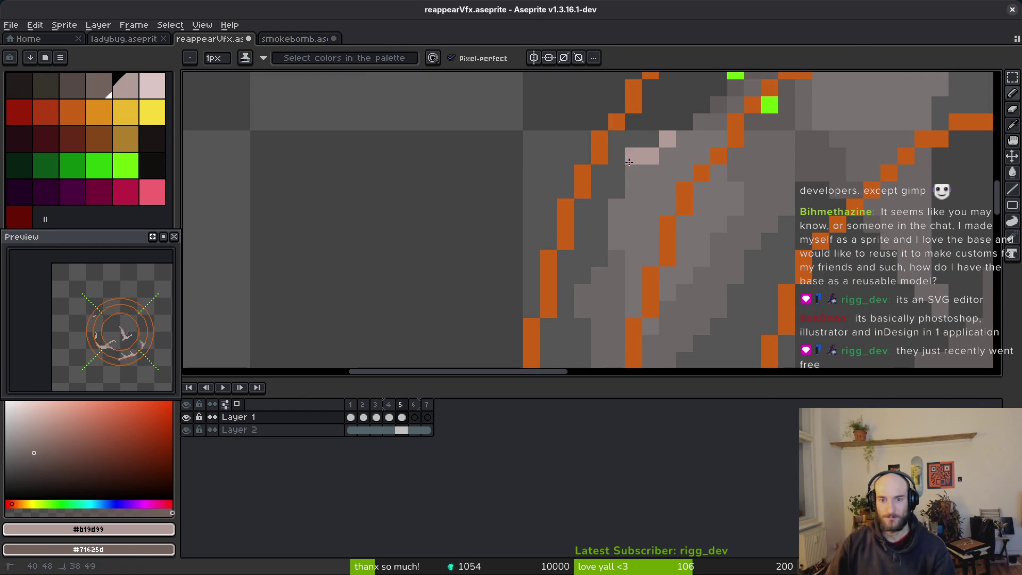
{"action": "mouse_move", "coordinate": [684, 122]}
{"action": "left_mouse_down"}
{"action": "mouse_move", "coordinate": [631, 277]}
{"action": "mouse_move", "coordinate": [716, 122]}
{"action": "mouse_move", "coordinate": [634, 159]}
{"action": "mouse_move", "coordinate": [692, 146]}
{"action": "left_mouse_up"}
- Add more pink pixels along the right part of the arc
{"action": "key", "text": "e"}
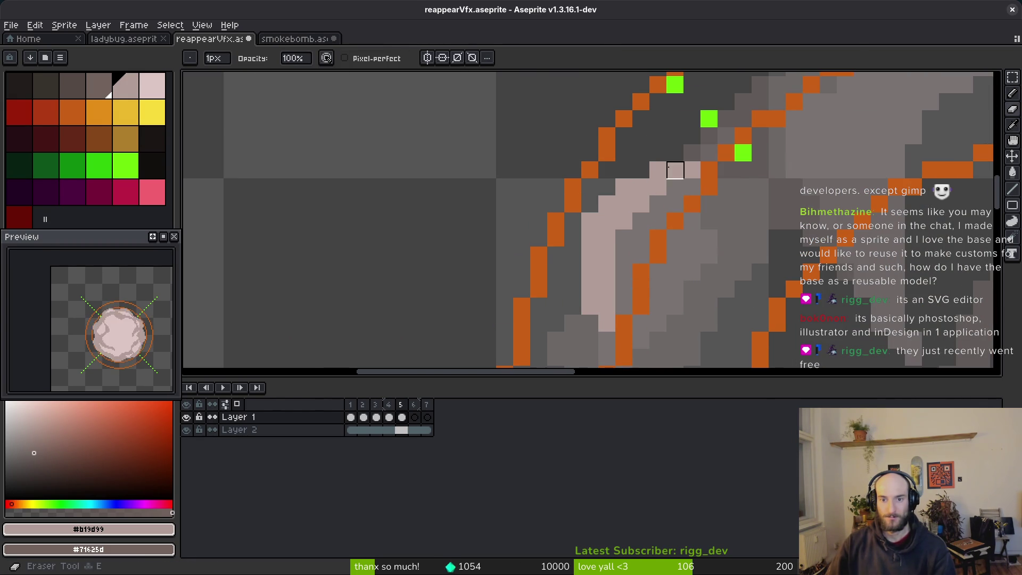
{"action": "scroll", "coordinate": [689, 232], "scroll_direction": "down", "scroll_amount": 3}
{"action": "key", "text": "b"}
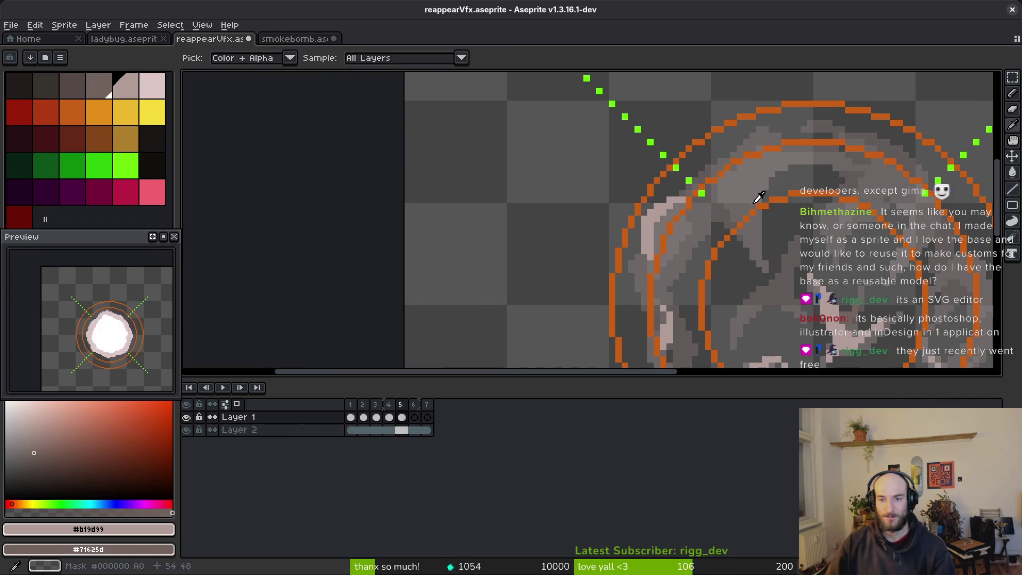
{"action": "key", "text": "Left"}
{"action": "key", "text": "Right"}
{"action": "scroll", "coordinate": [745, 176], "scroll_direction": "up", "scroll_amount": 2}
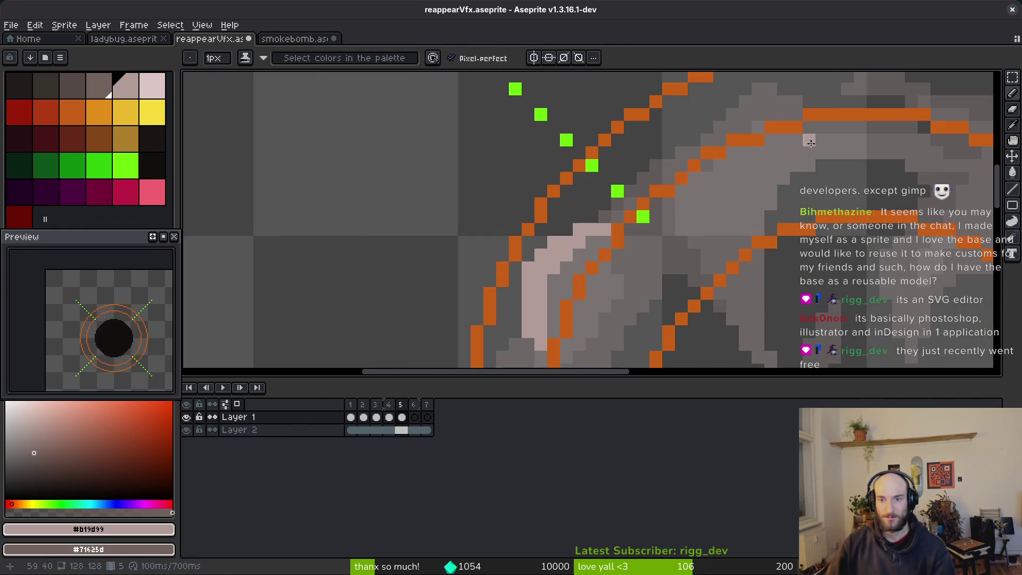
{"action": "mouse_move", "coordinate": [809, 153]}
{"action": "left_mouse_down"}
{"action": "mouse_move", "coordinate": [713, 175]}
{"action": "mouse_move", "coordinate": [720, 219]}
{"action": "mouse_move", "coordinate": [732, 176]}
{"action": "mouse_move", "coordinate": [830, 133]}
{"action": "mouse_move", "coordinate": [756, 133]}
{"action": "mouse_move", "coordinate": [793, 144]}
{"action": "left_mouse_up"}
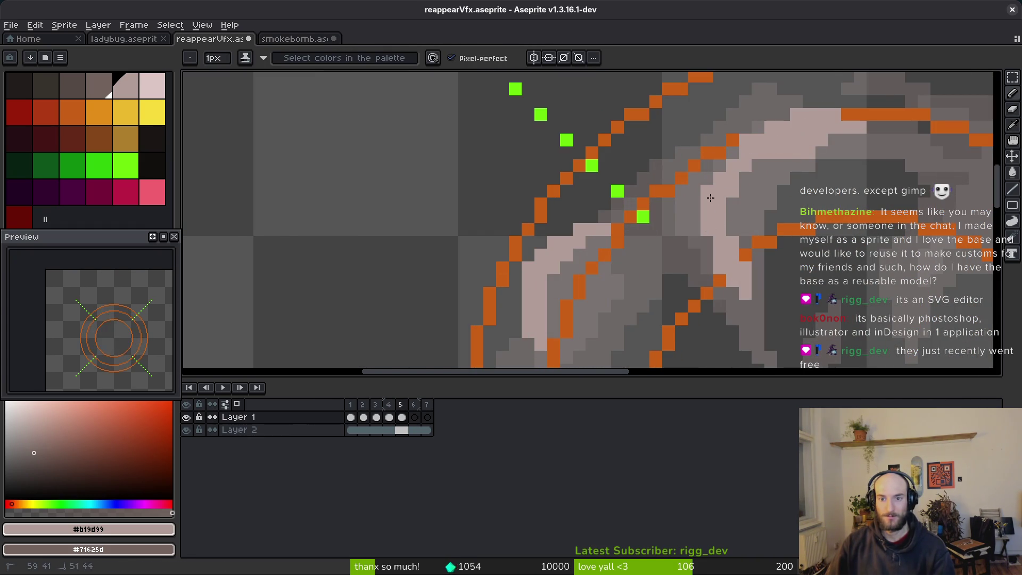
- Paint grey-brown shading down-left along the new pink streak
{"action": "key", "text": "Left"}
{"action": "key", "text": "Right"}
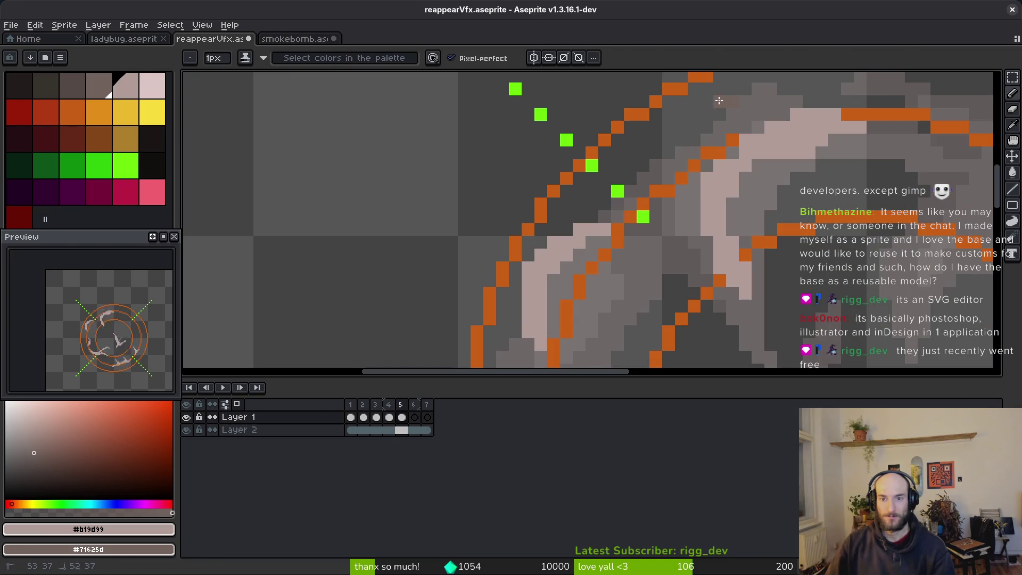
{"action": "left_click_drag", "start_coordinate": [718, 100], "coordinate": [650, 231]}
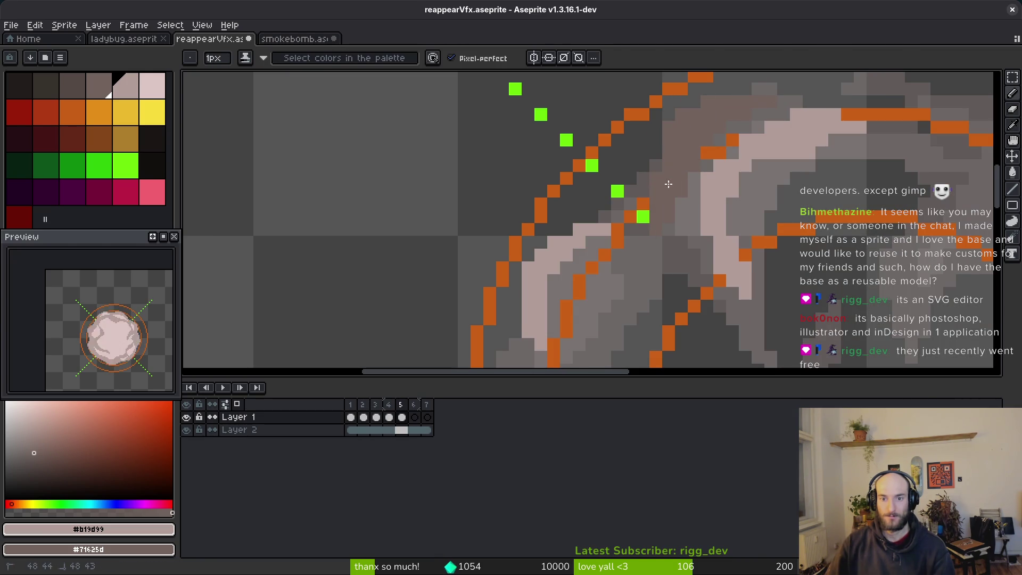
{"action": "scroll", "coordinate": [671, 187], "scroll_direction": "down", "scroll_amount": 3}
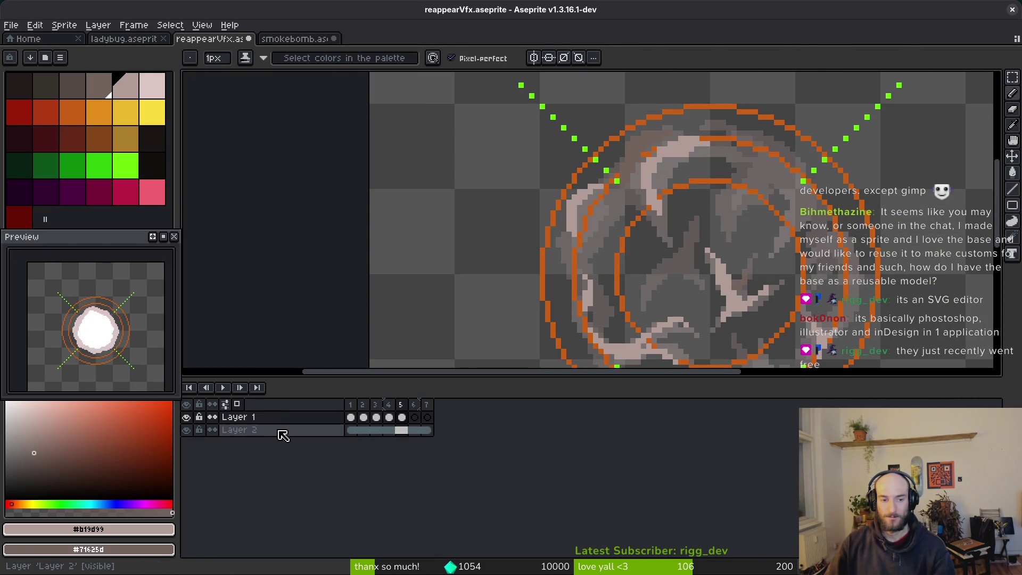
- On Layer 2, fill the transparent background, grey smoke regions and inner disc with the dark colour
{"action": "left_click", "coordinate": [278, 431]}
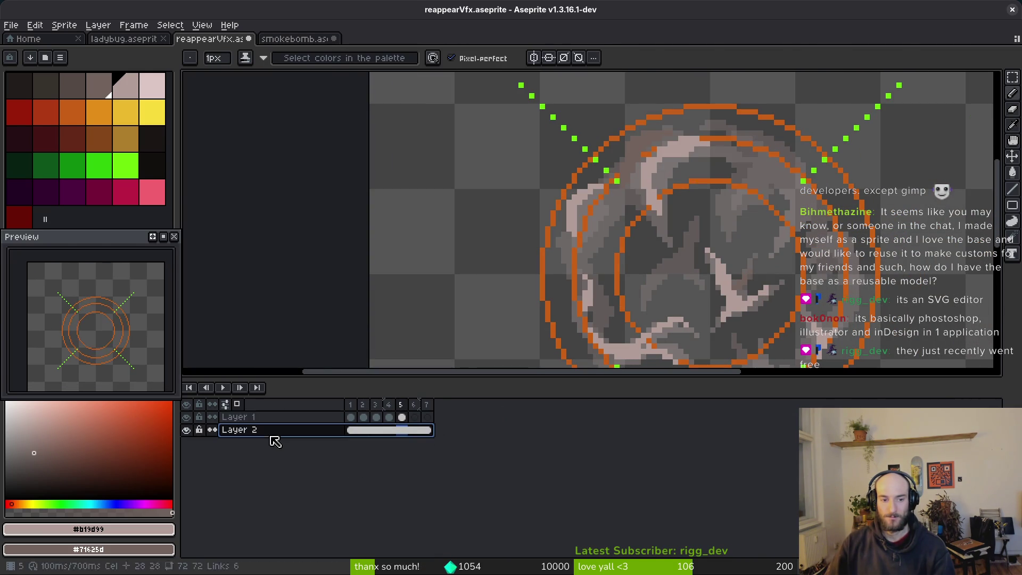
{"action": "left_click", "coordinate": [148, 165]}
{"action": "key", "text": "g"}
{"action": "left_click", "coordinate": [454, 250]}
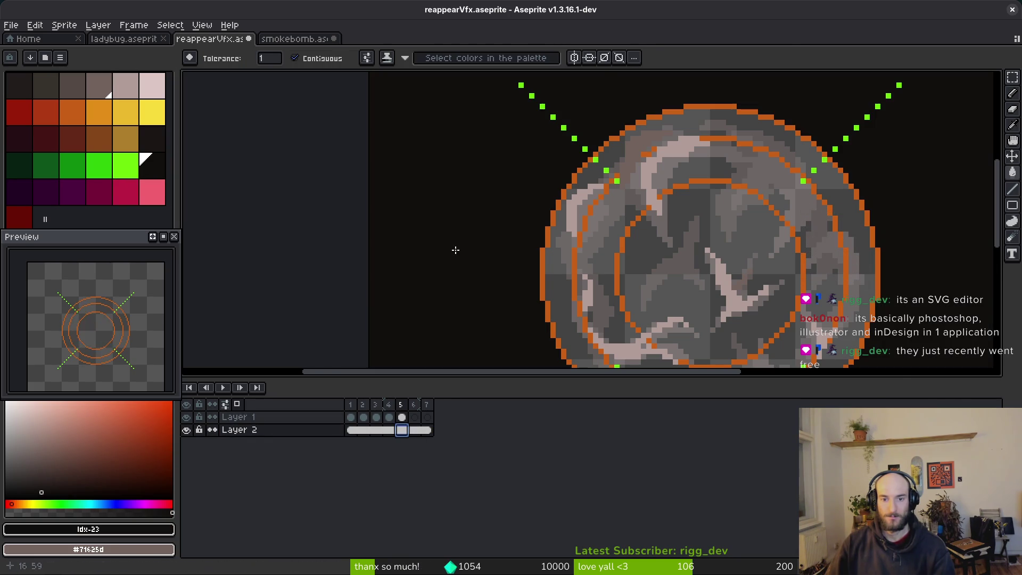
{"action": "left_click", "coordinate": [555, 292]}
{"action": "left_click", "coordinate": [608, 263]}
{"action": "left_click", "coordinate": [705, 328]}
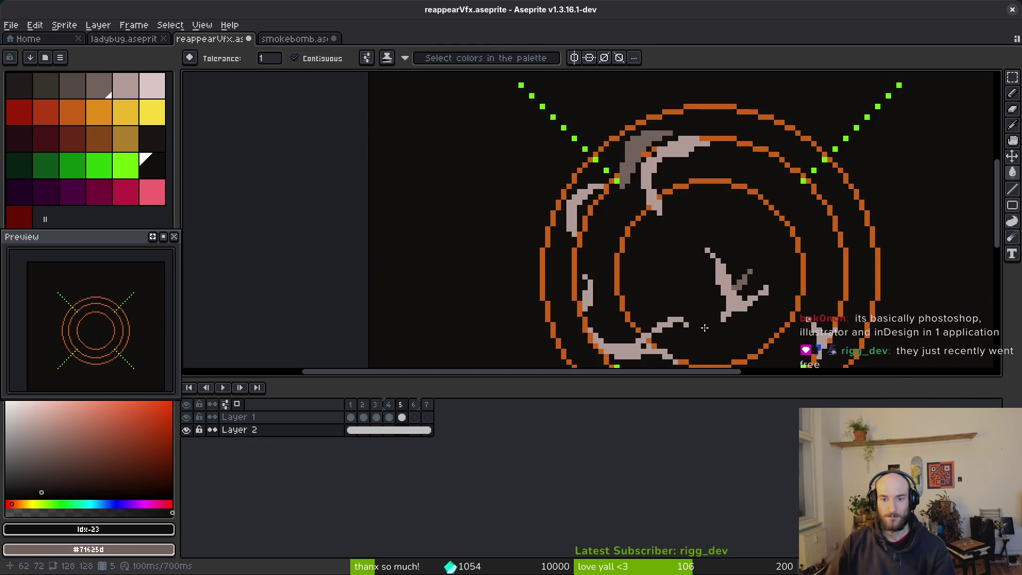
- Set Layer 2's blend mode to Soft Light in its layer properties
{"action": "left_click", "coordinate": [402, 418]}
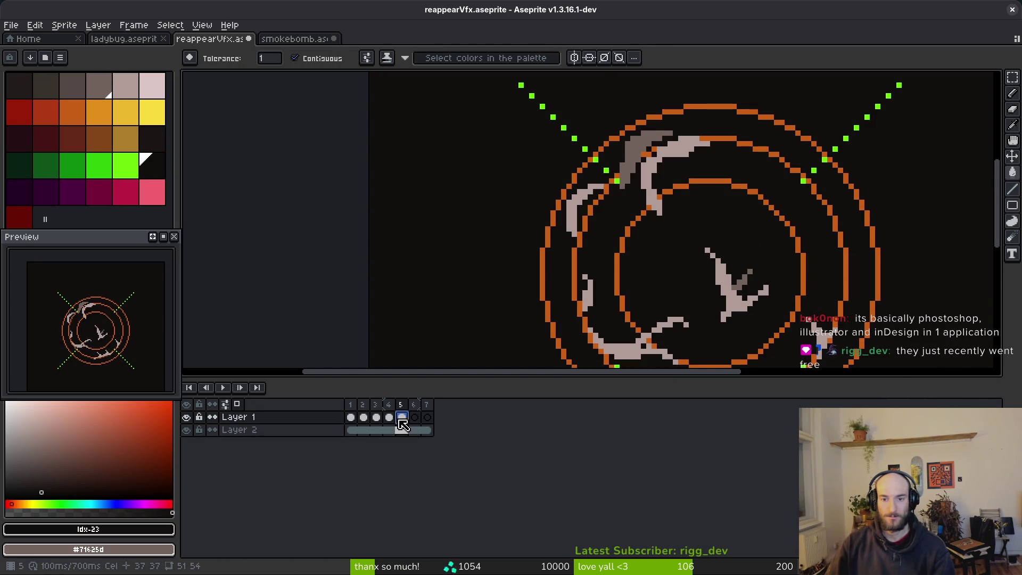
{"action": "left_click", "coordinate": [351, 429]}
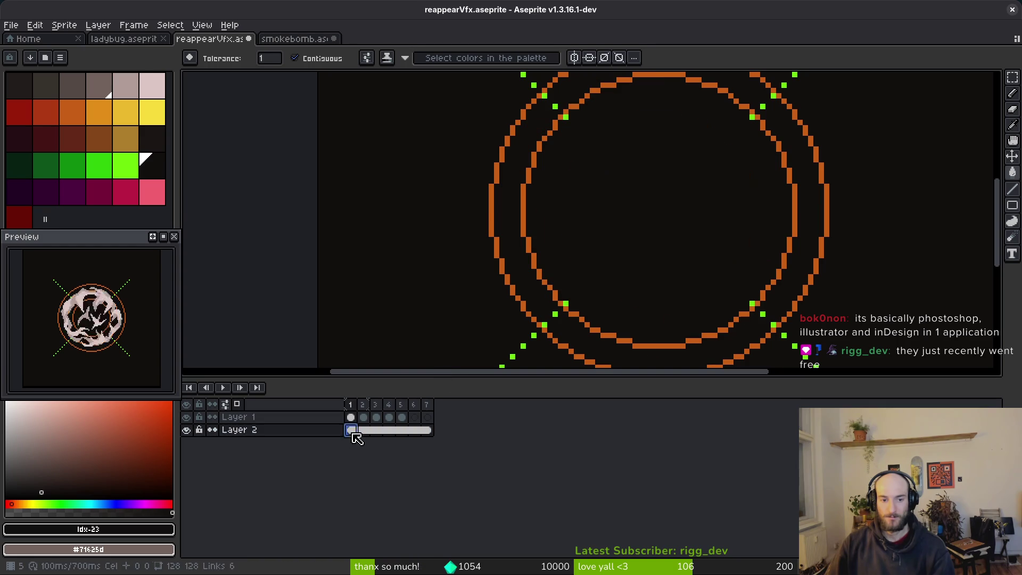
{"action": "right_click", "coordinate": [246, 431]}
{"action": "left_click", "coordinate": [314, 442]}
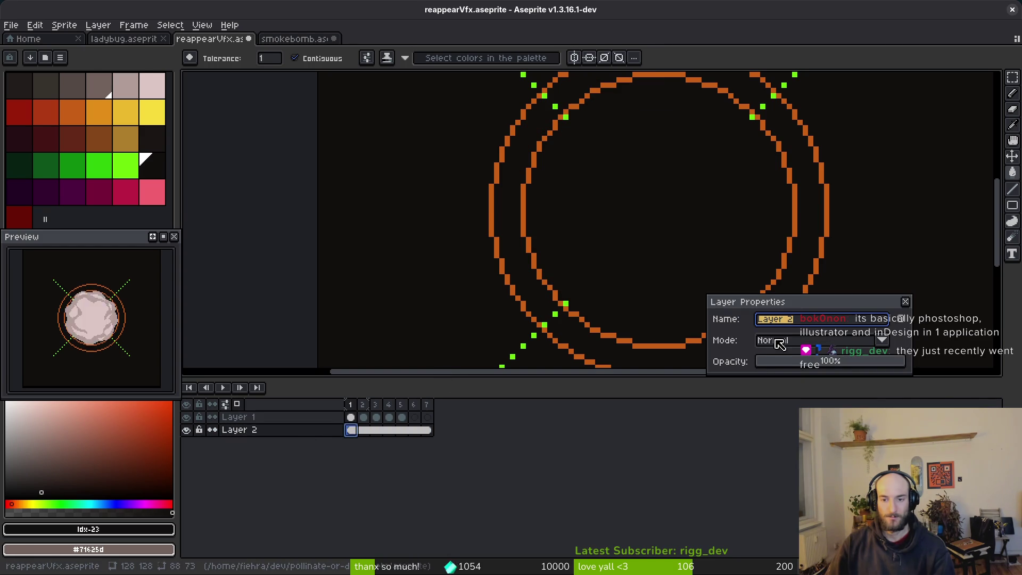
{"action": "left_click", "coordinate": [796, 340]}
{"action": "left_click", "coordinate": [794, 219]}
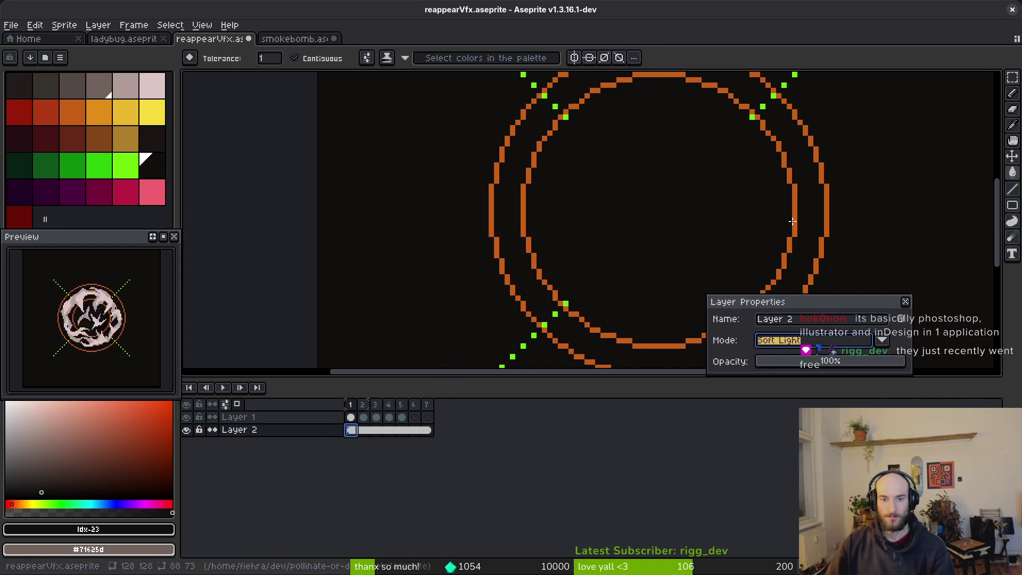
{"action": "left_click", "coordinate": [882, 340]}
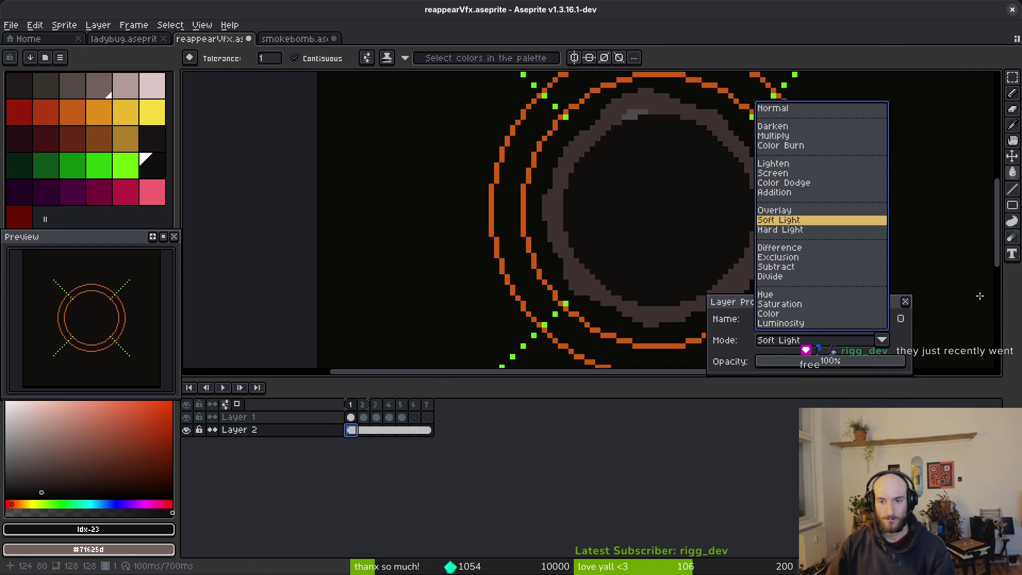
{"action": "key", "text": "Escape"}
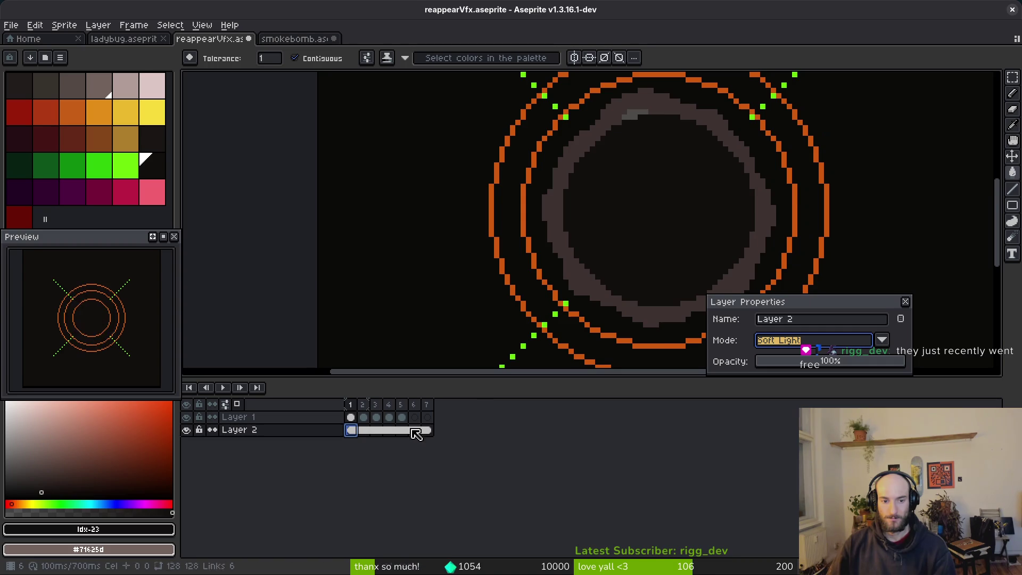
{"action": "left_click", "coordinate": [389, 417]}
{"action": "left_click", "coordinate": [402, 416]}
{"action": "key", "text": "i"}
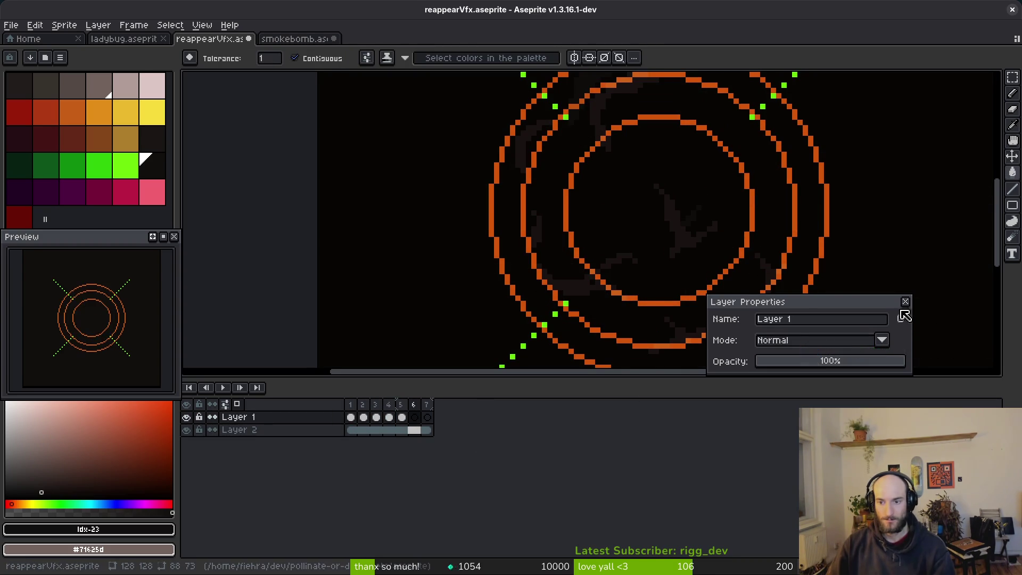
- Sample the pale smoke colour #b19d99 from the canvas on Layer 1's frame 5
{"action": "left_click", "coordinate": [905, 301]}
{"action": "key", "text": "w"}
{"action": "scroll", "coordinate": [706, 233], "scroll_direction": "up", "scroll_amount": 4}
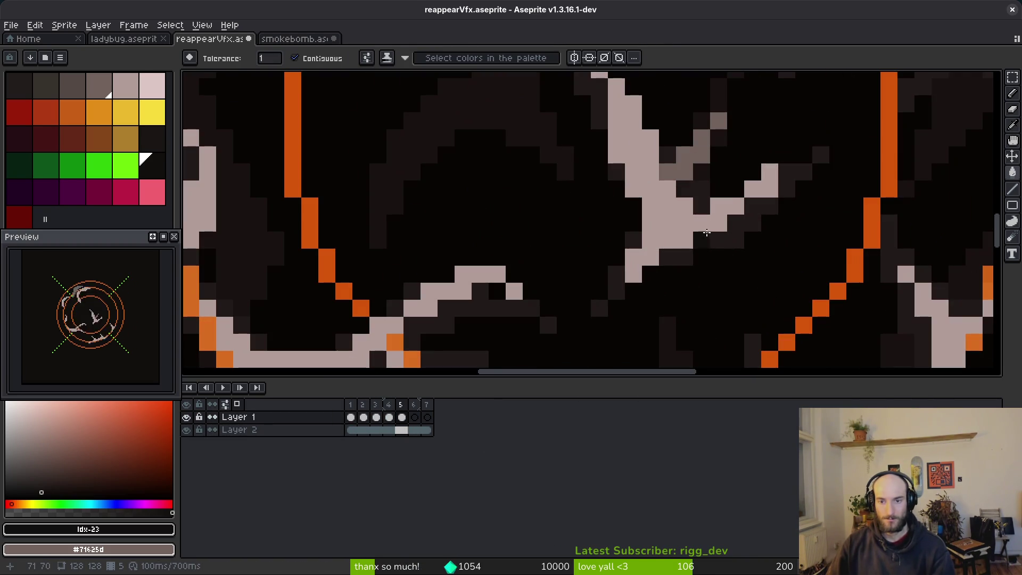
{"action": "scroll", "coordinate": [699, 179], "scroll_direction": "down", "scroll_amount": 4}
{"action": "scroll", "coordinate": [639, 159], "scroll_direction": "up", "scroll_amount": 6}
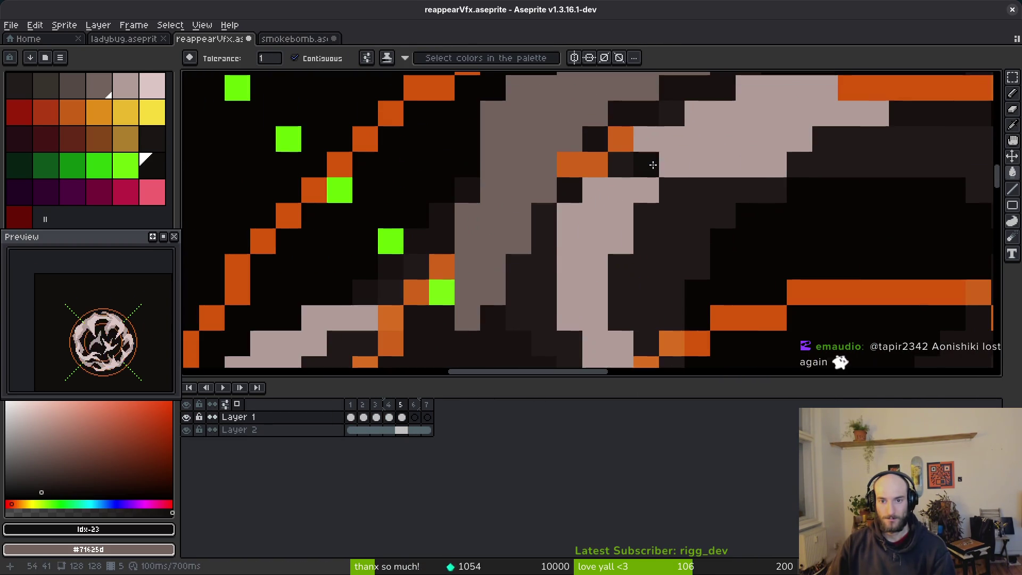
{"action": "key", "text": "i"}
{"action": "left_click", "coordinate": [583, 123]}
{"action": "key", "text": "w"}
{"action": "left_click", "coordinate": [402, 417]}
{"action": "scroll", "coordinate": [729, 209], "scroll_direction": "down", "scroll_amount": 3}
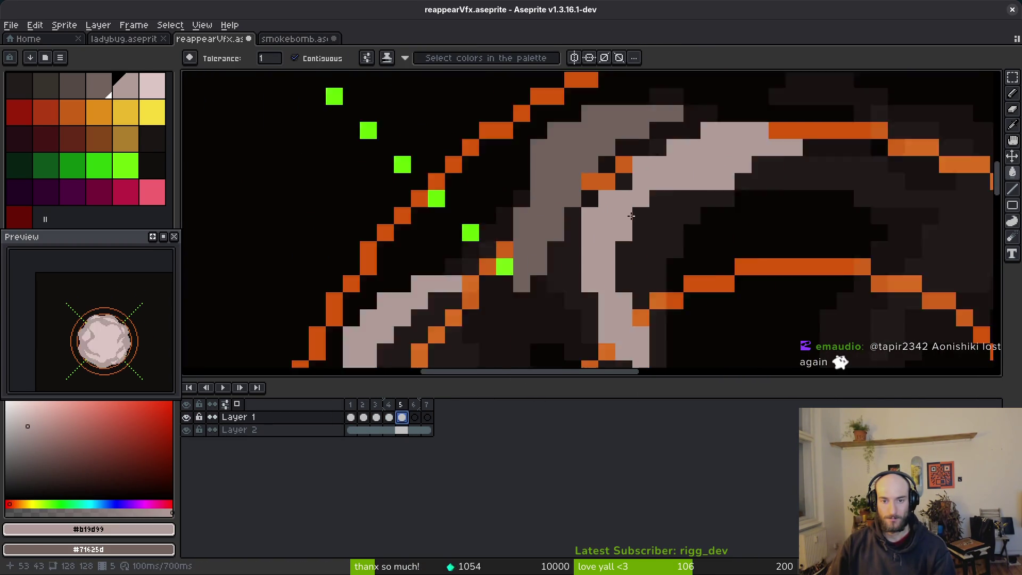
{"action": "scroll", "coordinate": [730, 209], "scroll_direction": "down", "scroll_amount": 1}
{"action": "key", "text": "Left"}
{"action": "key", "text": "Right"}
{"action": "scroll", "coordinate": [614, 265], "scroll_direction": "up", "scroll_amount": 3}
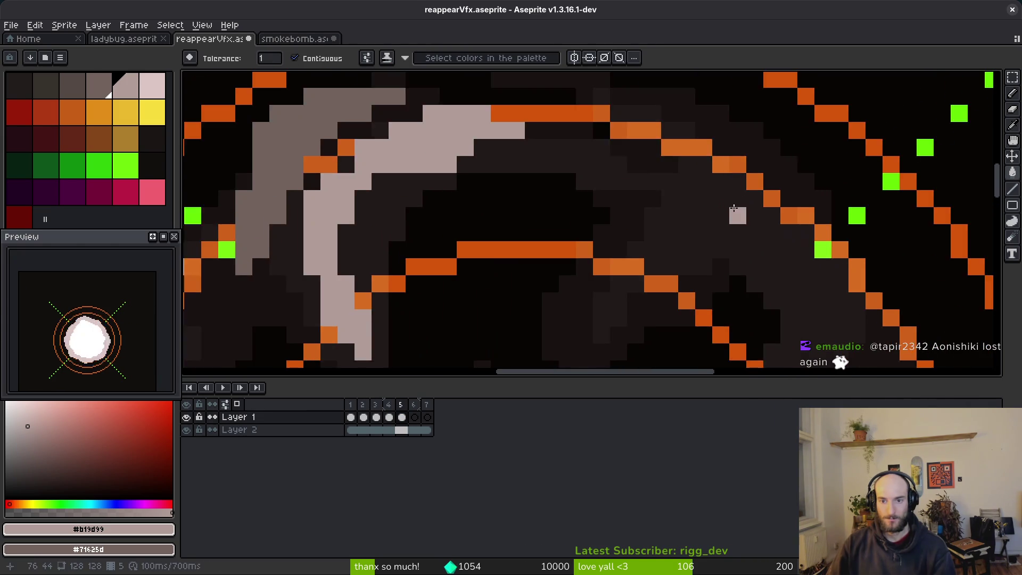
- Raise Layer 2's opacity slightly in its properties, then return to frame 5
{"action": "right_click", "coordinate": [232, 432]}
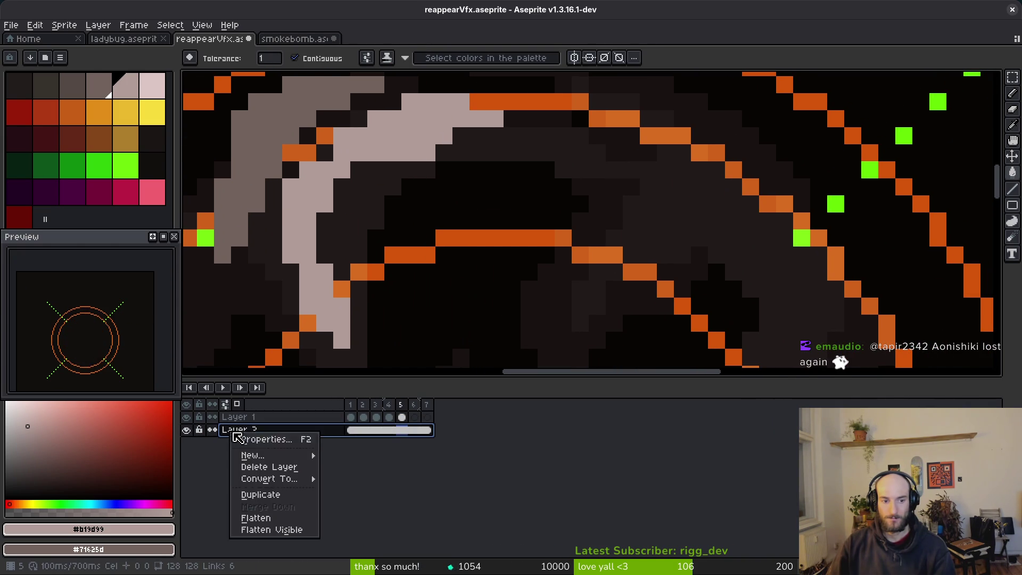
{"action": "left_click", "coordinate": [267, 439]}
{"action": "left_click_drag", "start_coordinate": [841, 365], "coordinate": [848, 366]}
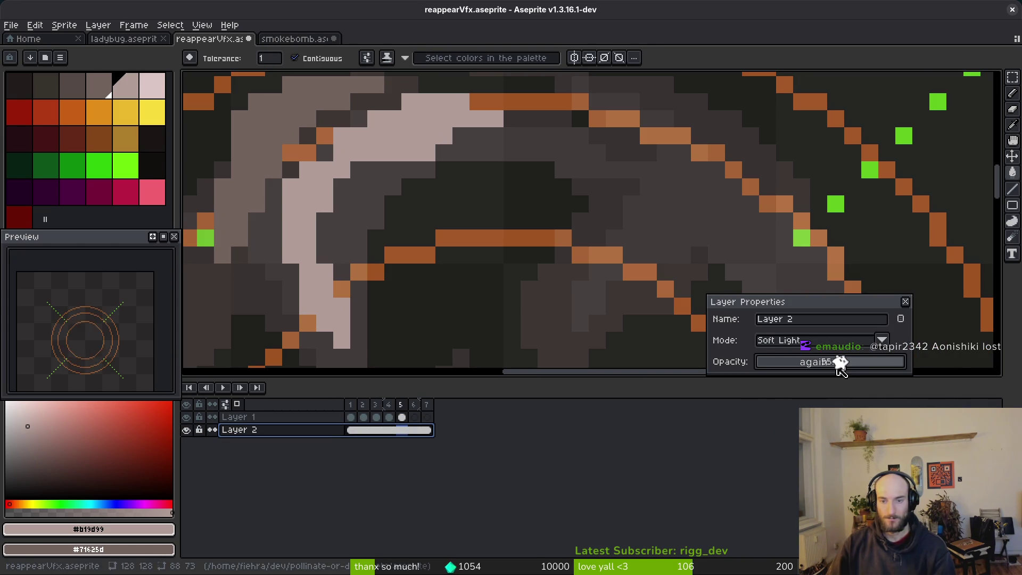
{"action": "key", "text": "Return"}
{"action": "left_click", "coordinate": [362, 418]}
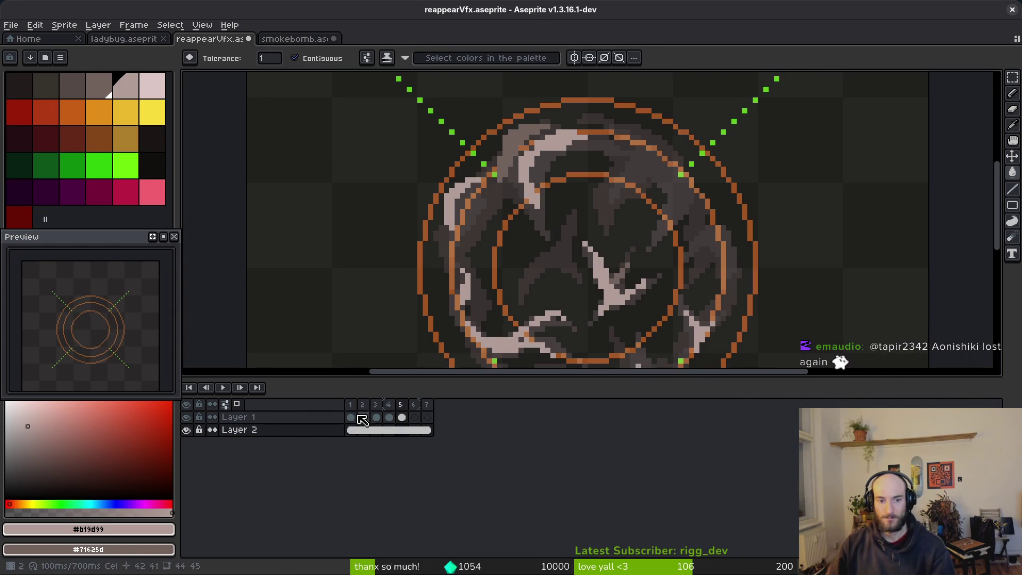
{"action": "left_click", "coordinate": [400, 430]}
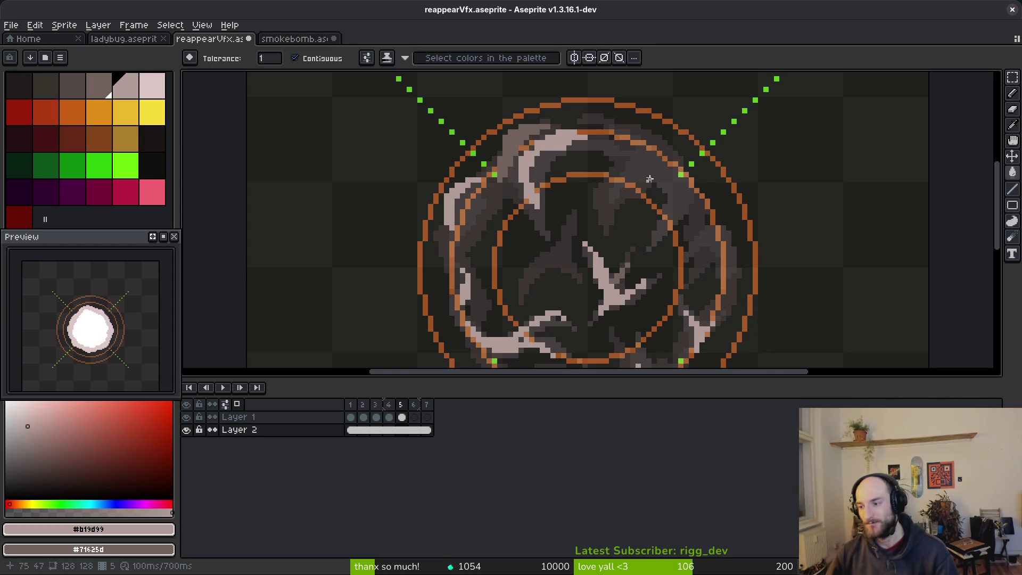
{"action": "scroll", "coordinate": [634, 262], "scroll_direction": "down", "scroll_amount": 1}
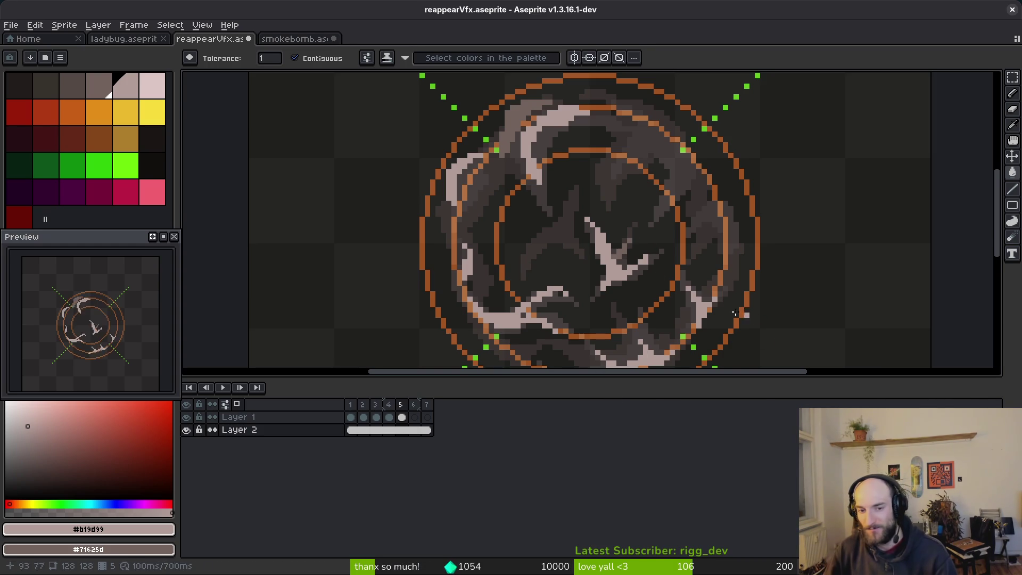
{"action": "scroll", "coordinate": [697, 246], "scroll_direction": "down", "scroll_amount": 2}
{"action": "scroll", "coordinate": [697, 246], "scroll_direction": "left", "scroll_amount": 2}
{"action": "scroll", "coordinate": [698, 246], "scroll_direction": "down", "scroll_amount": 1}
{"action": "scroll", "coordinate": [697, 246], "scroll_direction": "left", "scroll_amount": 1}
{"action": "scroll", "coordinate": [684, 232], "scroll_direction": "up", "scroll_amount": 2}
{"action": "scroll", "coordinate": [684, 232], "scroll_direction": "right", "scroll_amount": 3}
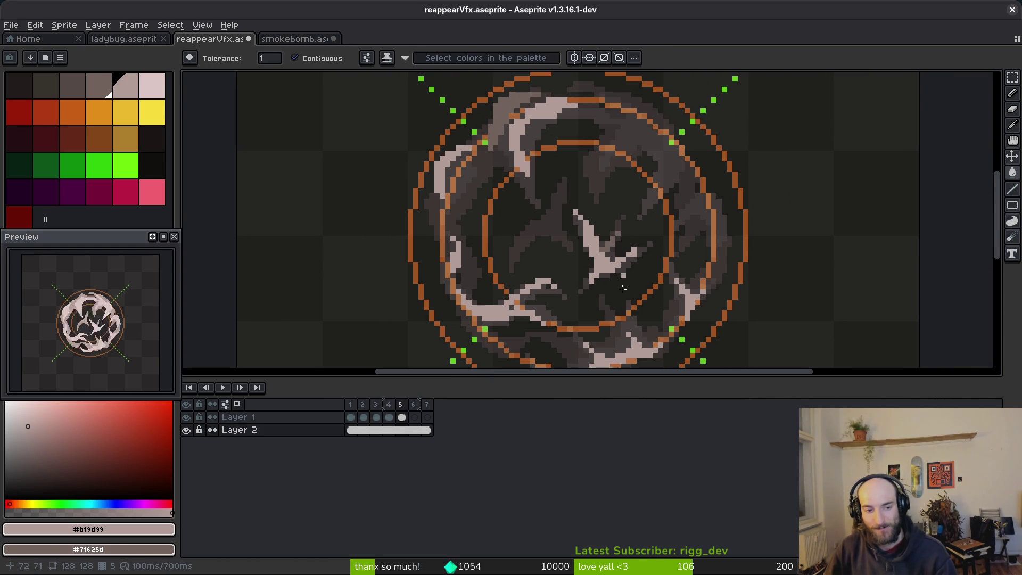
{"action": "scroll", "coordinate": [667, 237], "scroll_direction": "up", "scroll_amount": 3}
{"action": "scroll", "coordinate": [667, 237], "scroll_direction": "up", "scroll_amount": 3}
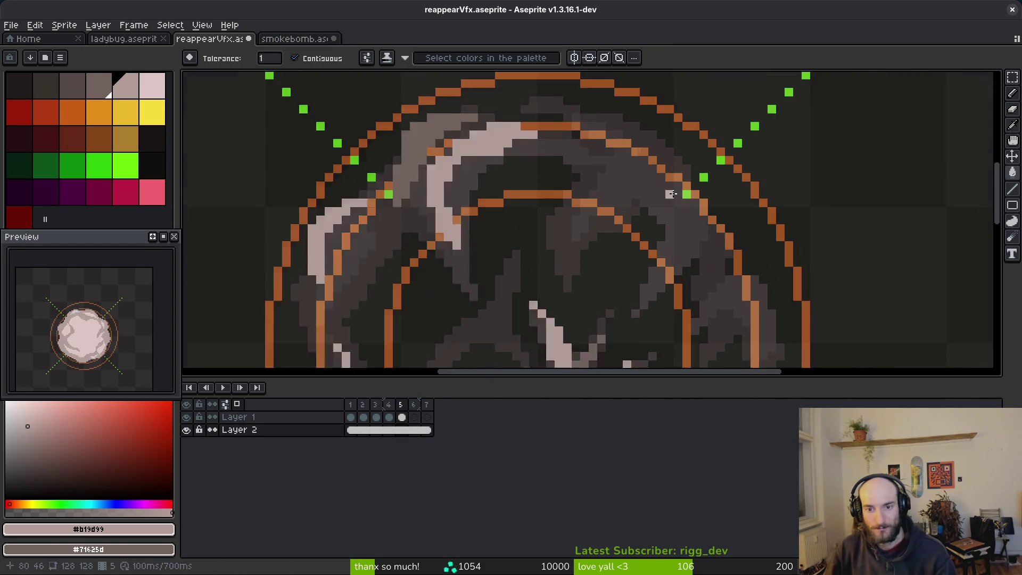
- Draw pale #b19d99 highlight lines along the upper-right smoke, redrawing one undone stroke
{"action": "key", "text": "b"}
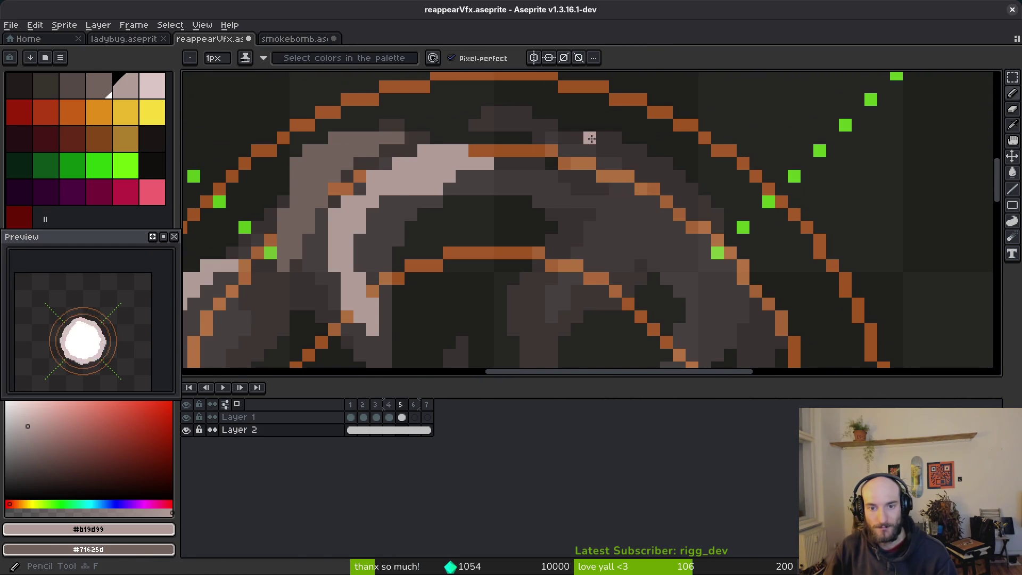
{"action": "scroll", "coordinate": [594, 144], "scroll_direction": "up", "scroll_amount": 1}
{"action": "left_click_drag", "start_coordinate": [605, 136], "coordinate": [707, 272]}
{"action": "mouse_move", "coordinate": [666, 234]}
{"action": "left_mouse_down"}
{"action": "mouse_move", "coordinate": [631, 242]}
{"action": "mouse_move", "coordinate": [583, 218]}
{"action": "mouse_move", "coordinate": [686, 253]}
{"action": "left_mouse_up"}
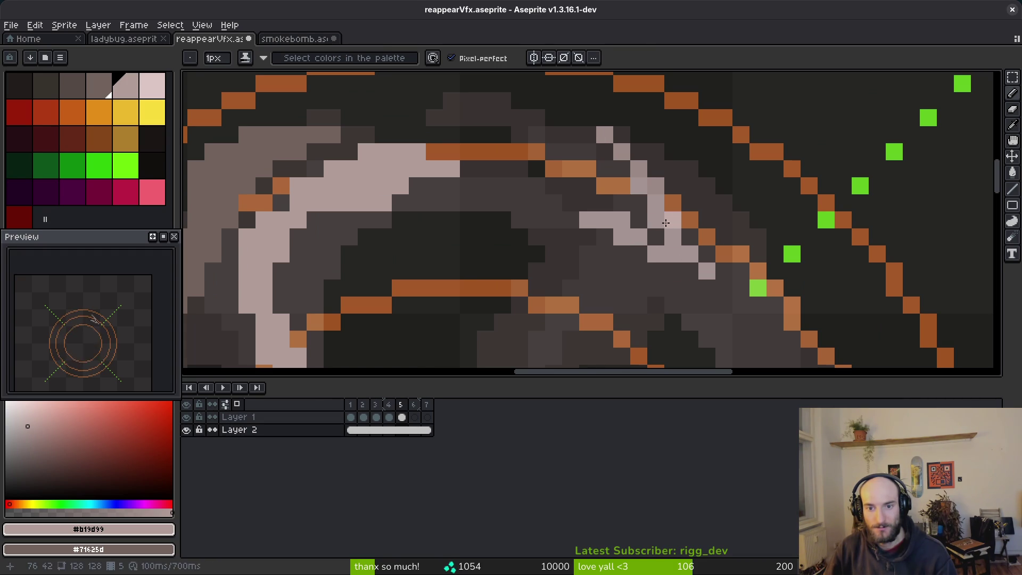
{"action": "key", "text": "ctrl+z"}
{"action": "key", "text": "ctrl+z"}
{"action": "key", "text": "ctrl+z"}
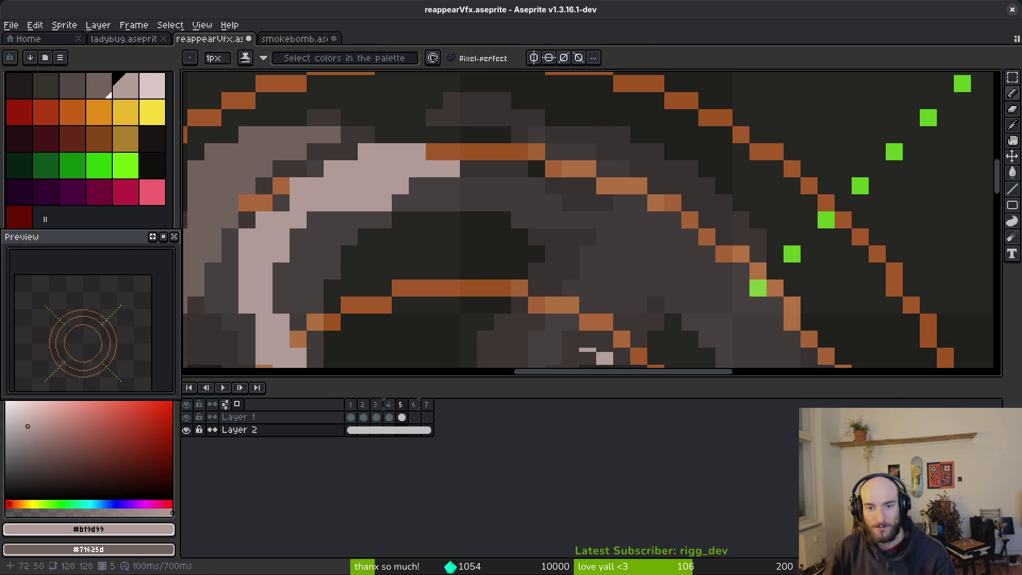
{"action": "left_click", "coordinate": [402, 418]}
{"action": "mouse_move", "coordinate": [633, 166]}
{"action": "left_mouse_down"}
{"action": "mouse_move", "coordinate": [689, 234]}
{"action": "mouse_move", "coordinate": [586, 217]}
{"action": "mouse_move", "coordinate": [660, 240]}
{"action": "mouse_move", "coordinate": [620, 205]}
{"action": "mouse_move", "coordinate": [594, 144]}
{"action": "left_mouse_up"}
{"action": "left_click_drag", "start_coordinate": [542, 81], "coordinate": [600, 130]}
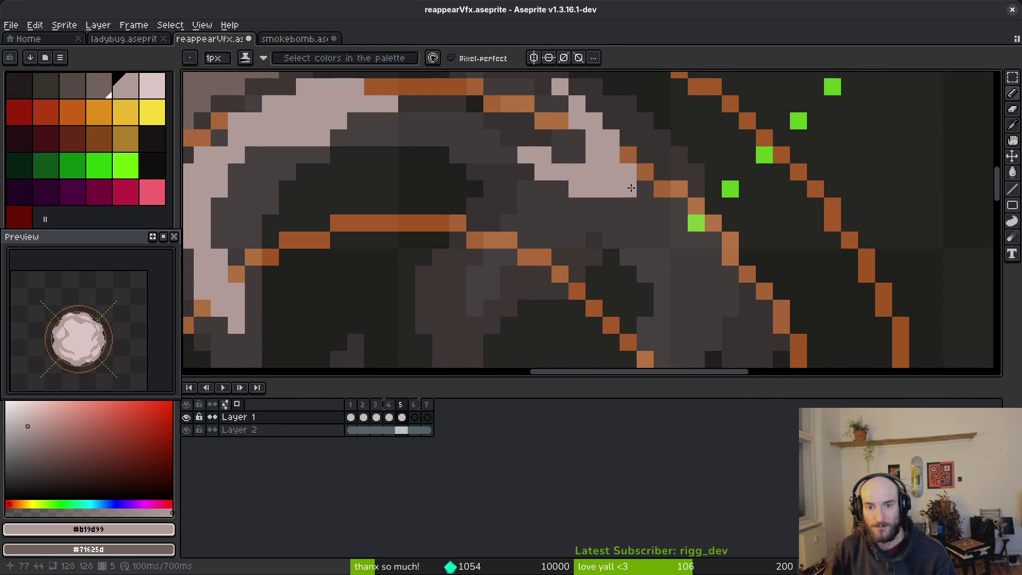
{"action": "mouse_move", "coordinate": [631, 188]}
{"action": "left_mouse_down"}
{"action": "mouse_move", "coordinate": [696, 311]}
{"action": "mouse_move", "coordinate": [685, 251]}
{"action": "mouse_move", "coordinate": [643, 168]}
{"action": "left_mouse_up"}
{"action": "mouse_move", "coordinate": [671, 311]}
{"action": "left_mouse_down"}
{"action": "mouse_move", "coordinate": [654, 327]}
{"action": "mouse_move", "coordinate": [698, 267]}
{"action": "left_mouse_up"}
- Dot single pale pink pixels and a short highlight stroke into the smoke, comparing with frame 4
{"action": "left_click", "coordinate": [704, 277]}
{"action": "left_click", "coordinate": [671, 328]}
{"action": "left_click", "coordinate": [657, 286]}
{"action": "left_click", "coordinate": [671, 285]}
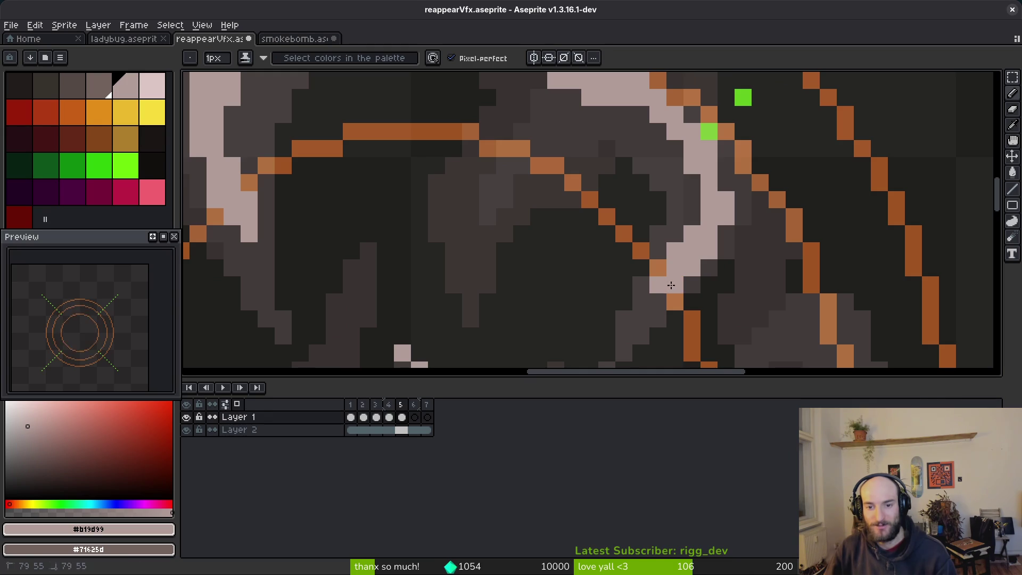
{"action": "left_click", "coordinate": [643, 302]}
{"action": "left_click", "coordinate": [709, 285]}
{"action": "scroll", "coordinate": [689, 225], "scroll_direction": "down", "scroll_amount": 2}
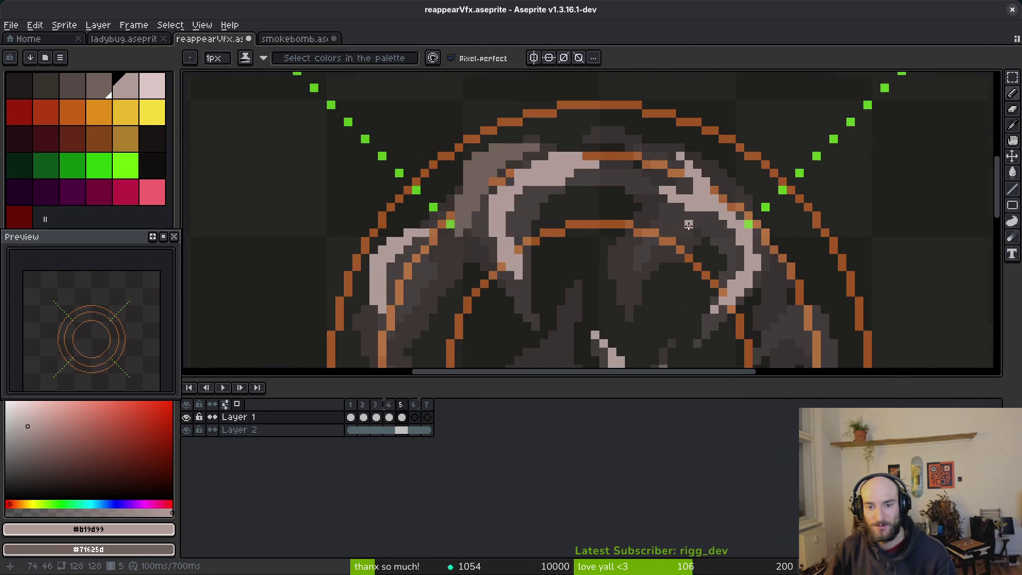
{"action": "scroll", "coordinate": [689, 225], "scroll_direction": "up", "scroll_amount": 2}
{"action": "left_click_drag", "start_coordinate": [689, 177], "coordinate": [736, 242]}
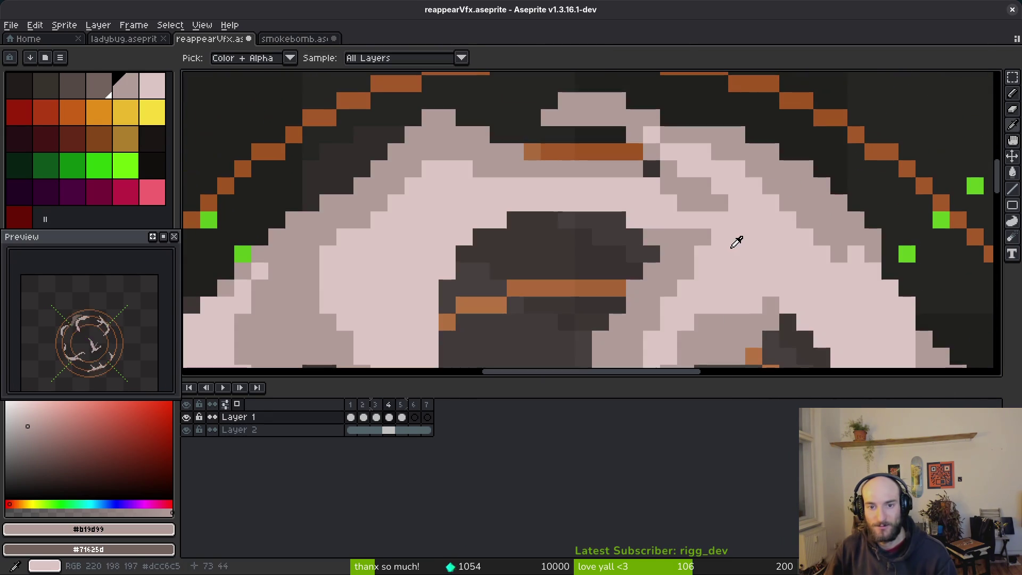
{"action": "key", "text": "Right"}
{"action": "left_click_drag", "start_coordinate": [600, 187], "coordinate": [653, 207]}
{"action": "scroll", "coordinate": [697, 223], "scroll_direction": "down", "scroll_amount": 3}
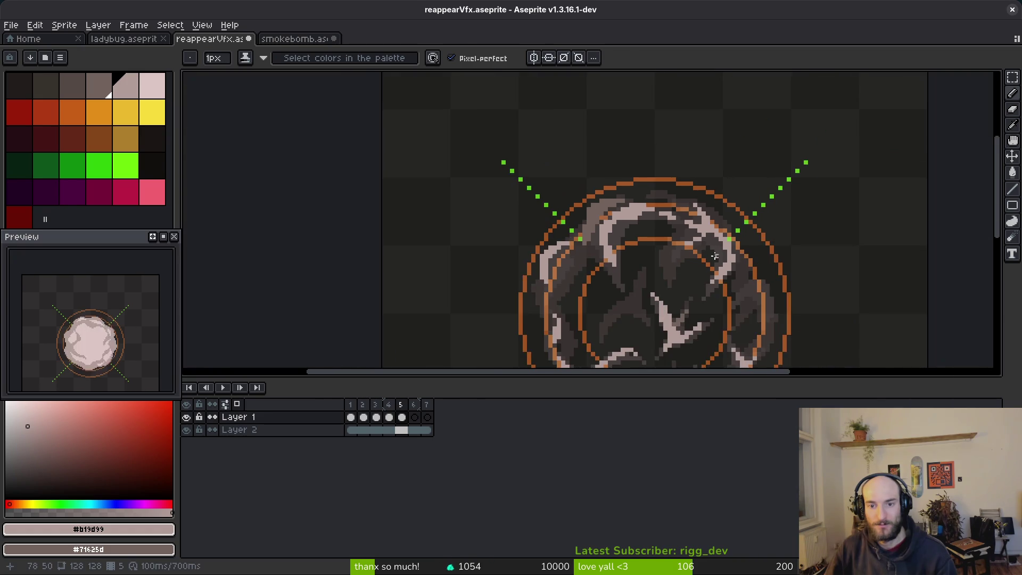
{"action": "key", "text": "Left"}
{"action": "key", "text": "Right"}
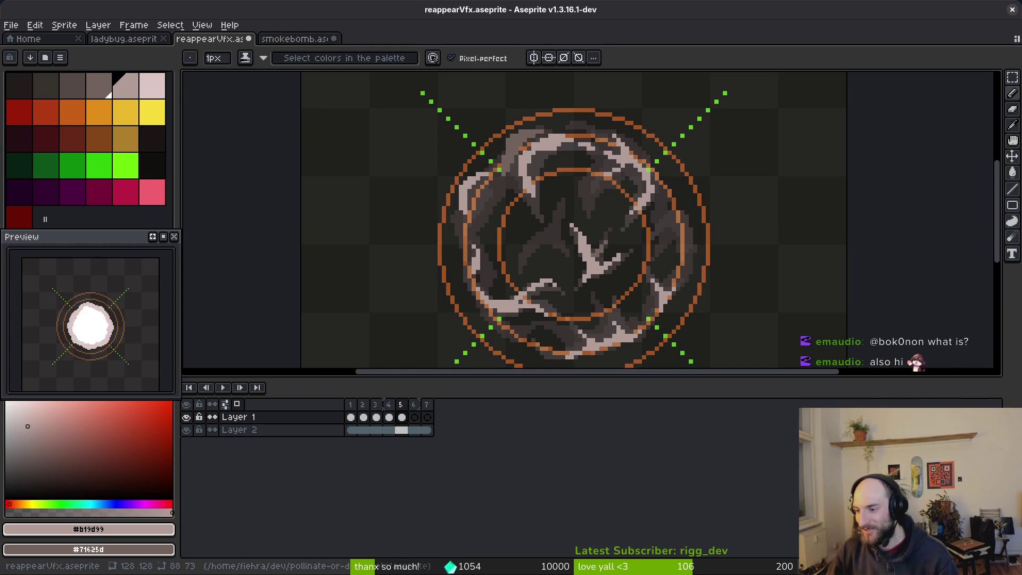
- Toggle between Eraser and Pencil while inspecting the smoke, then save reappearVfx.aseprite
{"action": "scroll", "coordinate": [682, 271], "scroll_direction": "up", "scroll_amount": 5}
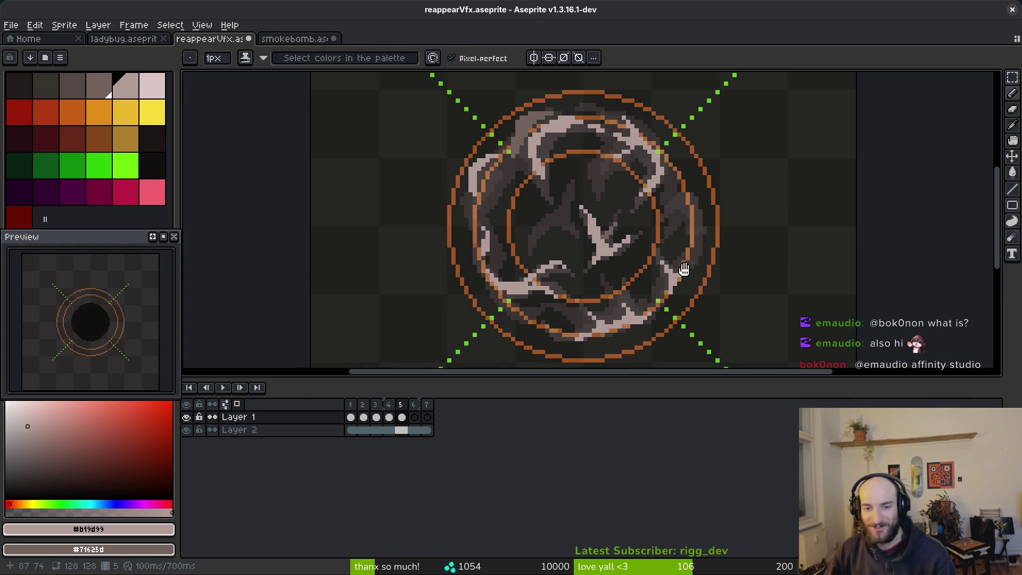
{"action": "scroll", "coordinate": [688, 215], "scroll_direction": "up", "scroll_amount": 2}
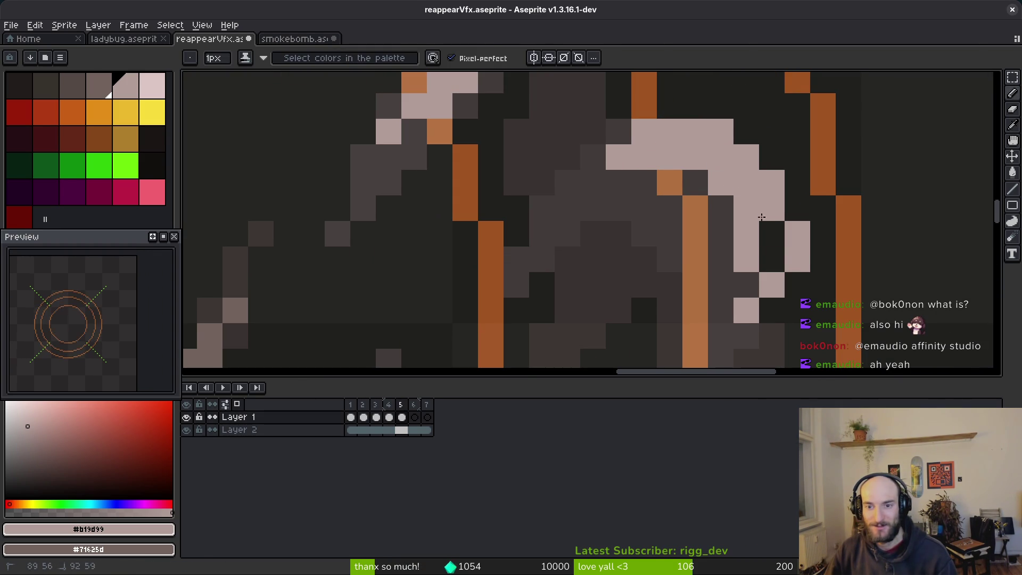
{"action": "key", "text": "e"}
{"action": "scroll", "coordinate": [768, 282], "scroll_direction": "down", "scroll_amount": 1}
{"action": "scroll", "coordinate": [777, 276], "scroll_direction": "down", "scroll_amount": 4}
{"action": "key", "text": "i"}
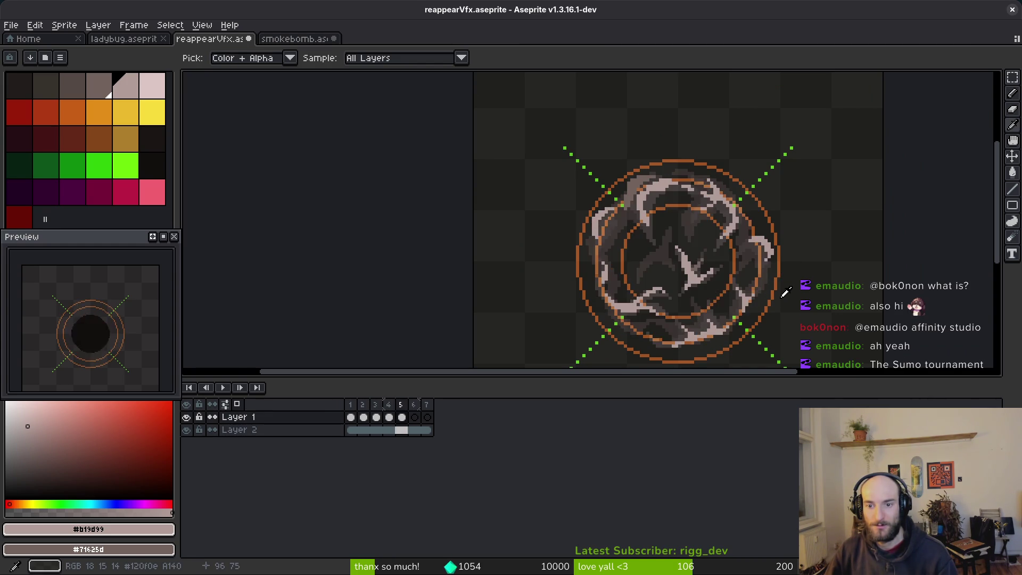
{"action": "key", "text": "b"}
{"action": "scroll", "coordinate": [783, 275], "scroll_direction": "up", "scroll_amount": 5}
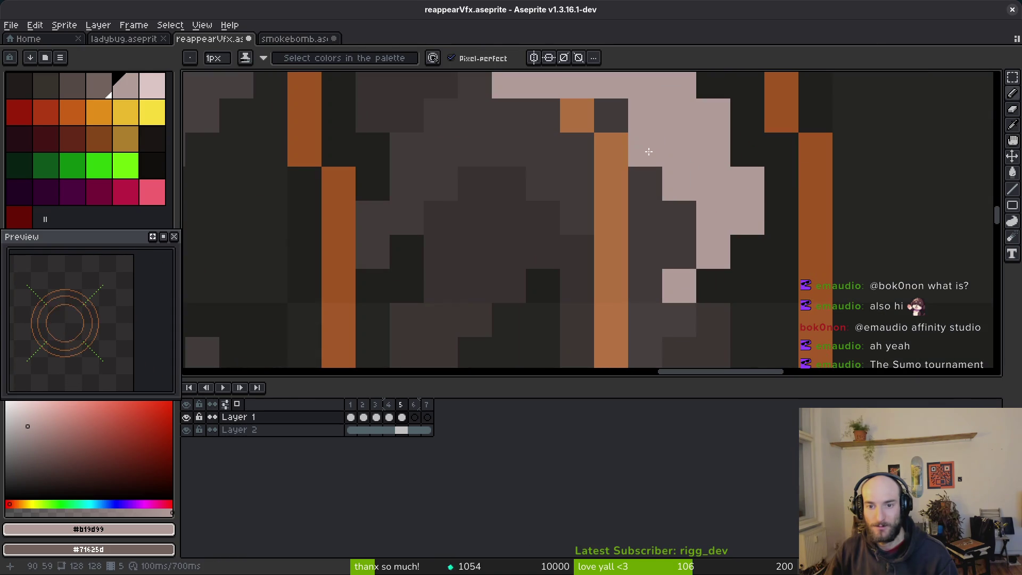
{"action": "key", "text": "e"}
{"action": "scroll", "coordinate": [752, 317], "scroll_direction": "down", "scroll_amount": 2}
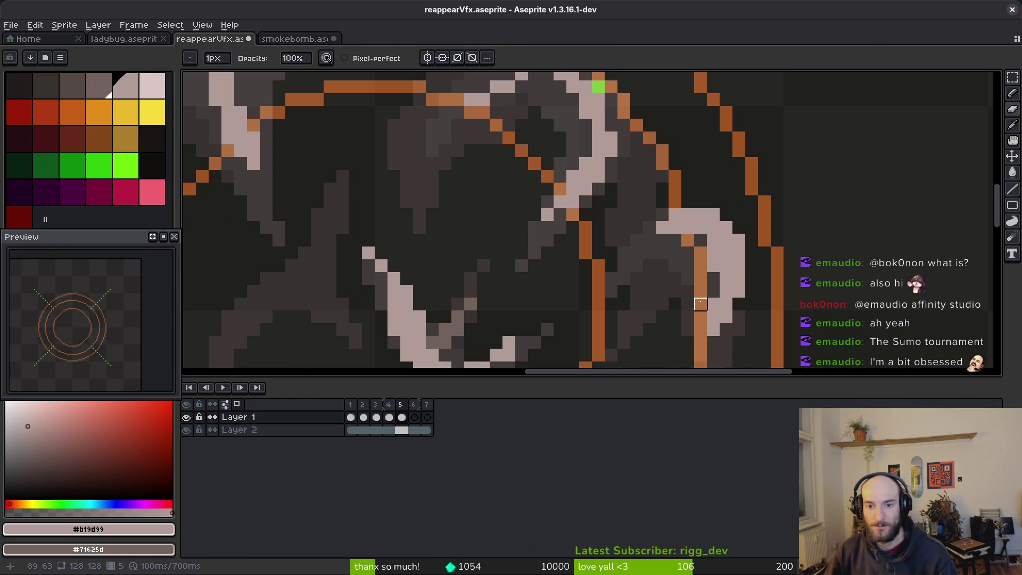
{"action": "key", "text": "b"}
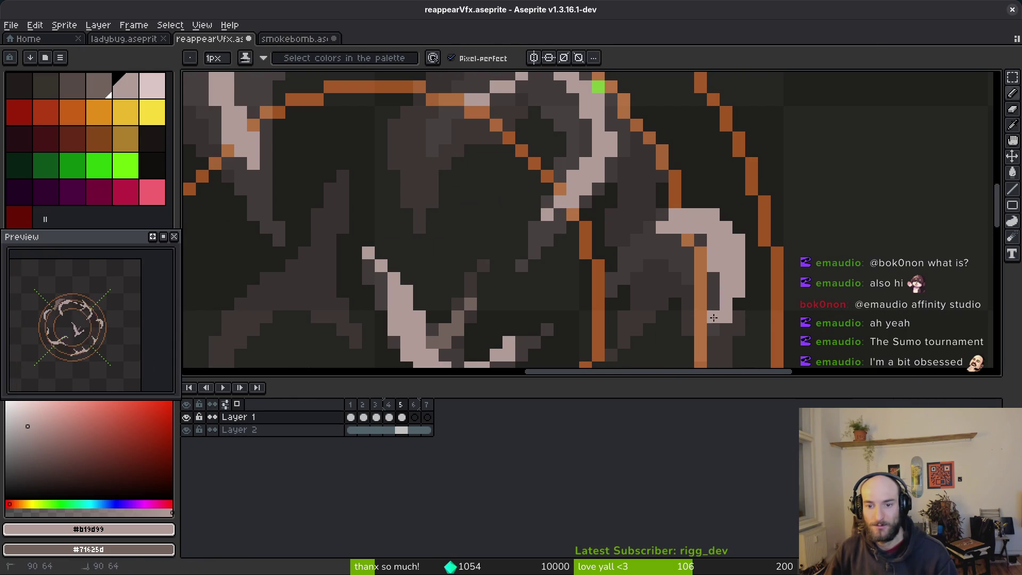
{"action": "key", "text": "e"}
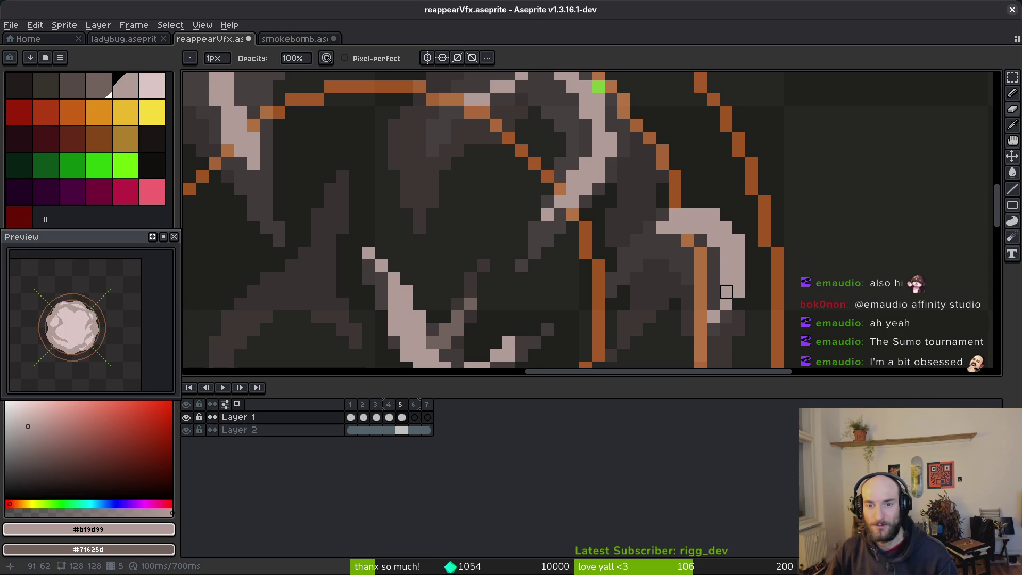
{"action": "key", "text": "b"}
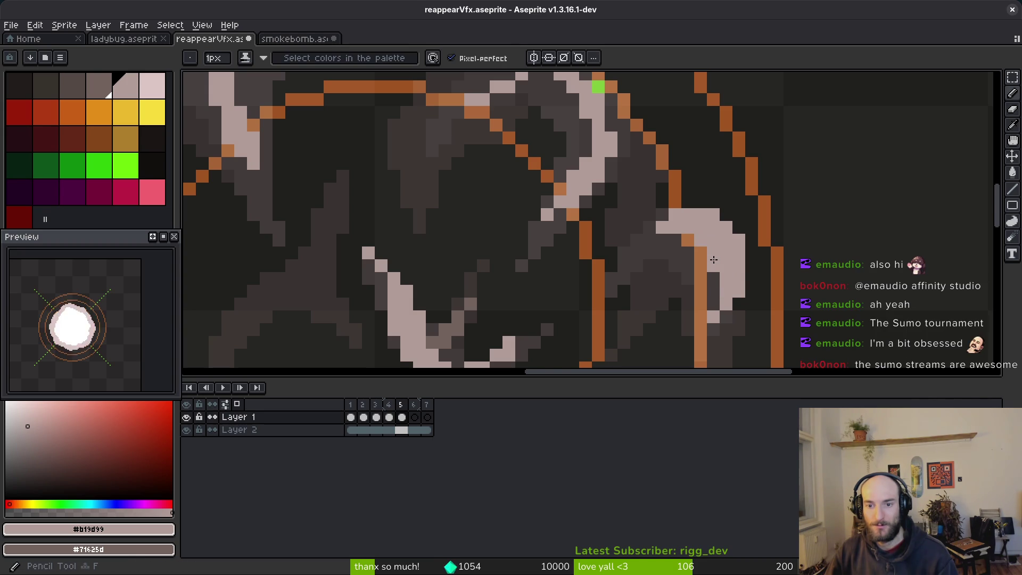
{"action": "key", "text": "e"}
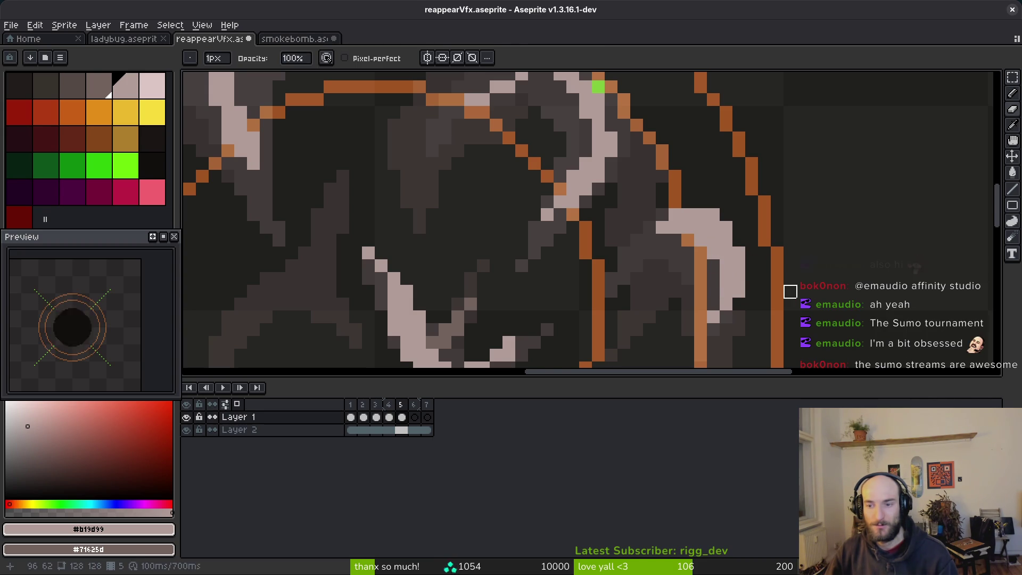
{"action": "key", "text": "ctrl"}
{"action": "key", "text": "ctrl+s"}
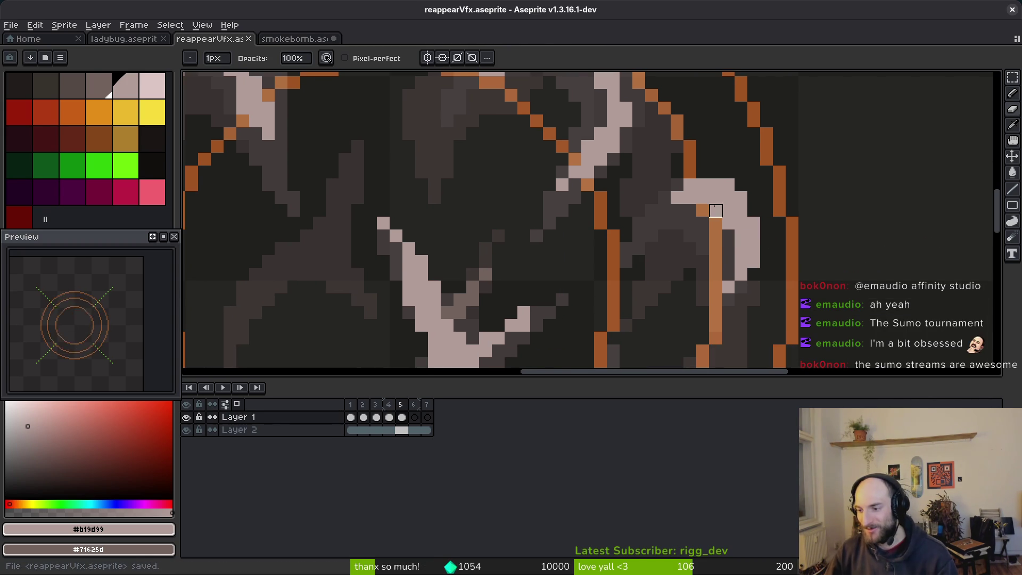
- Place one light highlight pixel on the right-side smoke of frame 5
{"action": "key", "text": "b"}
{"action": "scroll", "coordinate": [575, 234], "scroll_direction": "left", "scroll_amount": 2}
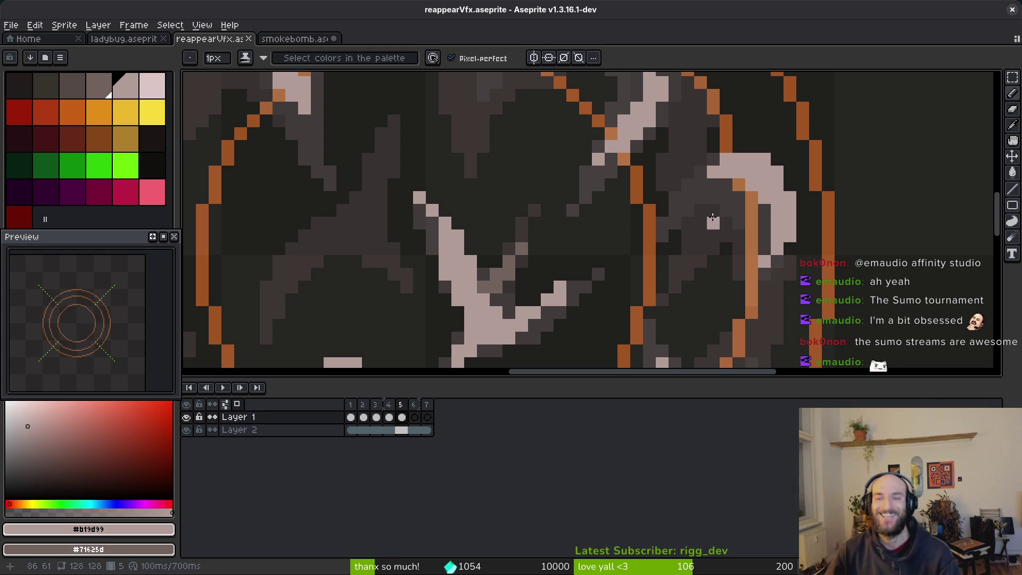
{"action": "left_click", "coordinate": [692, 184]}
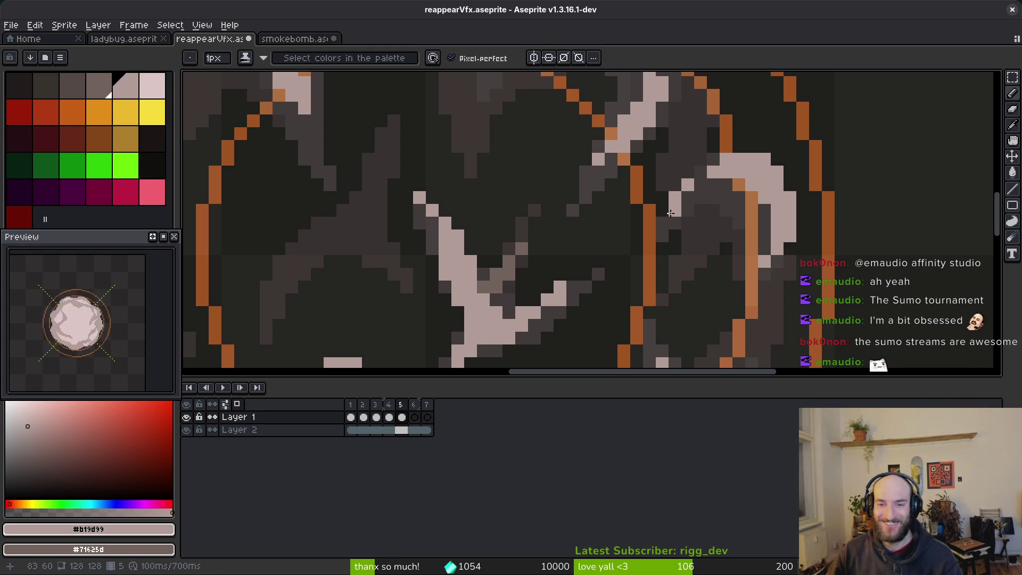
- Pan and zoom around the orange ring to inspect different parts of frame 5's smoke
{"action": "scroll", "coordinate": [662, 209], "scroll_direction": "down", "scroll_amount": 5}
{"action": "scroll", "coordinate": [589, 161], "scroll_direction": "up", "scroll_amount": 5}
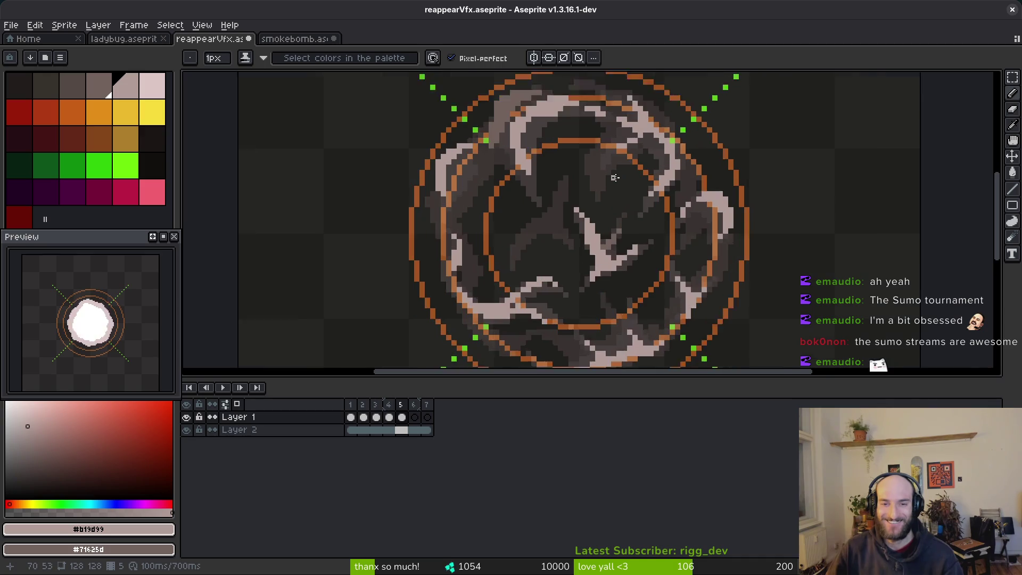
{"action": "mouse_move", "coordinate": [588, 160]}
{"action": "left_mouse_down"}
{"action": "mouse_move", "coordinate": [641, 146]}
{"action": "mouse_move", "coordinate": [671, 245]}
{"action": "left_mouse_up"}
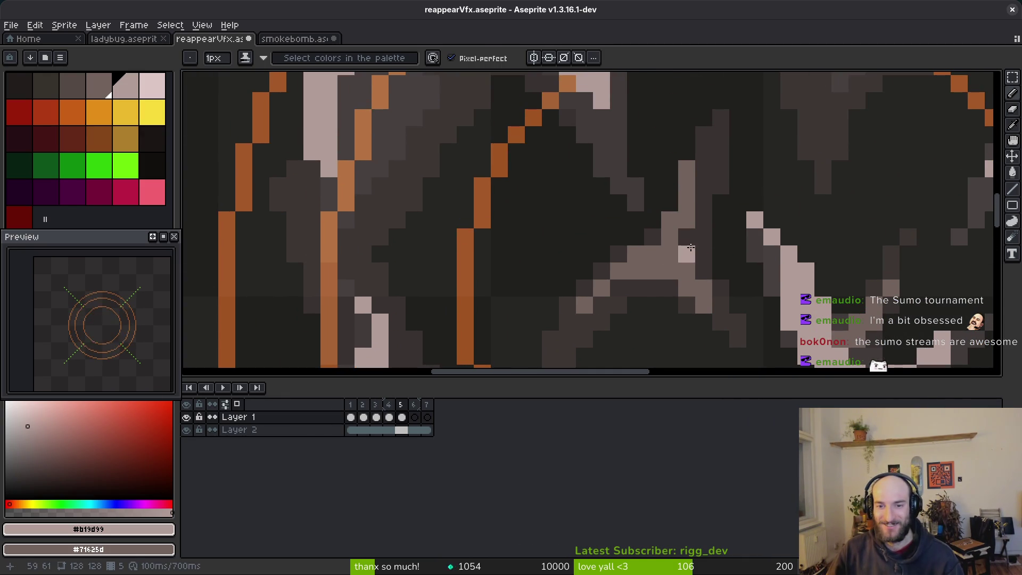
{"action": "left_click_drag", "start_coordinate": [619, 165], "coordinate": [670, 266]}
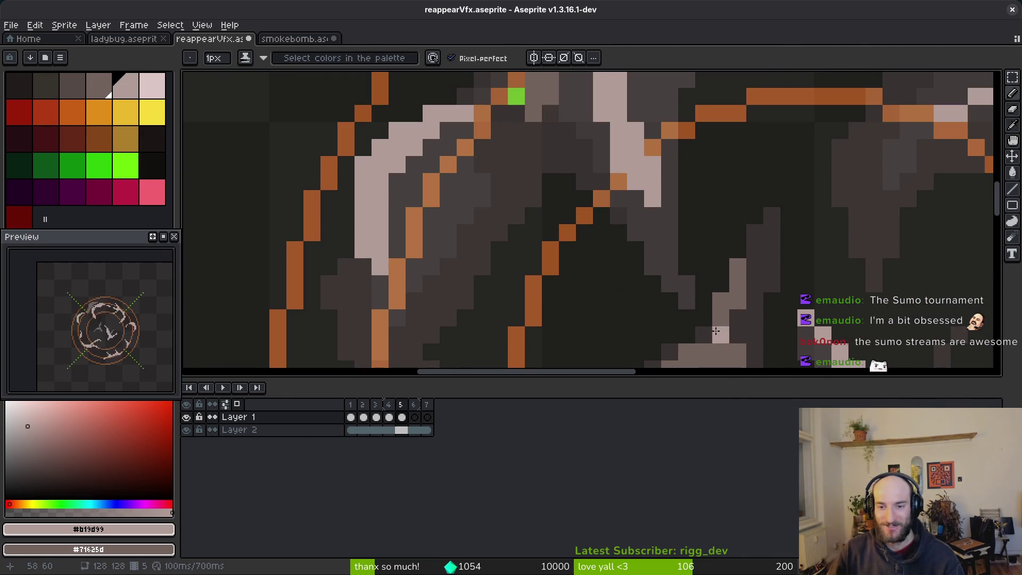
{"action": "scroll", "coordinate": [711, 332], "scroll_direction": "down", "scroll_amount": 3}
{"action": "scroll", "coordinate": [711, 328], "scroll_direction": "up", "scroll_amount": 3}
{"action": "scroll", "coordinate": [710, 322], "scroll_direction": "down", "scroll_amount": 3}
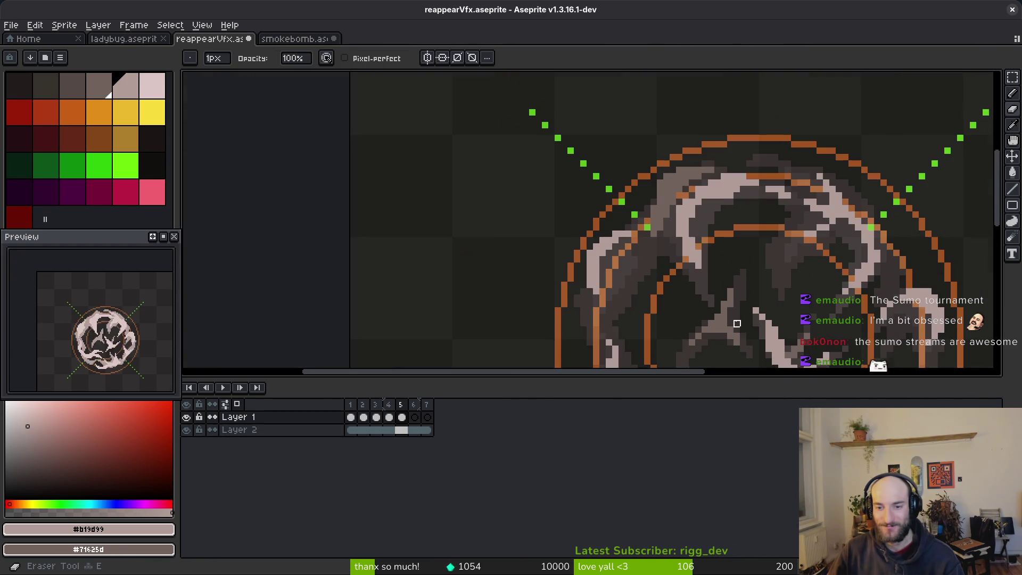
{"action": "scroll", "coordinate": [710, 321], "scroll_direction": "up", "scroll_amount": 1}
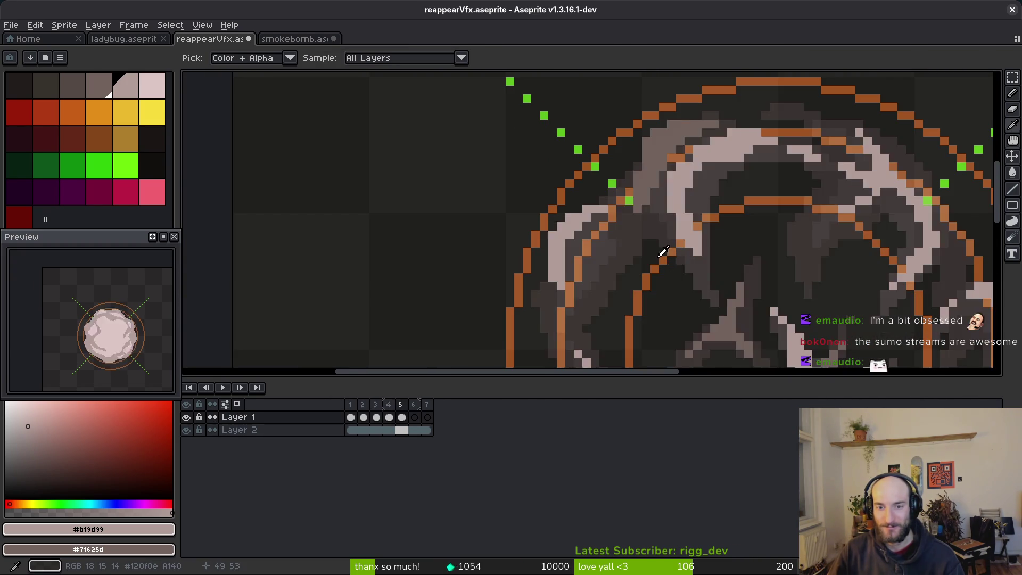
{"action": "scroll", "coordinate": [644, 251], "scroll_direction": "up", "scroll_amount": 1}
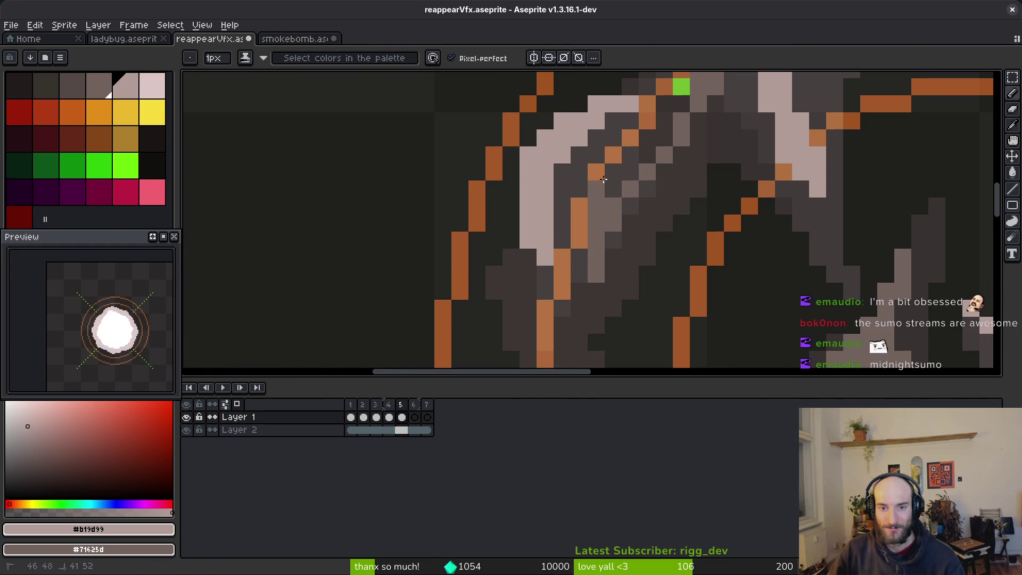
{"action": "left_click_drag", "start_coordinate": [667, 139], "coordinate": [707, 93]}
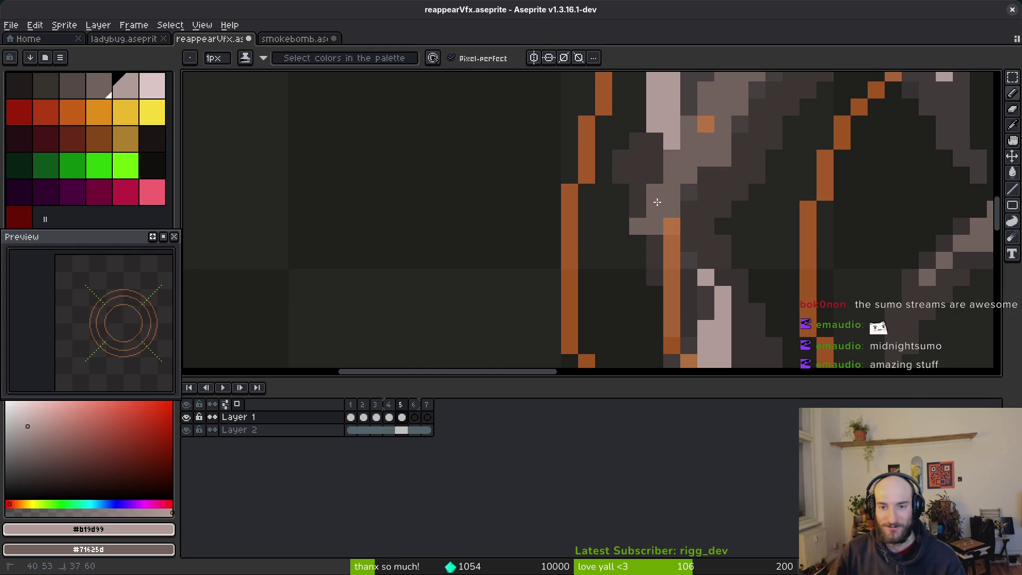
{"action": "scroll", "coordinate": [665, 275], "scroll_direction": "down", "scroll_amount": 5}
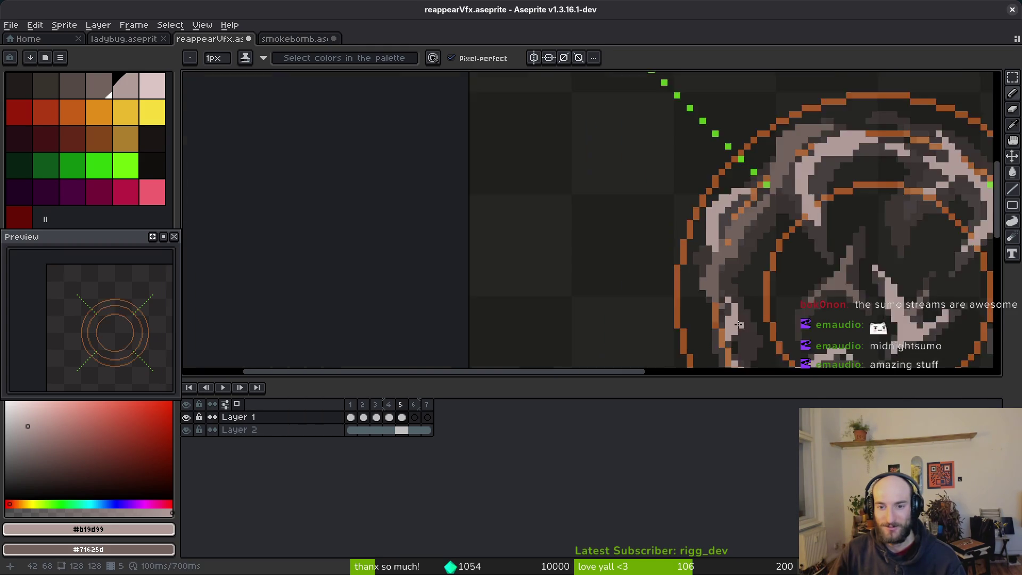
{"action": "scroll", "coordinate": [700, 266], "scroll_direction": "up", "scroll_amount": 5}
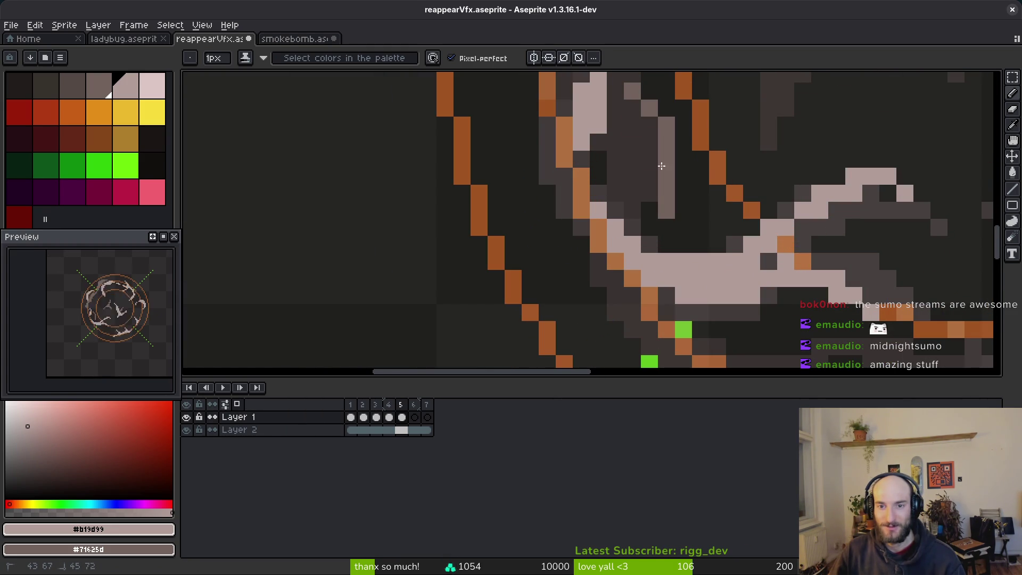
{"action": "left_click_drag", "start_coordinate": [646, 222], "coordinate": [659, 119]}
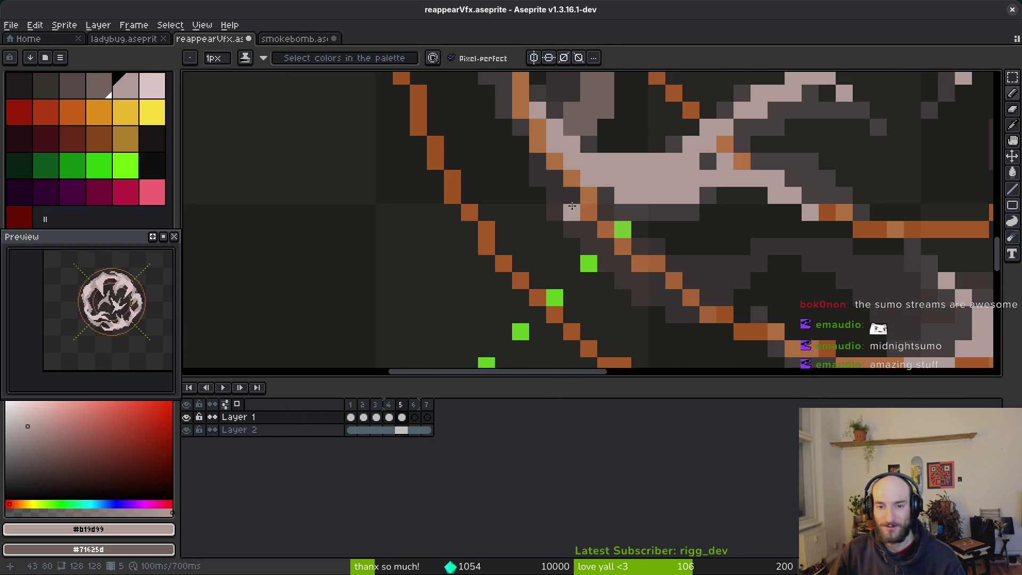
{"action": "left_click_drag", "start_coordinate": [746, 372], "coordinate": [714, 221]}
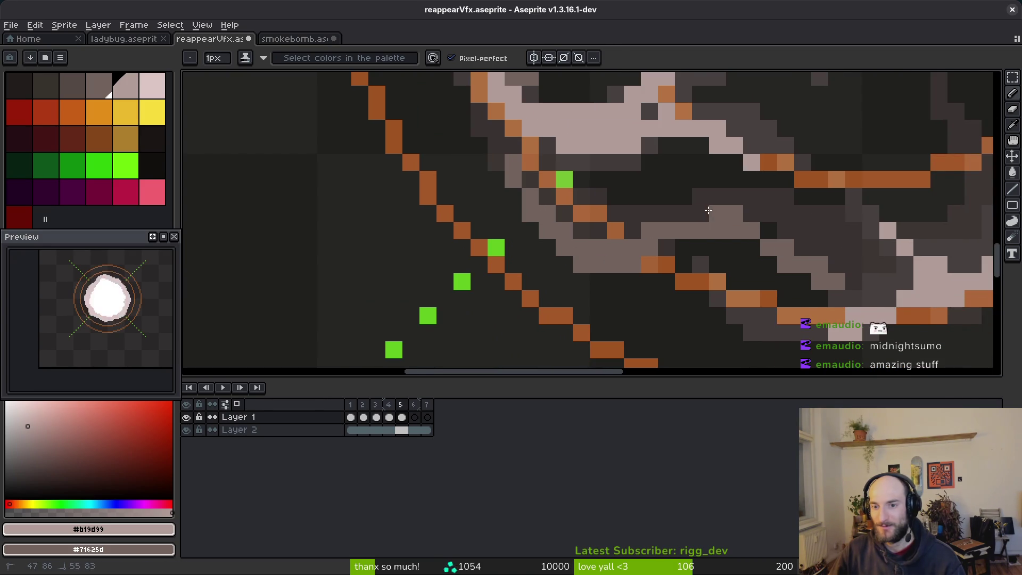
- Sample a mid-grey from the smoke and switch to the Pencil for shading
{"action": "key", "text": "i"}
{"action": "mouse_move", "coordinate": [724, 229]}
{"action": "left_mouse_down"}
{"action": "mouse_move", "coordinate": [611, 211]}
{"action": "mouse_move", "coordinate": [588, 329]}
{"action": "mouse_move", "coordinate": [598, 294]}
{"action": "mouse_move", "coordinate": [623, 320]}
{"action": "mouse_move", "coordinate": [587, 341]}
{"action": "mouse_move", "coordinate": [612, 319]}
{"action": "mouse_move", "coordinate": [561, 209]}
{"action": "left_mouse_up"}
{"action": "key", "text": "b"}
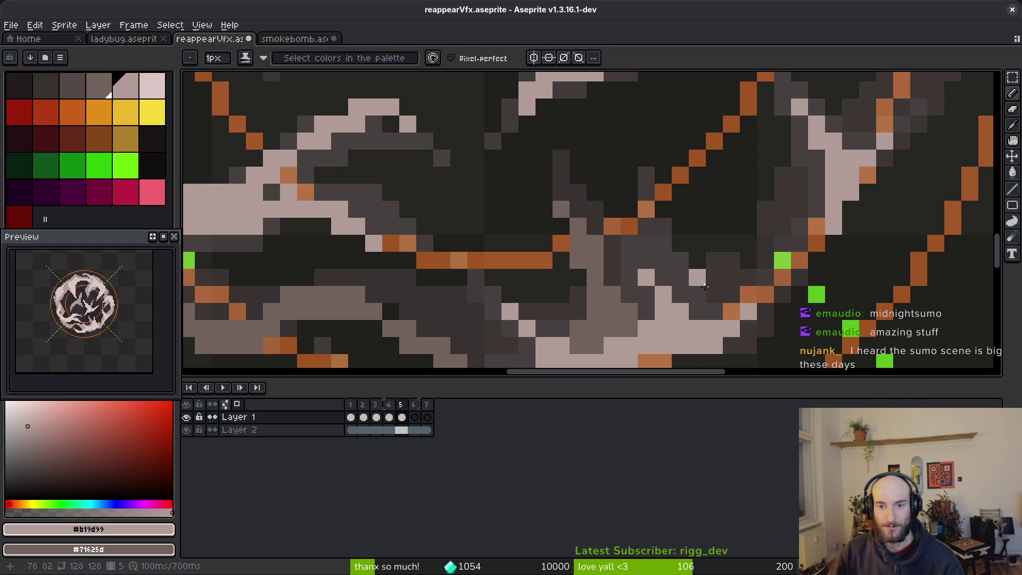
{"action": "scroll", "coordinate": [723, 274], "scroll_direction": "down", "scroll_amount": 3}
{"action": "scroll", "coordinate": [722, 274], "scroll_direction": "right", "scroll_amount": 4}
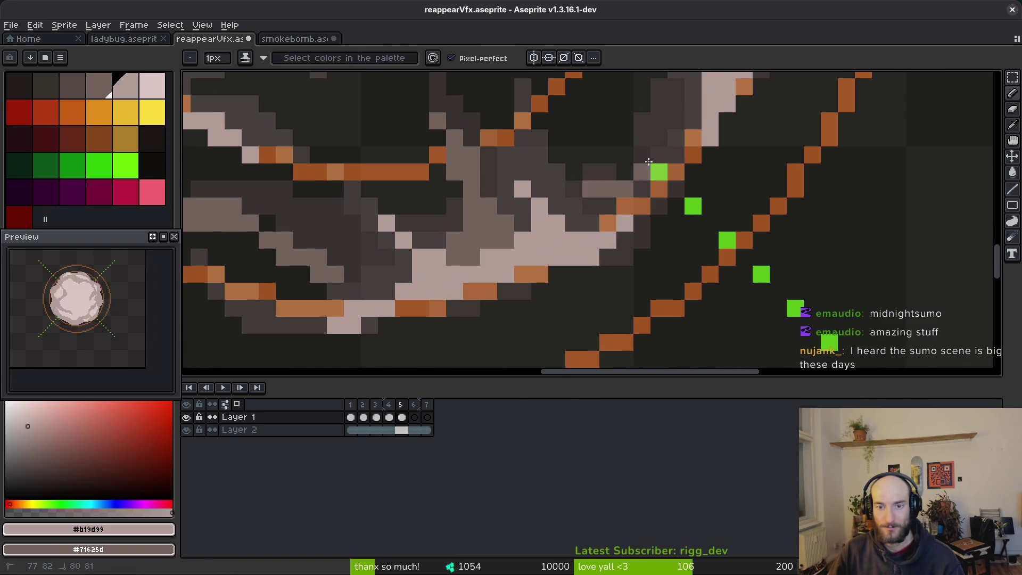
- Repaint pixels beside the highlight grey and compare frame 5 against frame 4
{"action": "mouse_move", "coordinate": [625, 206]}
{"action": "left_mouse_down"}
{"action": "mouse_move", "coordinate": [607, 223]}
{"action": "mouse_move", "coordinate": [575, 223]}
{"action": "mouse_move", "coordinate": [591, 206]}
{"action": "left_mouse_up"}
{"action": "key", "text": "e"}
{"action": "scroll", "coordinate": [659, 189], "scroll_direction": "down", "scroll_amount": 2}
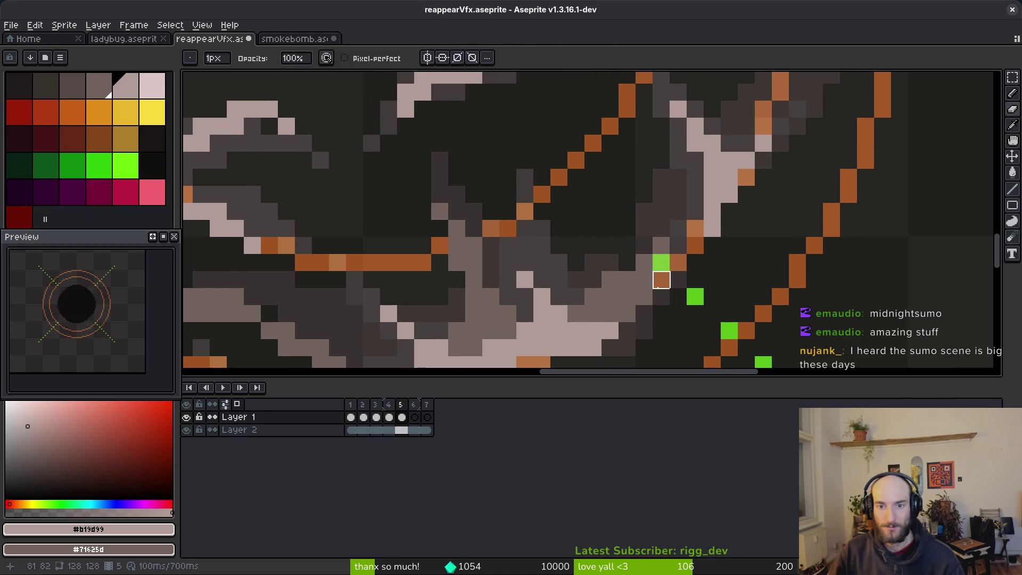
{"action": "key", "text": "i"}
{"action": "scroll", "coordinate": [675, 244], "scroll_direction": "up", "scroll_amount": 2}
{"action": "key", "text": "Left"}
{"action": "key", "text": "Right"}
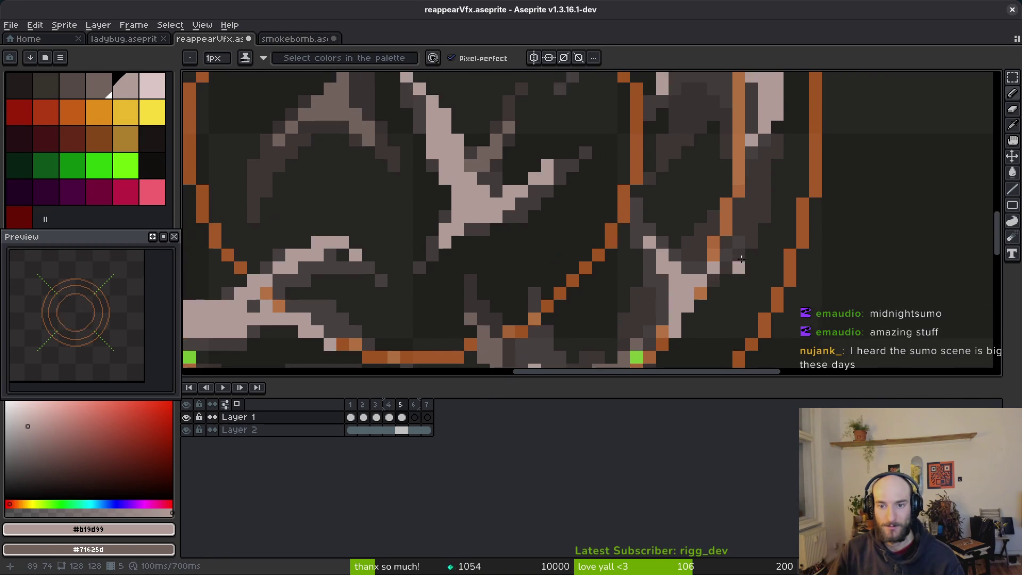
{"action": "key", "text": "b"}
{"action": "scroll", "coordinate": [748, 276], "scroll_direction": "up", "scroll_amount": 2}
- Pencil a pale pink stroke and a grey band of shading into the lower smoke
{"action": "mouse_move", "coordinate": [750, 275]}
{"action": "left_mouse_down"}
{"action": "mouse_move", "coordinate": [724, 170]}
{"action": "mouse_move", "coordinate": [754, 265]}
{"action": "left_mouse_up"}
{"action": "scroll", "coordinate": [706, 215], "scroll_direction": "down", "scroll_amount": 3}
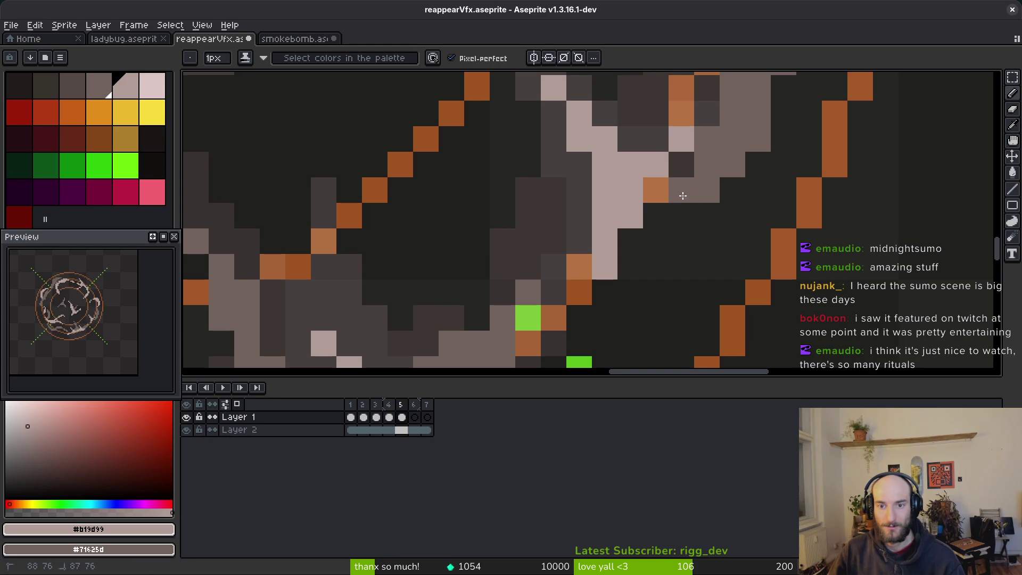
{"action": "mouse_move", "coordinate": [730, 166]}
{"action": "left_mouse_down"}
{"action": "mouse_move", "coordinate": [702, 271]}
{"action": "mouse_move", "coordinate": [707, 298]}
{"action": "left_mouse_up"}
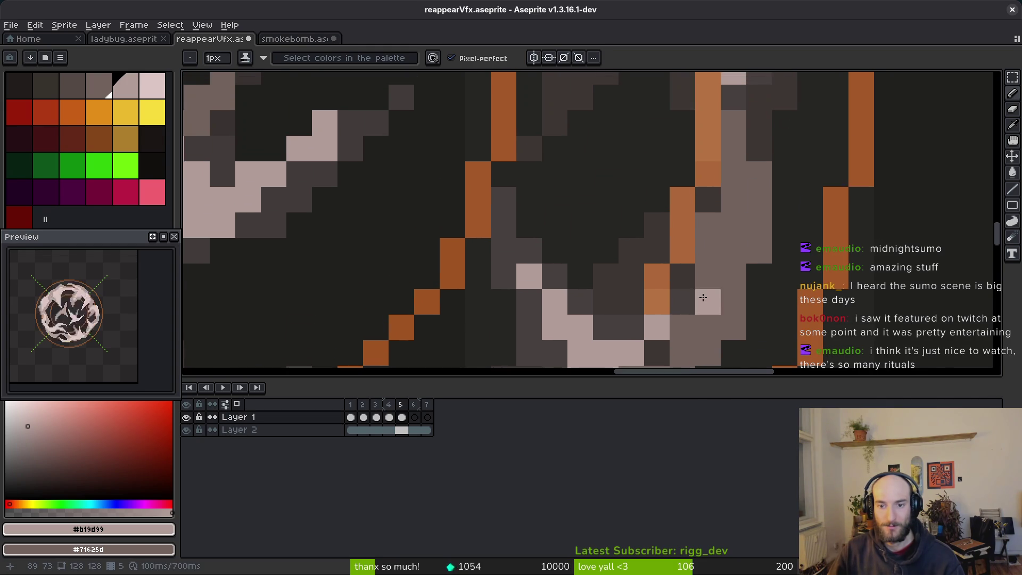
{"action": "scroll", "coordinate": [649, 170], "scroll_direction": "up", "scroll_amount": 4}
{"action": "mouse_move", "coordinate": [620, 234]}
{"action": "left_mouse_down"}
{"action": "mouse_move", "coordinate": [636, 210]}
{"action": "mouse_move", "coordinate": [564, 287]}
{"action": "mouse_move", "coordinate": [618, 201]}
{"action": "left_mouse_up"}
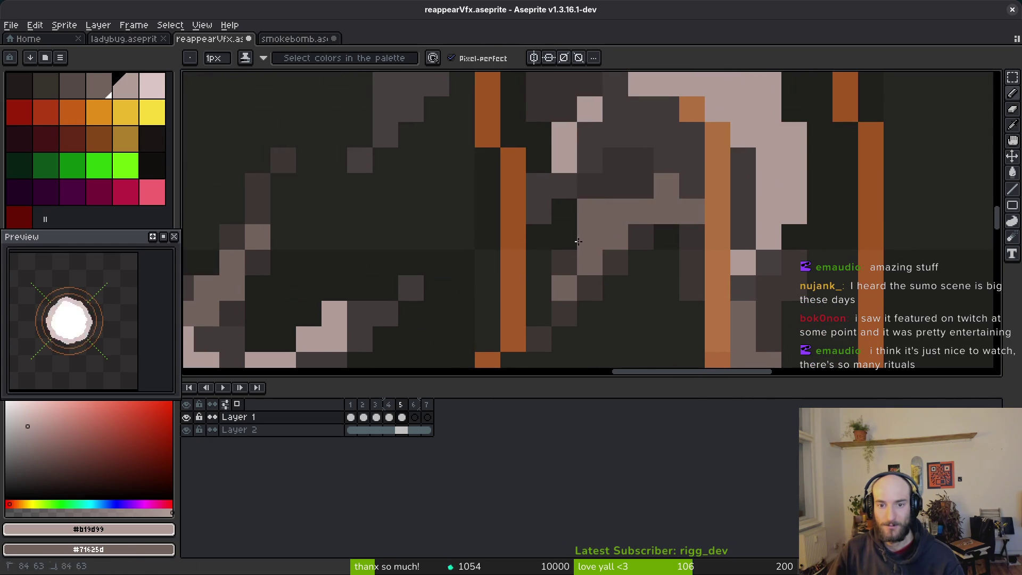
{"action": "mouse_move", "coordinate": [683, 234]}
{"action": "left_mouse_down"}
{"action": "mouse_move", "coordinate": [582, 166]}
{"action": "mouse_move", "coordinate": [611, 154]}
{"action": "mouse_move", "coordinate": [688, 245]}
{"action": "mouse_move", "coordinate": [675, 229]}
{"action": "mouse_move", "coordinate": [672, 272]}
{"action": "left_mouse_up"}
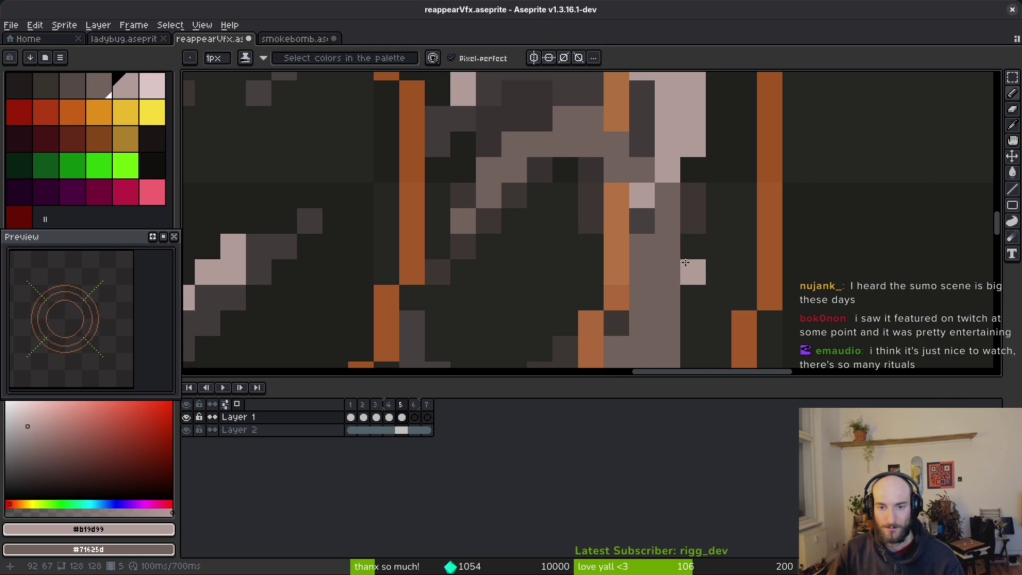
{"action": "scroll", "coordinate": [686, 272], "scroll_direction": "down", "scroll_amount": 3}
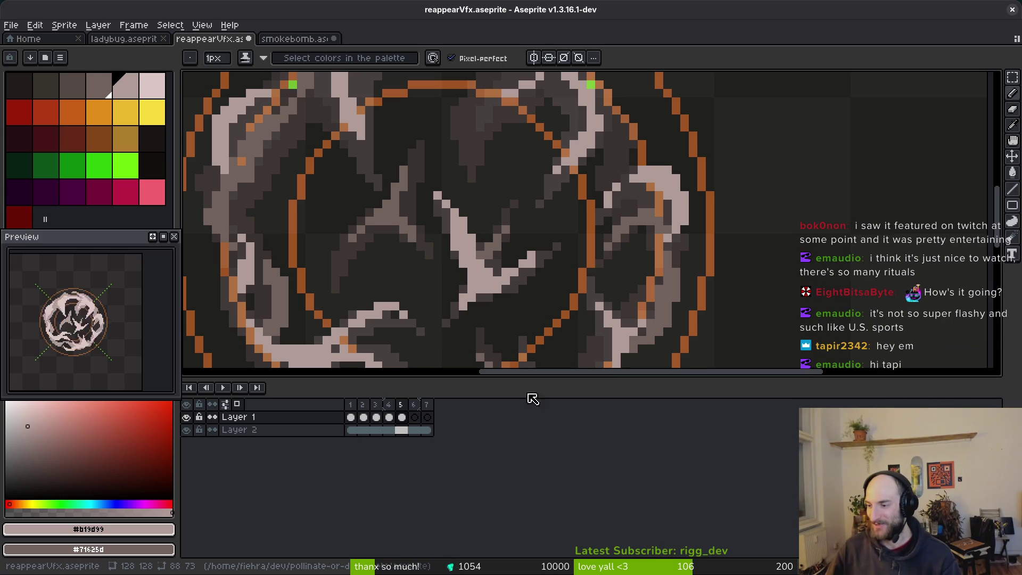
- Shade the right-side smoke inside the rings with short diagonal grey strokes
{"action": "left_click_drag", "start_coordinate": [541, 269], "coordinate": [569, 241]}
{"action": "scroll", "coordinate": [569, 241], "scroll_direction": "down", "scroll_amount": 3}
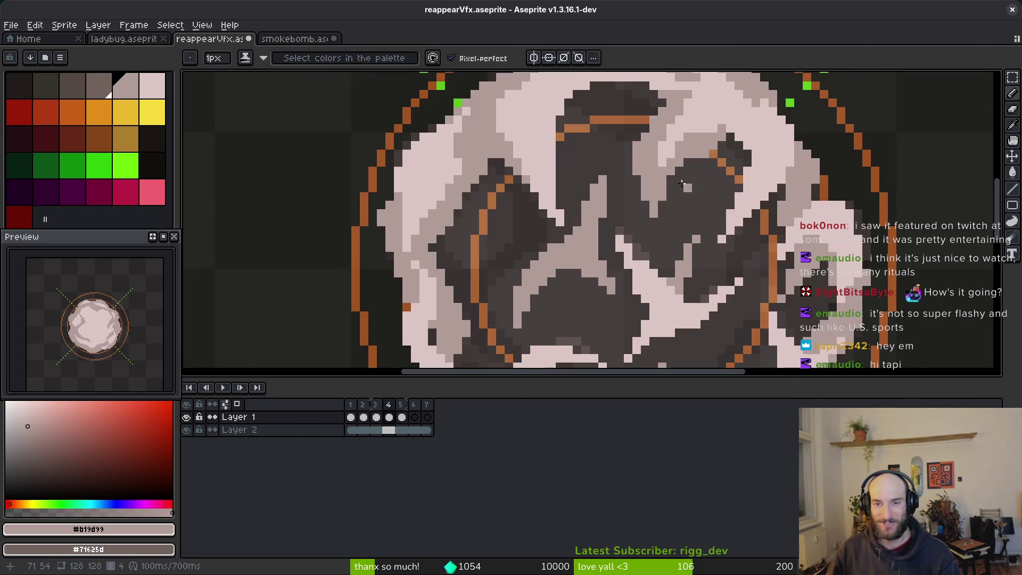
{"action": "scroll", "coordinate": [725, 205], "scroll_direction": "up", "scroll_amount": 5}
{"action": "left_click_drag", "start_coordinate": [725, 205], "coordinate": [819, 189]}
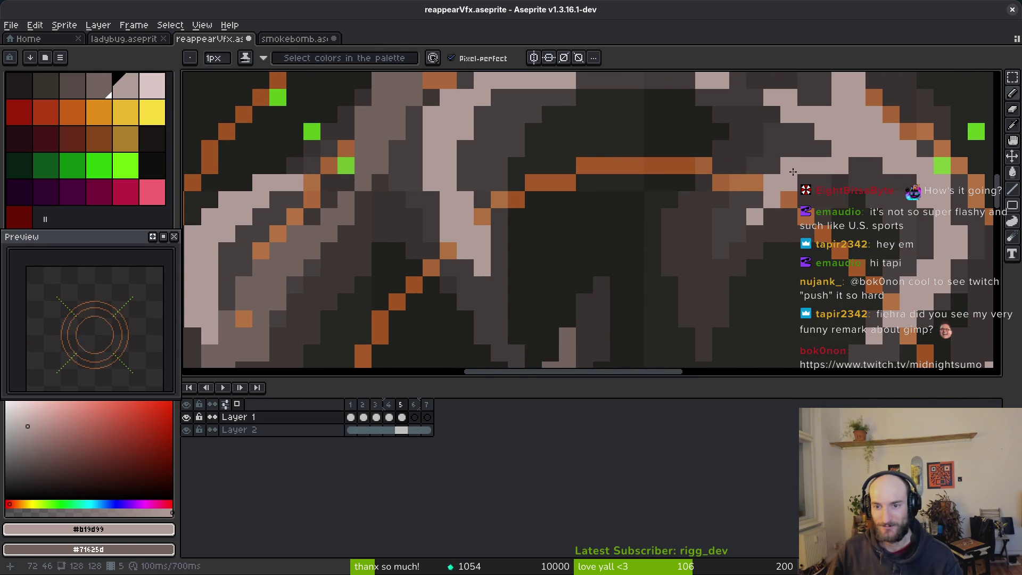
{"action": "scroll", "coordinate": [756, 201], "scroll_direction": "down", "scroll_amount": 3}
{"action": "scroll", "coordinate": [756, 202], "scroll_direction": "left", "scroll_amount": 3}
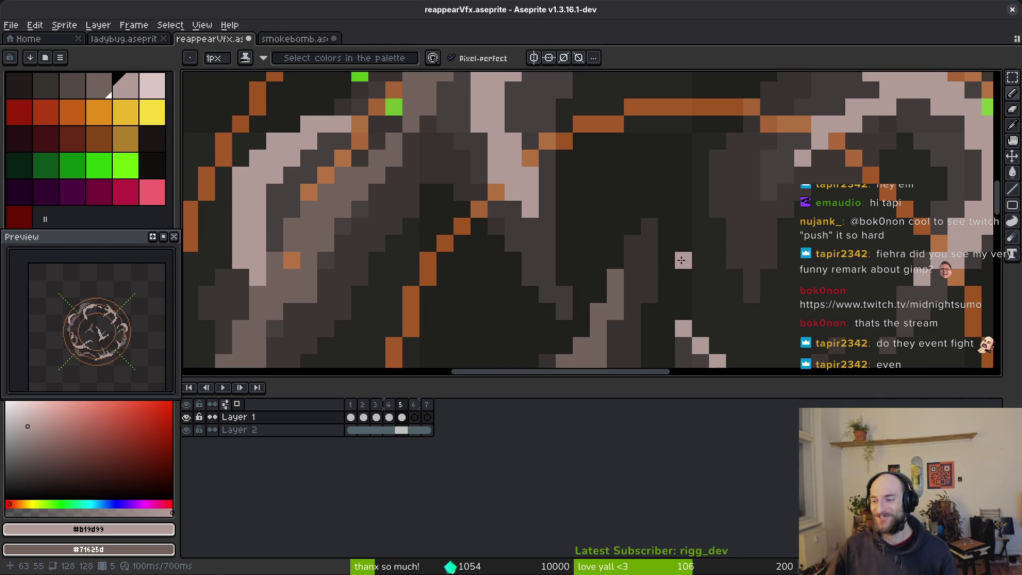
{"action": "scroll", "coordinate": [687, 260], "scroll_direction": "up", "scroll_amount": 2}
{"action": "scroll", "coordinate": [687, 260], "scroll_direction": "left", "scroll_amount": 2}
{"action": "scroll", "coordinate": [819, 195], "scroll_direction": "up", "scroll_amount": 4}
{"action": "scroll", "coordinate": [819, 194], "scroll_direction": "right", "scroll_amount": 2}
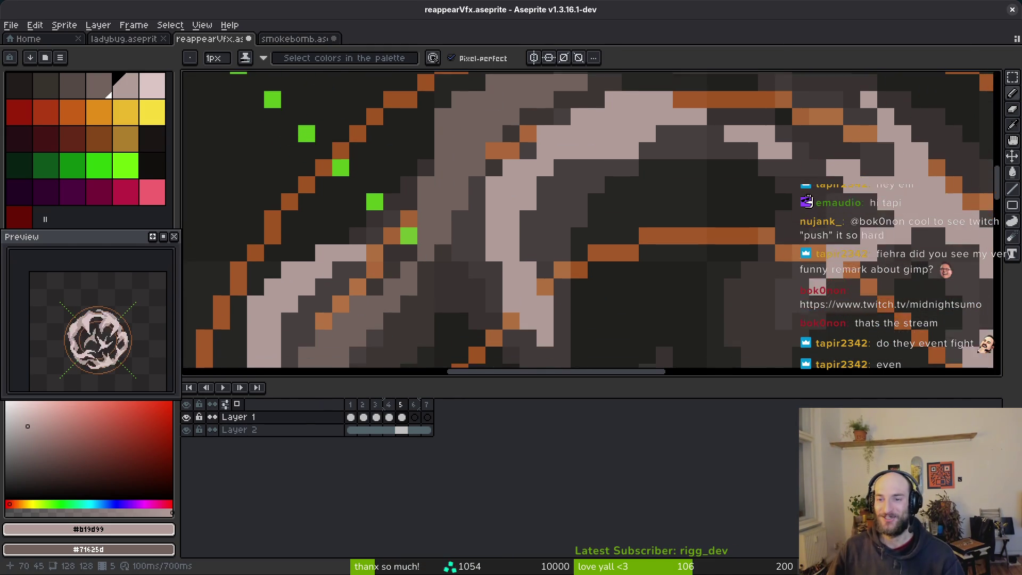
{"action": "mouse_move", "coordinate": [818, 150]}
{"action": "left_mouse_down"}
{"action": "mouse_move", "coordinate": [721, 255]}
{"action": "mouse_move", "coordinate": [780, 176]}
{"action": "mouse_move", "coordinate": [822, 139]}
{"action": "left_mouse_up"}
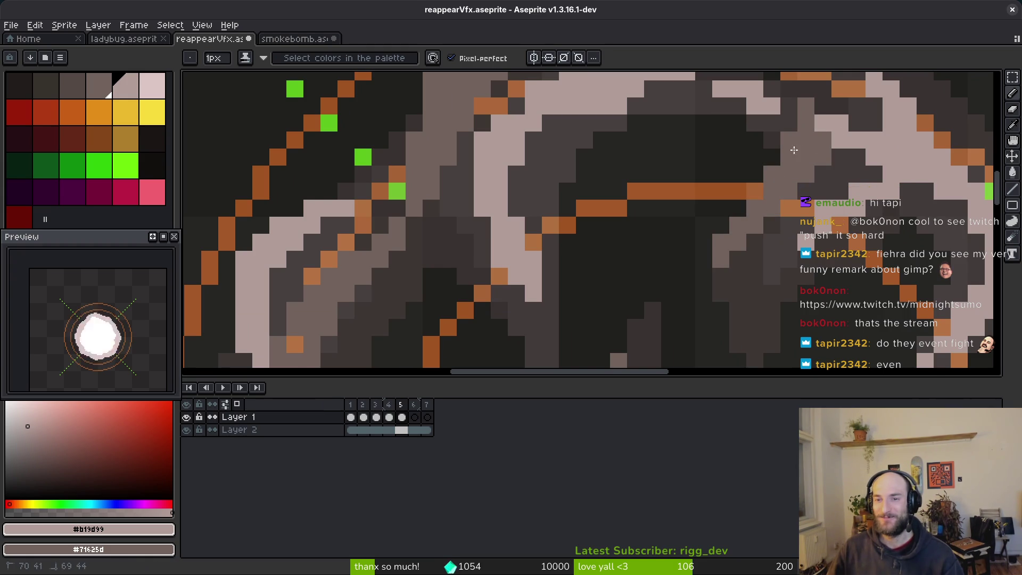
{"action": "scroll", "coordinate": [708, 275], "scroll_direction": "up", "scroll_amount": 3}
{"action": "scroll", "coordinate": [708, 275], "scroll_direction": "right", "scroll_amount": 2}
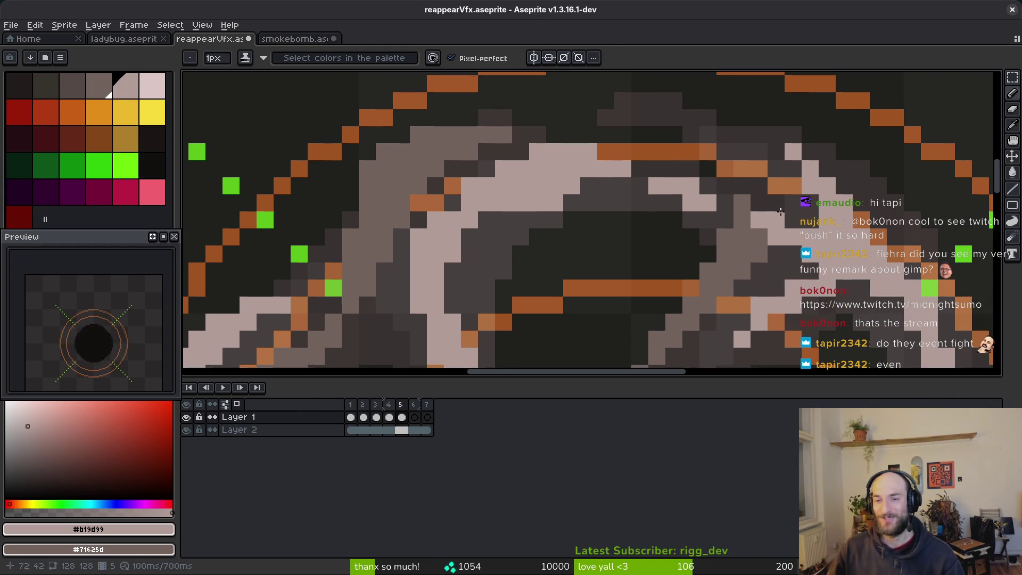
{"action": "left_click_drag", "start_coordinate": [690, 160], "coordinate": [742, 213]}
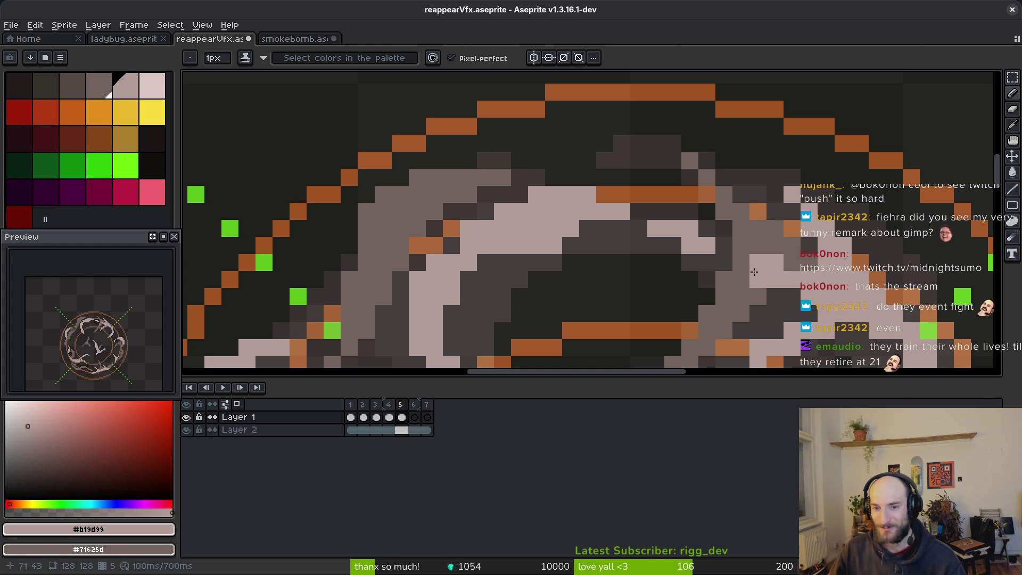
- Resample a colour from the sprite and paint grey smoke to the right of the arc
{"action": "scroll", "coordinate": [753, 272], "scroll_direction": "down", "scroll_amount": 3}
{"action": "key", "text": "i"}
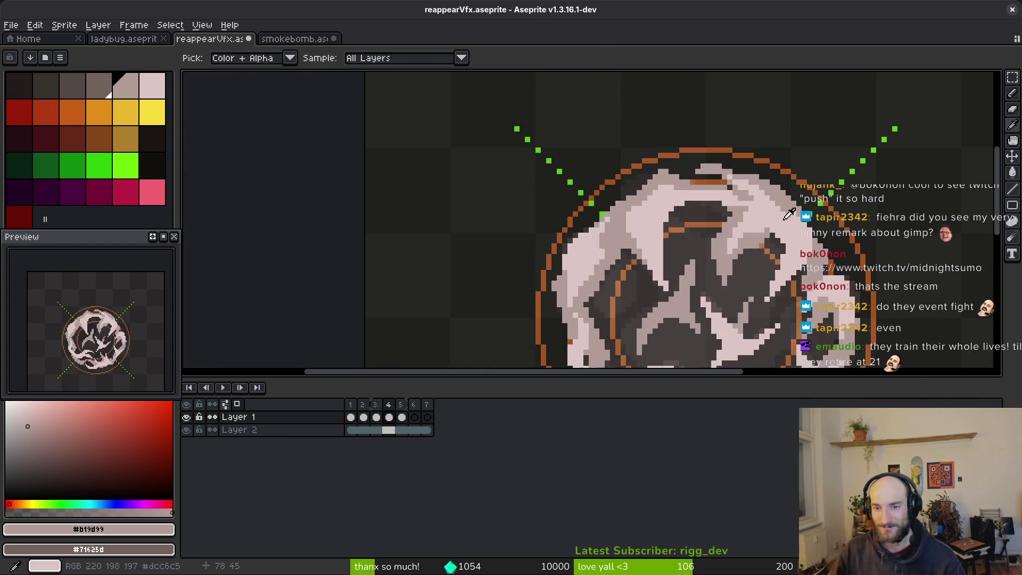
{"action": "key", "text": "b"}
{"action": "scroll", "coordinate": [789, 214], "scroll_direction": "up", "scroll_amount": 3}
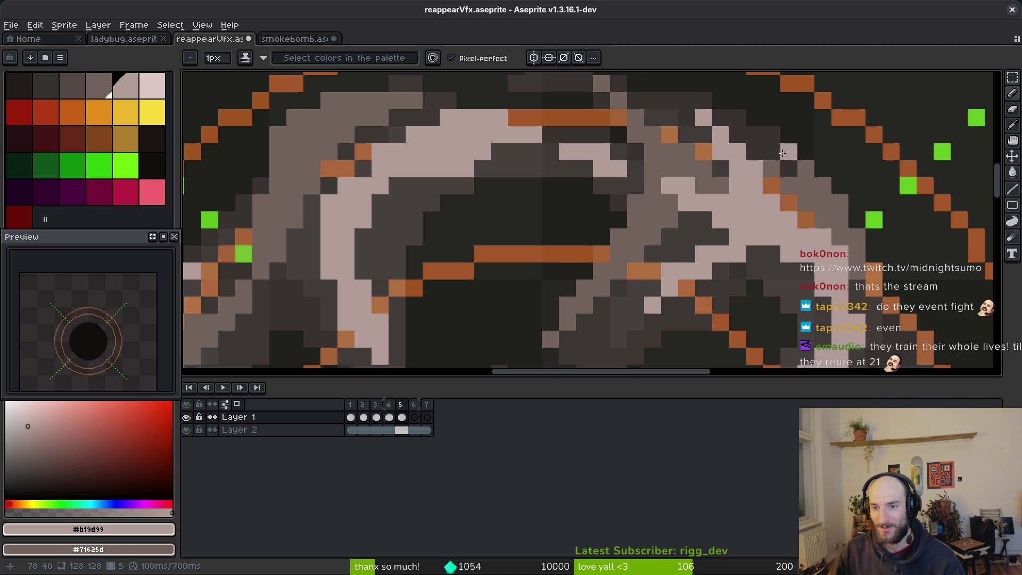
{"action": "scroll", "coordinate": [787, 213], "scroll_direction": "down", "scroll_amount": 5}
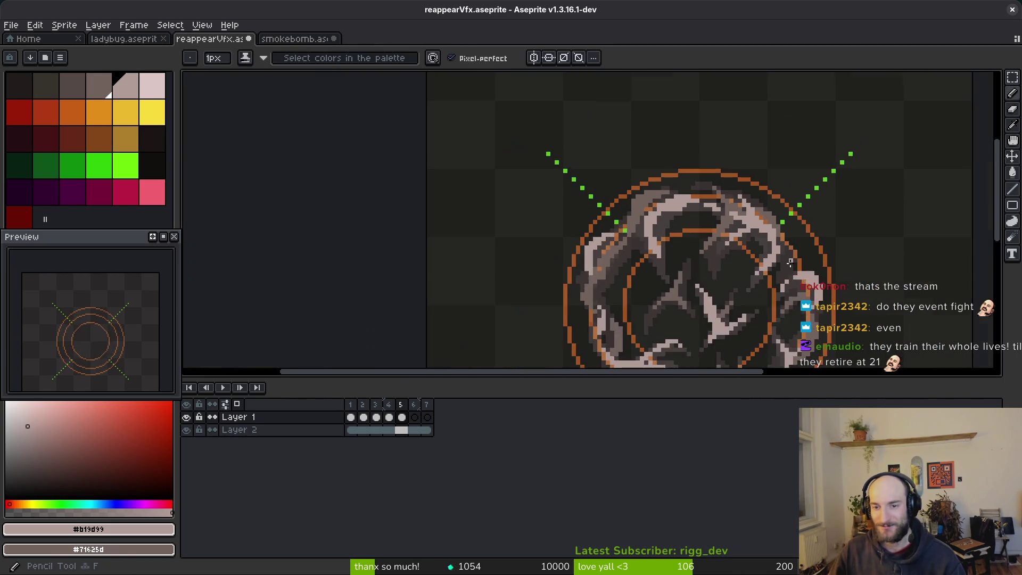
{"action": "scroll", "coordinate": [790, 262], "scroll_direction": "up", "scroll_amount": 5}
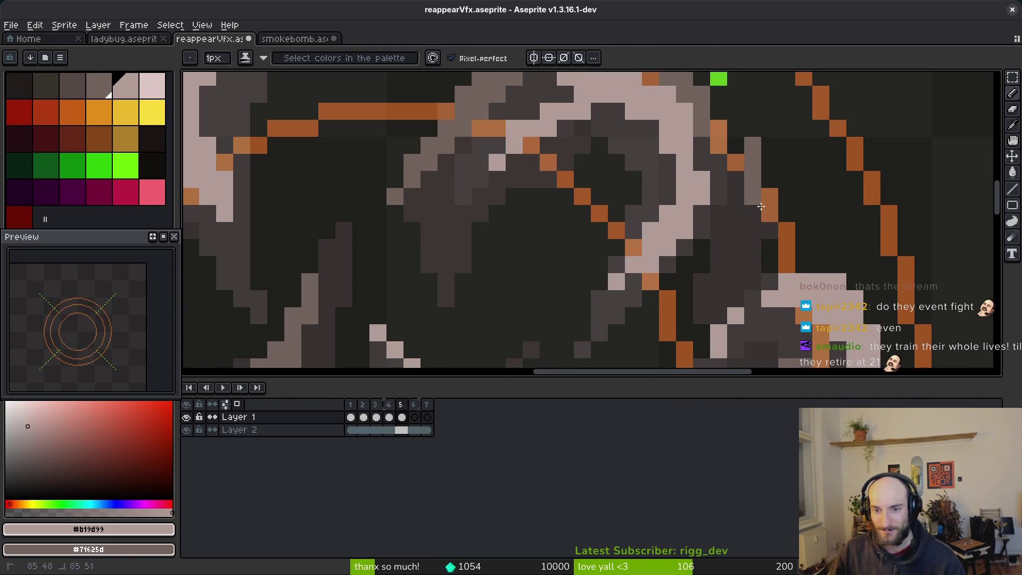
{"action": "mouse_move", "coordinate": [760, 207]}
{"action": "left_mouse_down"}
{"action": "mouse_move", "coordinate": [737, 280]}
{"action": "mouse_move", "coordinate": [770, 191]}
{"action": "mouse_move", "coordinate": [721, 300]}
{"action": "left_mouse_up"}
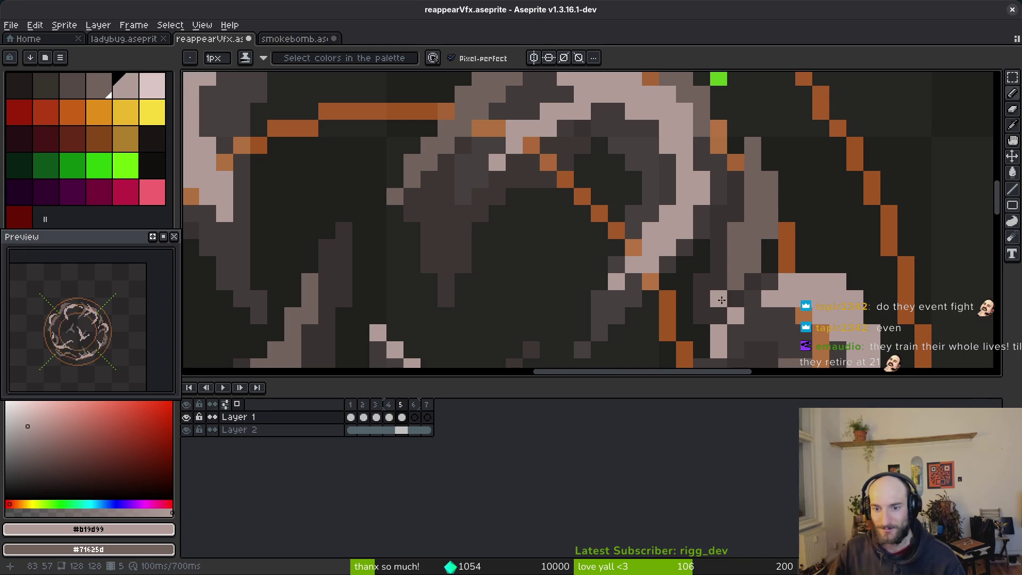
{"action": "scroll", "coordinate": [781, 225], "scroll_direction": "down", "scroll_amount": 5}
- Flip back and forth between frames 4 and 5 to compare the smoke
{"action": "key", "text": "alt"}
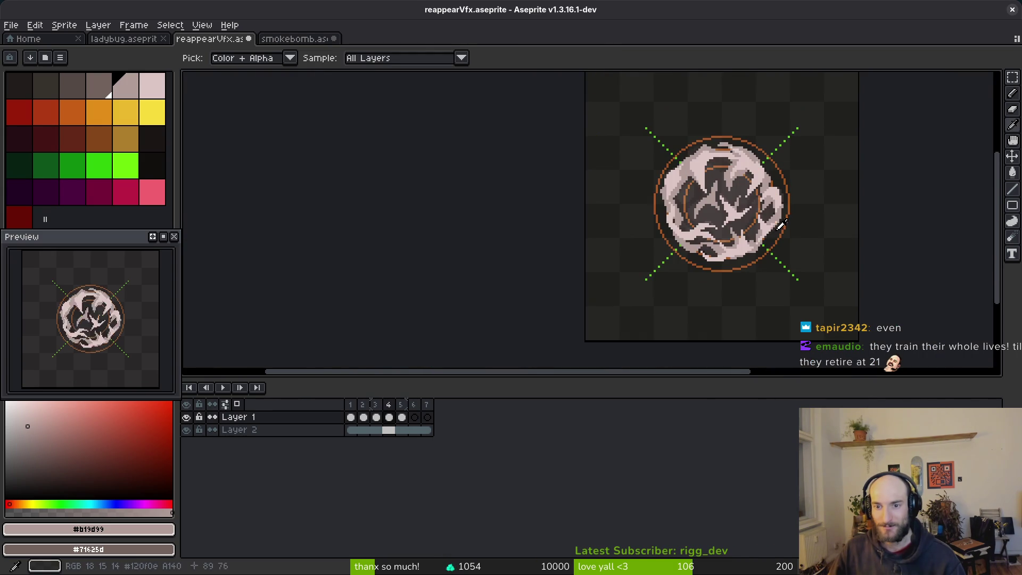
{"action": "key", "text": "Right"}
{"action": "key", "text": "Left"}
{"action": "key", "text": "Right"}
{"action": "key", "text": "Left"}
{"action": "key", "text": "Right"}
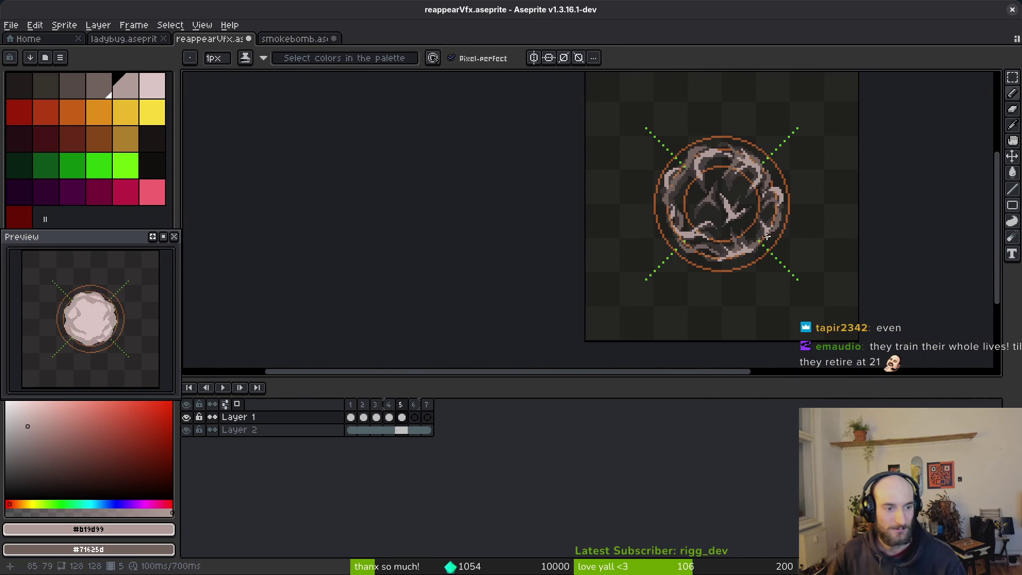
{"action": "key", "text": "Left"}
{"action": "key", "text": "Right"}
{"action": "key", "text": "alt"}
{"action": "key", "text": "Left"}
{"action": "key", "text": "Right"}
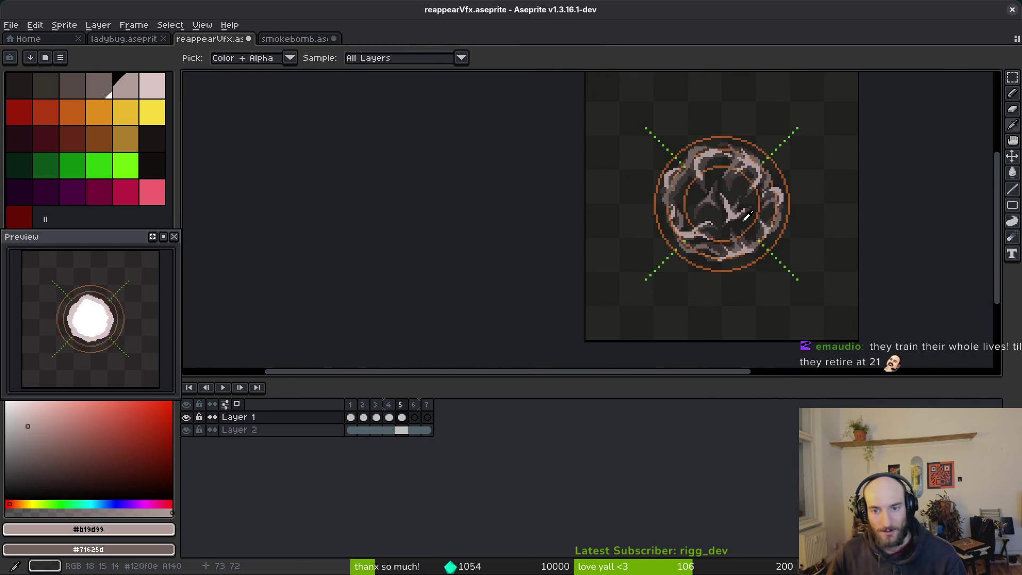
{"action": "scroll", "coordinate": [746, 215], "scroll_direction": "up", "scroll_amount": 6}
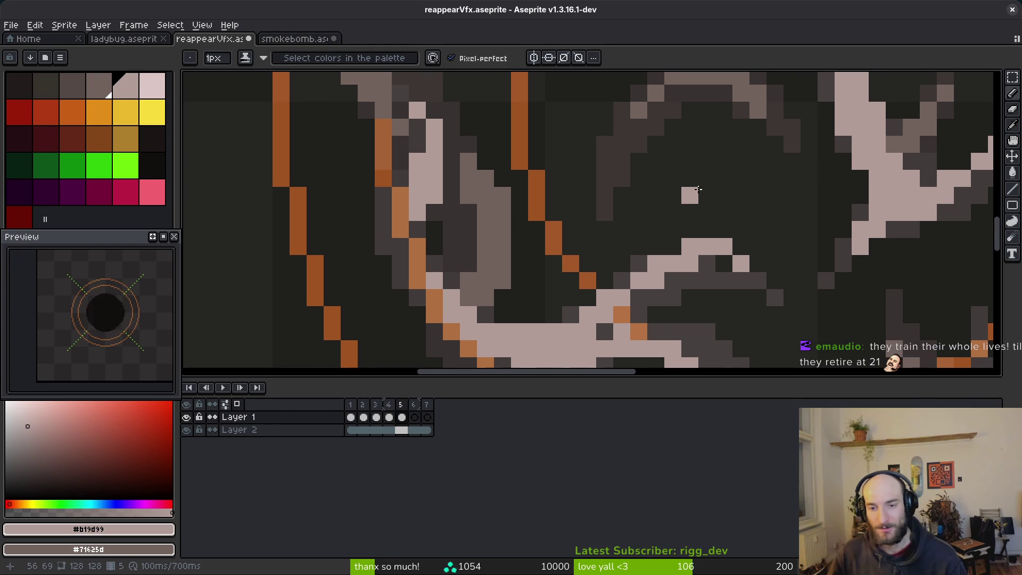
{"action": "scroll", "coordinate": [699, 189], "scroll_direction": "down", "scroll_amount": 3}
{"action": "scroll", "coordinate": [658, 213], "scroll_direction": "up", "scroll_amount": 2}
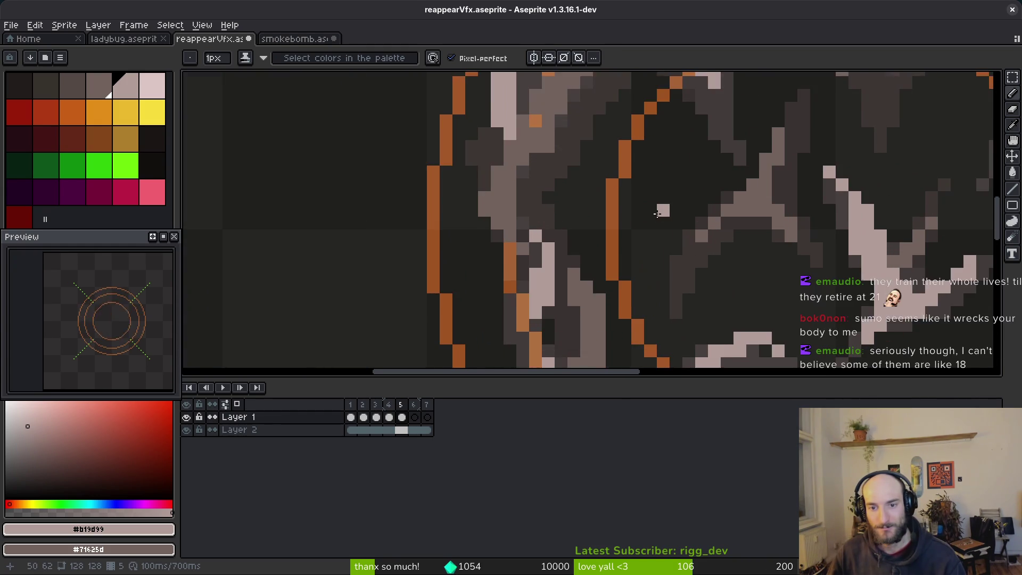
{"action": "scroll", "coordinate": [657, 213], "scroll_direction": "up", "scroll_amount": 1}
{"action": "scroll", "coordinate": [646, 192], "scroll_direction": "down", "scroll_amount": 1}
- Draw a pale diagonal highlight stroke down-right across the middle of frame 5's smoke
{"action": "mouse_move", "coordinate": [612, 168]}
{"action": "left_mouse_down"}
{"action": "mouse_move", "coordinate": [647, 194]}
{"action": "mouse_move", "coordinate": [760, 233]}
{"action": "mouse_move", "coordinate": [614, 195]}
{"action": "left_mouse_up"}
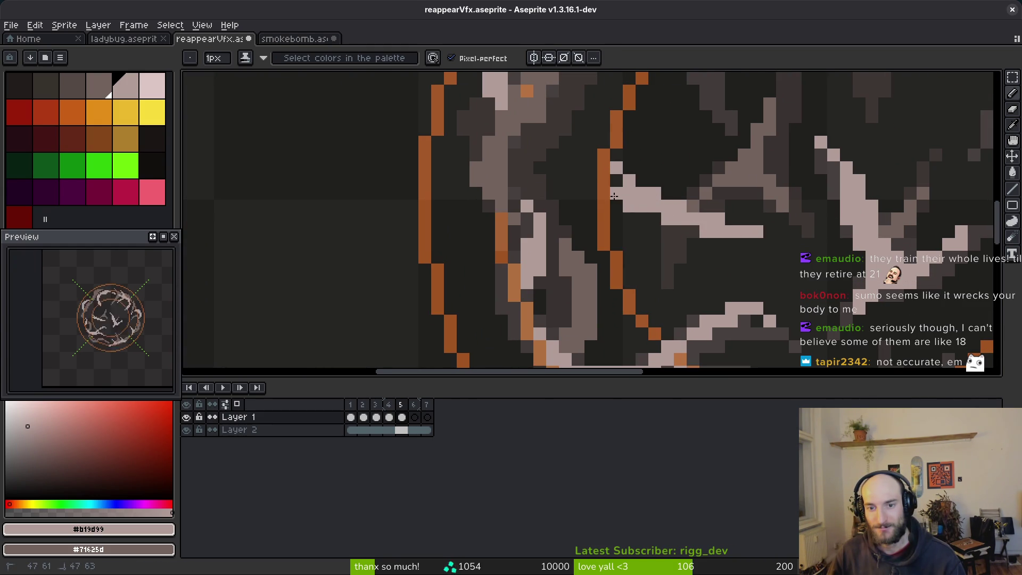
{"action": "left_click_drag", "start_coordinate": [578, 163], "coordinate": [667, 198]}
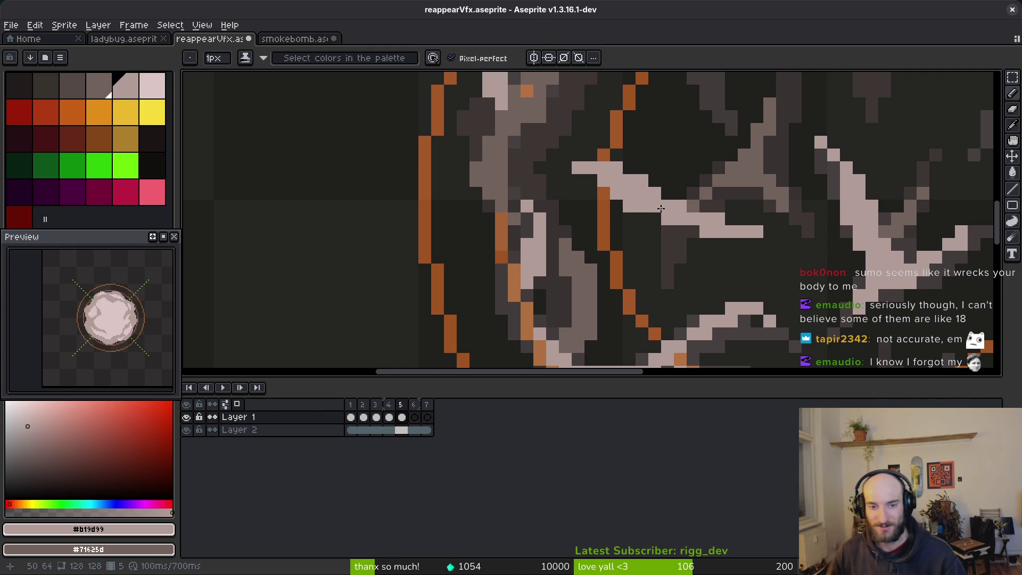
{"action": "scroll", "coordinate": [661, 208], "scroll_direction": "down", "scroll_amount": 3}
{"action": "scroll", "coordinate": [634, 216], "scroll_direction": "up", "scroll_amount": 3}
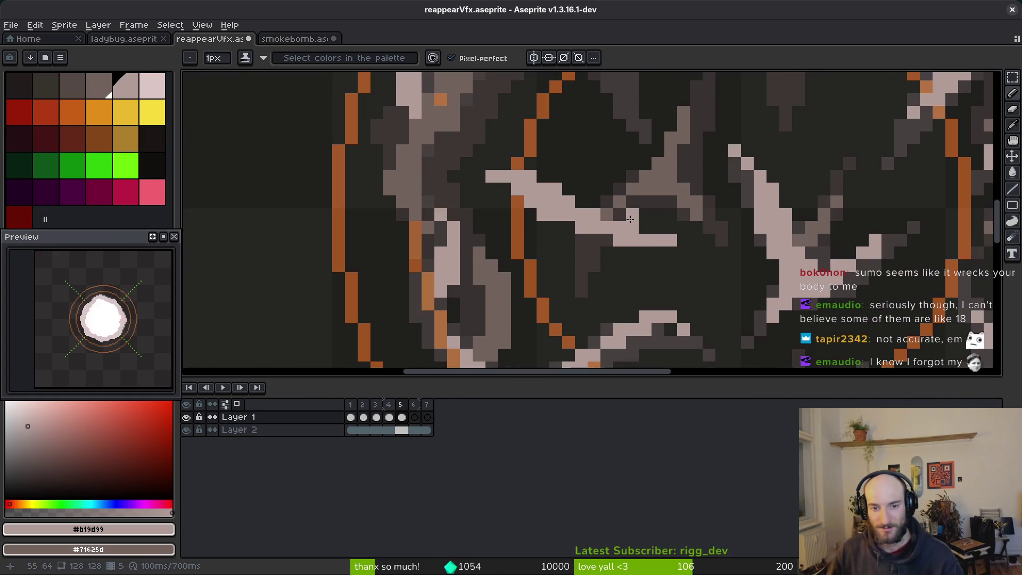
{"action": "scroll", "coordinate": [630, 219], "scroll_direction": "down", "scroll_amount": 3}
{"action": "scroll", "coordinate": [611, 219], "scroll_direction": "up", "scroll_amount": 3}
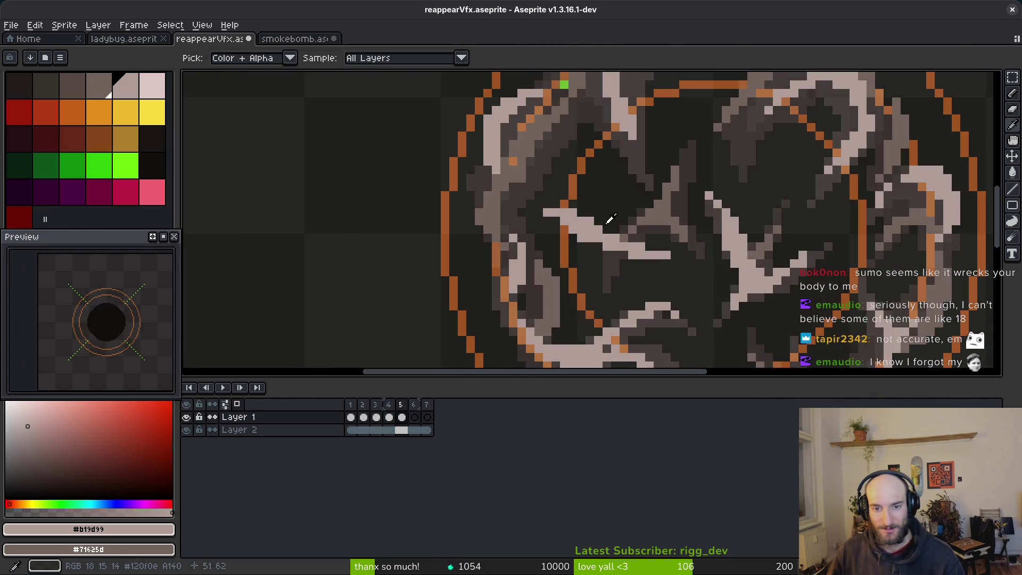
- On frame 4, replace the darker diagonal line with a lighter pink #dcc6c5 highlight stroke
{"action": "key", "text": "comma"}
{"action": "scroll", "coordinate": [546, 195], "scroll_direction": "up", "scroll_amount": 2}
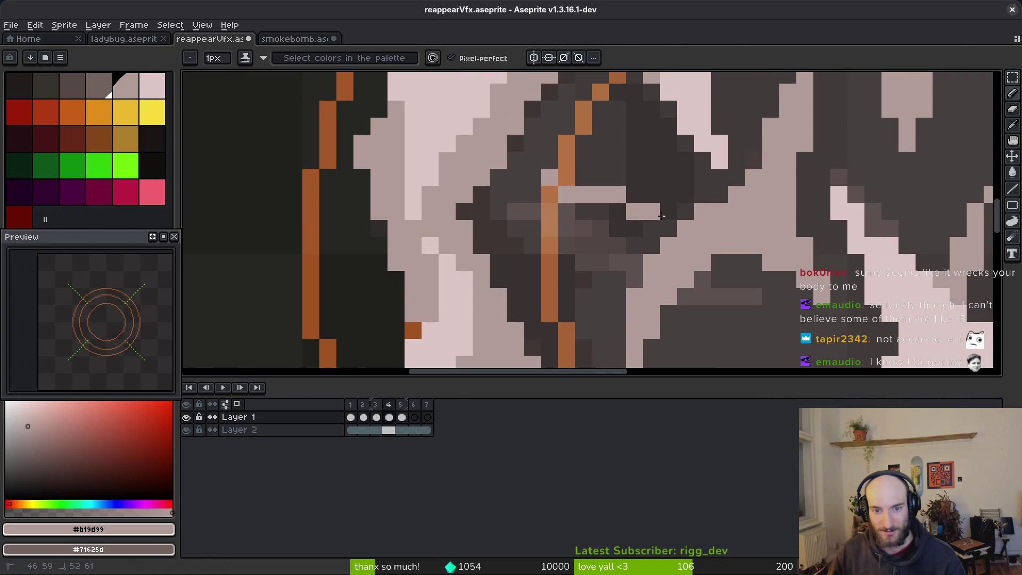
{"action": "key", "text": "ctrl+z"}
{"action": "left_click", "coordinate": [464, 114], "text": "alt"}
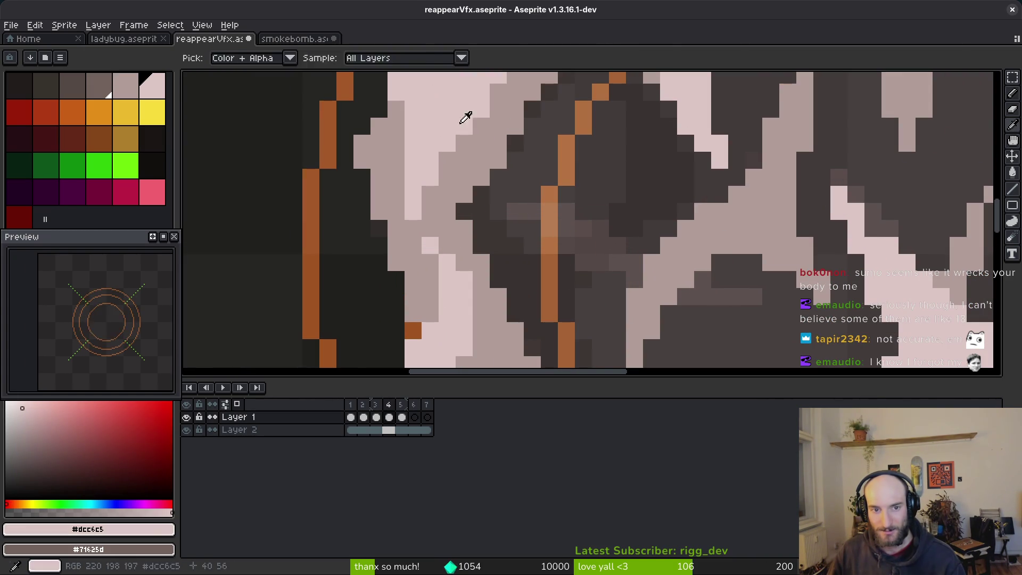
{"action": "left_click", "coordinate": [772, 330], "text": "shift"}
{"action": "mouse_move", "coordinate": [781, 326]}
{"action": "left_mouse_down"}
{"action": "mouse_move", "coordinate": [519, 242]}
{"action": "mouse_move", "coordinate": [482, 197]}
{"action": "mouse_move", "coordinate": [531, 198]}
{"action": "mouse_move", "coordinate": [538, 176]}
{"action": "mouse_move", "coordinate": [687, 282]}
{"action": "left_mouse_up"}
- Save reappearVfx, sample grey-pink #b19d99, and bring up the smokebomb sprite
{"action": "key", "text": "ctrl+s"}
{"action": "scroll", "coordinate": [674, 288], "scroll_direction": "down", "scroll_amount": 1}
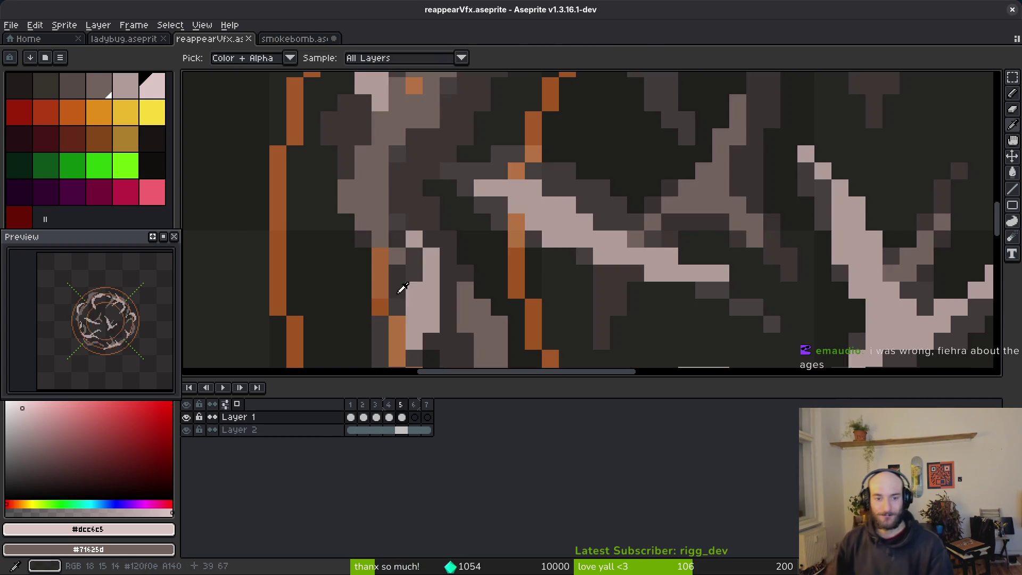
{"action": "scroll", "coordinate": [713, 256], "scroll_direction": "down", "scroll_amount": 3}
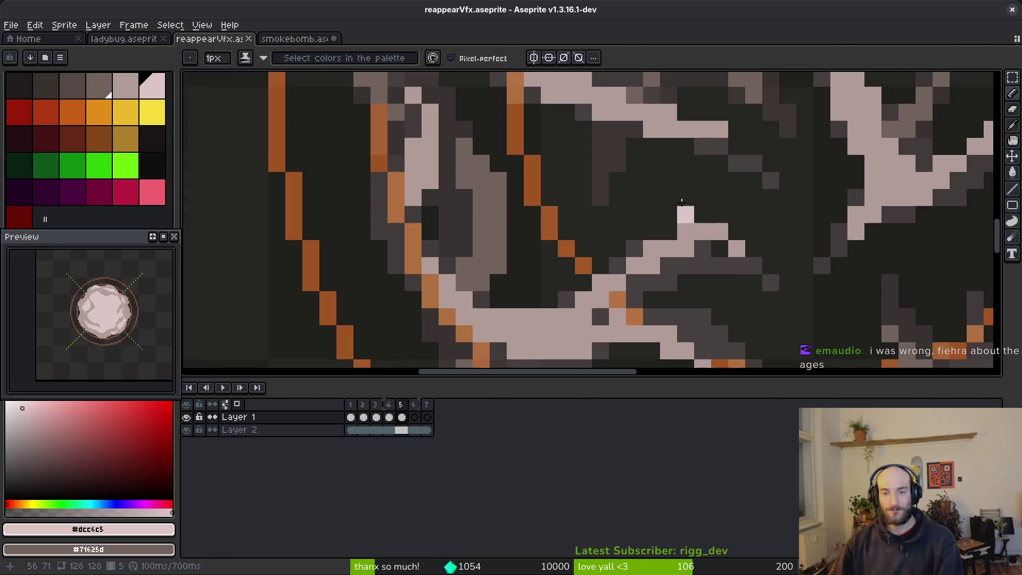
{"action": "scroll", "coordinate": [729, 194], "scroll_direction": "up", "scroll_amount": 4}
{"action": "scroll", "coordinate": [751, 169], "scroll_direction": "down", "scroll_amount": 3}
{"action": "scroll", "coordinate": [751, 168], "scroll_direction": "up", "scroll_amount": 3}
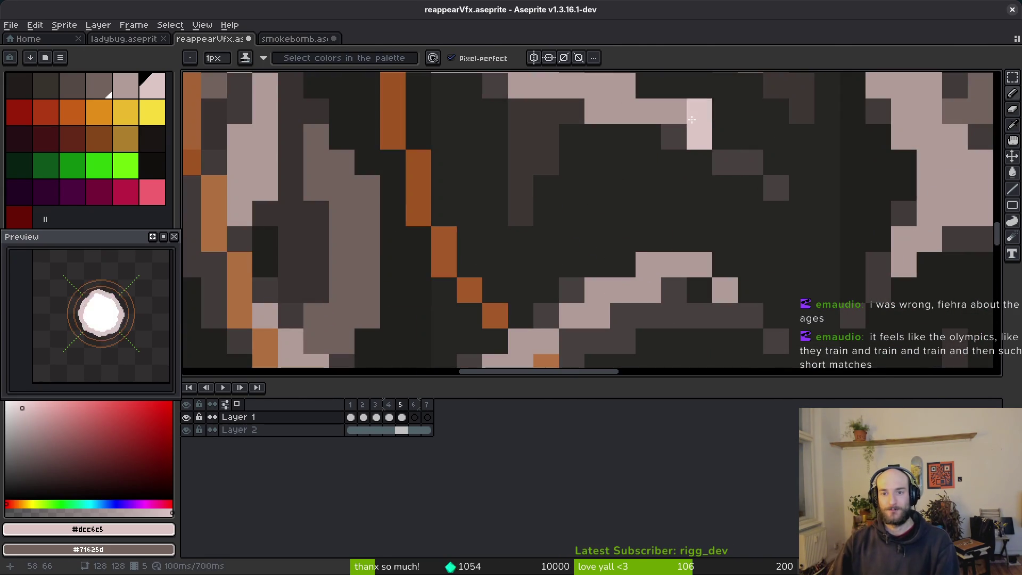
{"action": "left_click", "coordinate": [707, 136], "text": "alt"}
{"action": "scroll", "coordinate": [707, 136], "scroll_direction": "down", "scroll_amount": 4}
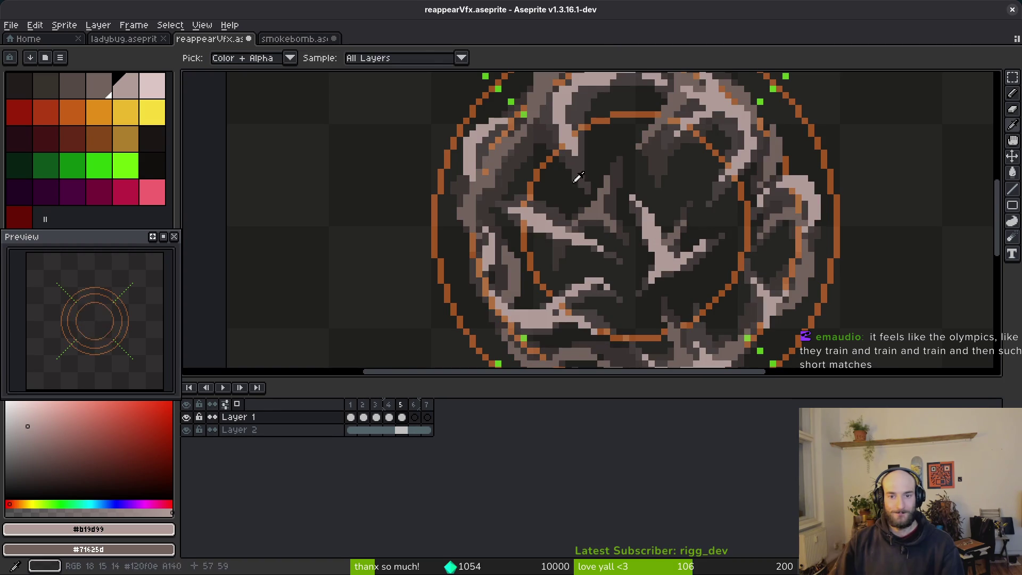
{"action": "key", "text": "ctrl+Tab"}
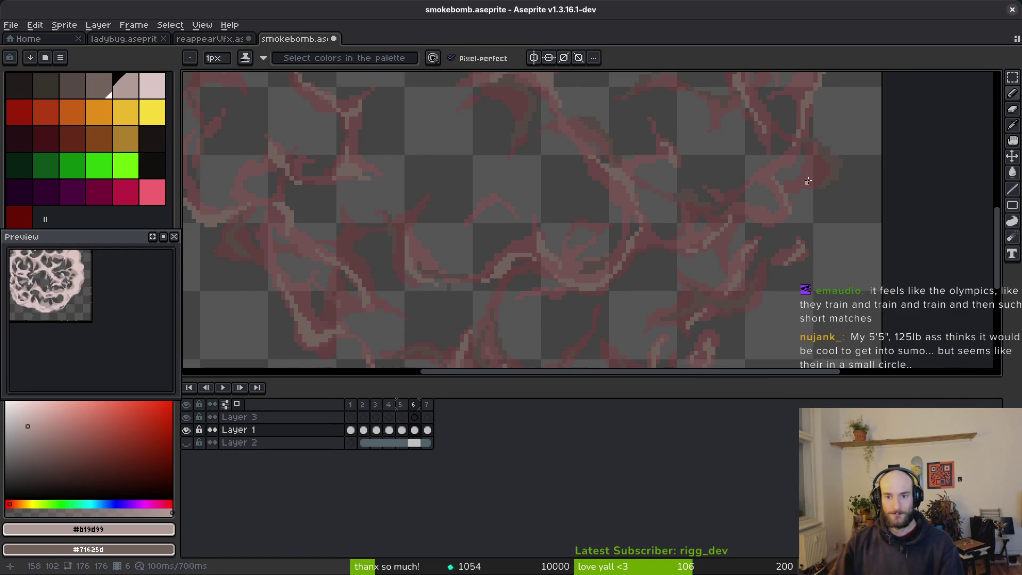
- Return to reappearVfx frame 6 and paint light pixels plus a stepped diagonal highlight
{"action": "scroll", "coordinate": [778, 200], "scroll_direction": "up", "scroll_amount": 2}
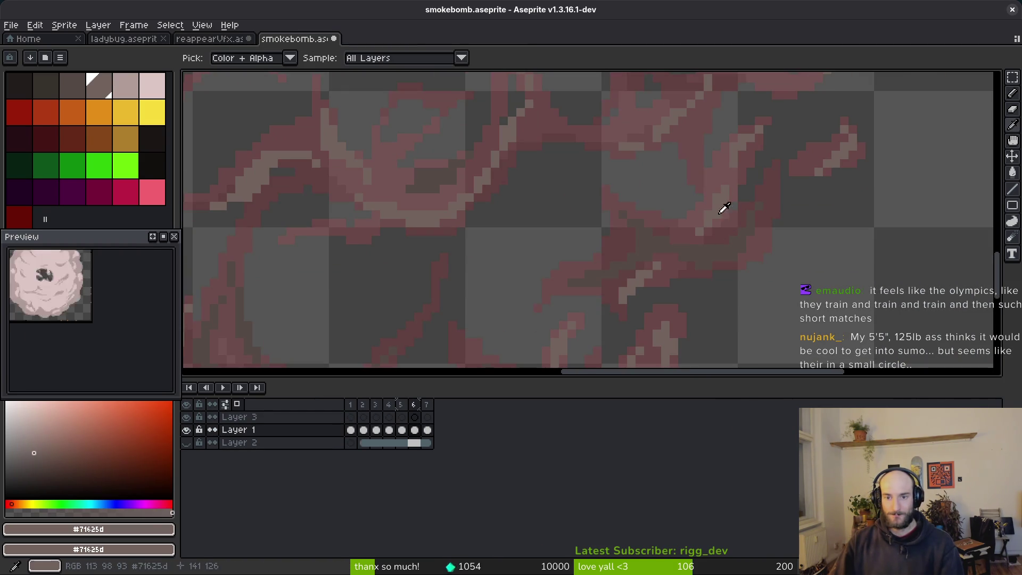
{"action": "left_click", "coordinate": [213, 38]}
{"action": "key", "text": "Right"}
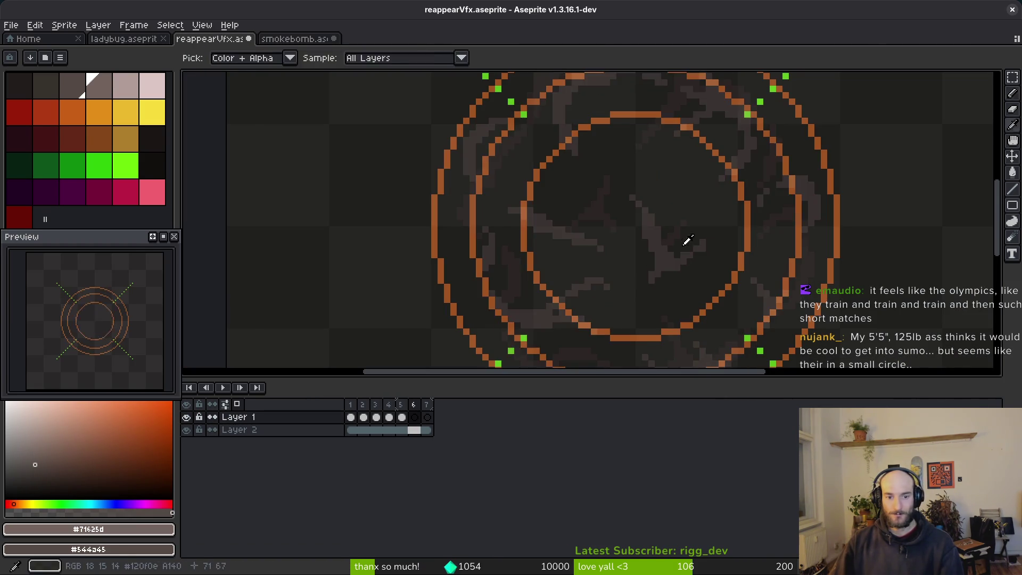
{"action": "scroll", "coordinate": [676, 251], "scroll_direction": "up", "scroll_amount": 8}
{"action": "scroll", "coordinate": [652, 224], "scroll_direction": "down", "scroll_amount": 5}
{"action": "scroll", "coordinate": [649, 227], "scroll_direction": "up", "scroll_amount": 2}
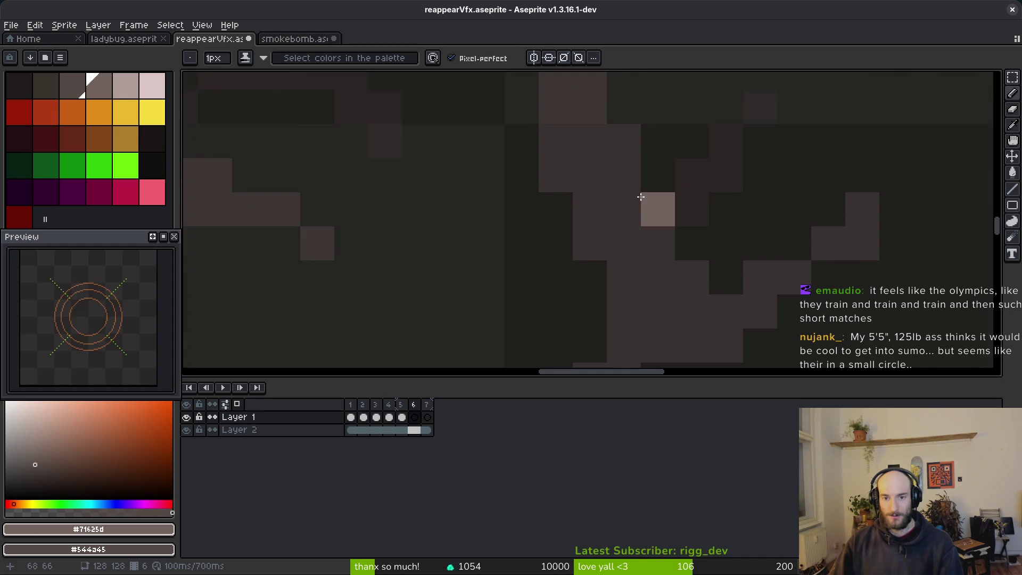
{"action": "scroll", "coordinate": [657, 206], "scroll_direction": "down", "scroll_amount": 3}
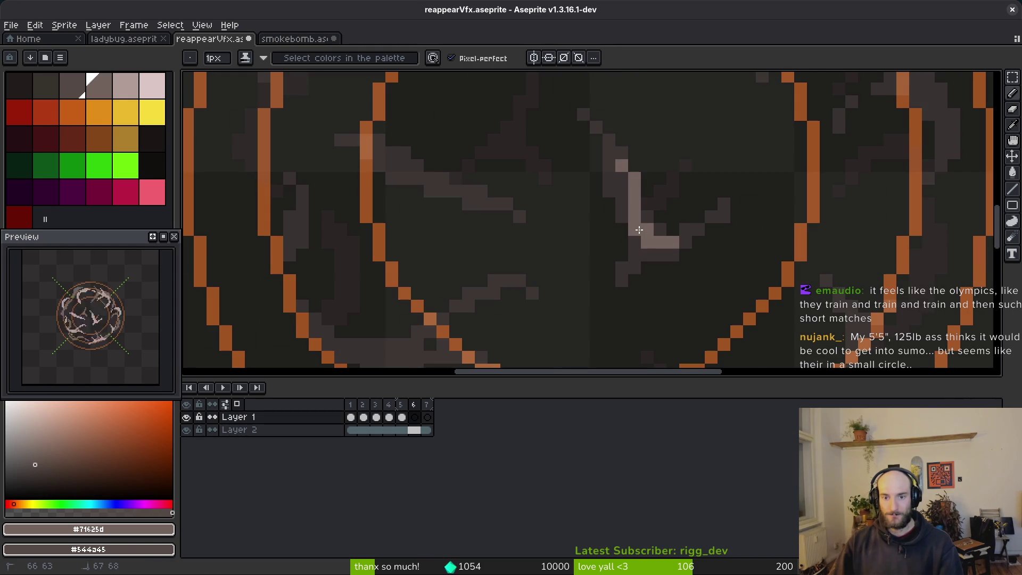
{"action": "left_click_drag", "start_coordinate": [639, 230], "coordinate": [639, 255]}
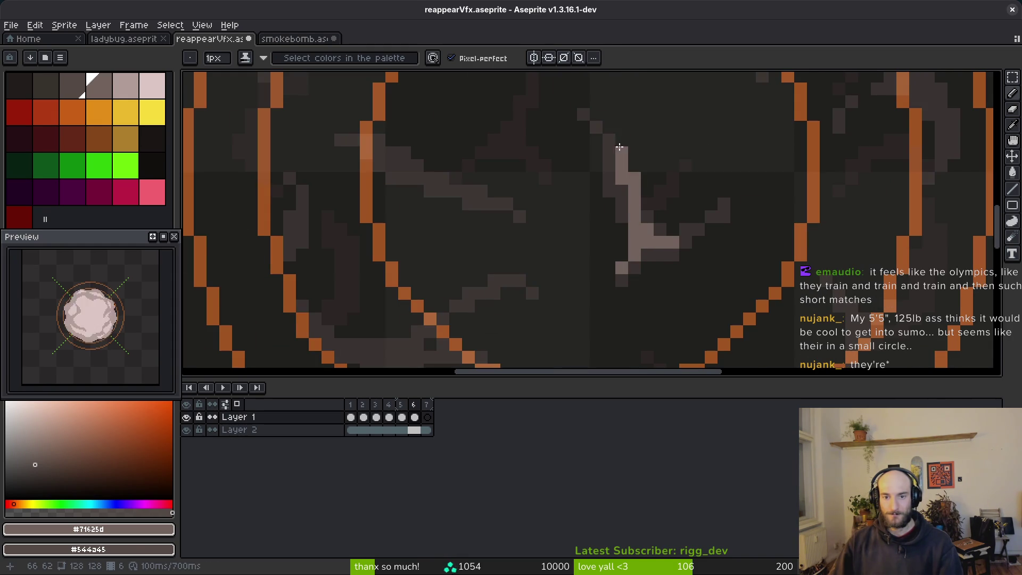
{"action": "scroll", "coordinate": [538, 200], "scroll_direction": "up", "scroll_amount": 2}
{"action": "mouse_move", "coordinate": [610, 154]}
{"action": "left_mouse_down"}
{"action": "mouse_move", "coordinate": [708, 205]}
{"action": "mouse_move", "coordinate": [764, 219]}
{"action": "left_mouse_up"}
{"action": "scroll", "coordinate": [775, 222], "scroll_direction": "down", "scroll_amount": 3}
{"action": "scroll", "coordinate": [751, 192], "scroll_direction": "up", "scroll_amount": 3}
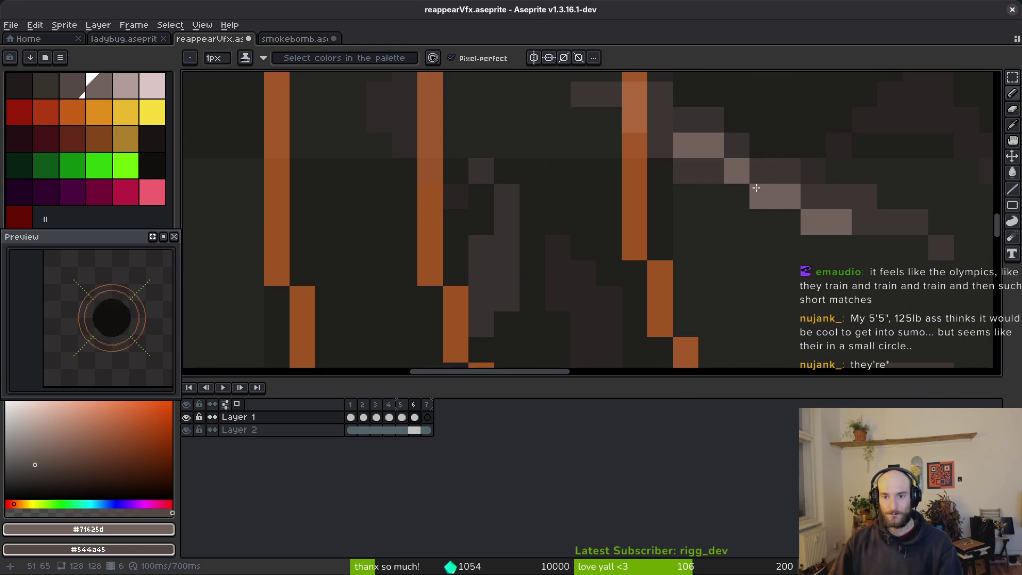
{"action": "left_click", "coordinate": [761, 170]}
{"action": "left_click", "coordinate": [659, 117]}
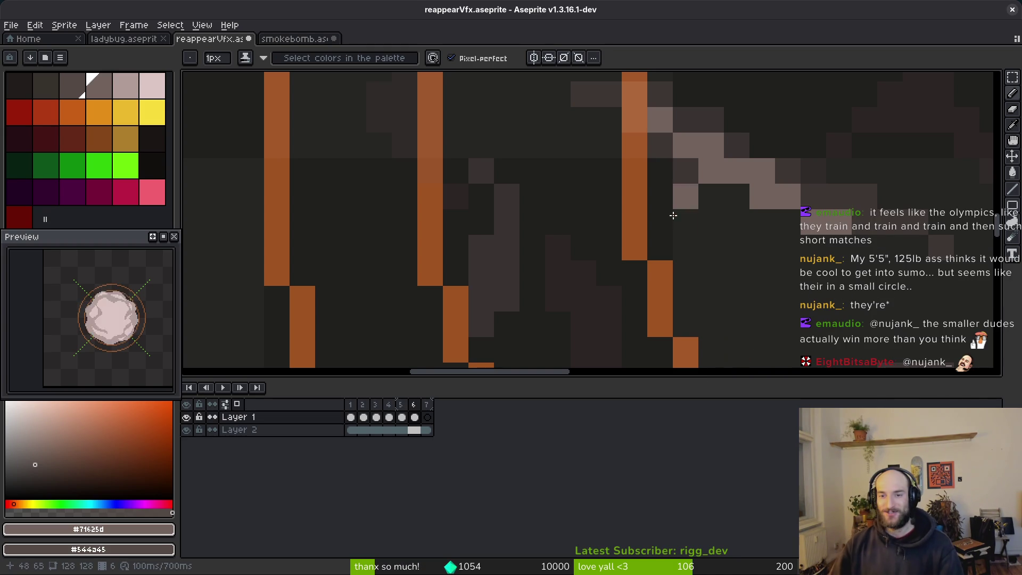
- Add a light grey stroke across the middle, clear a stray pixel, and extend the highlight down-left
{"action": "scroll", "coordinate": [621, 172], "scroll_direction": "down", "scroll_amount": 6}
{"action": "scroll", "coordinate": [644, 237], "scroll_direction": "up", "scroll_amount": 5}
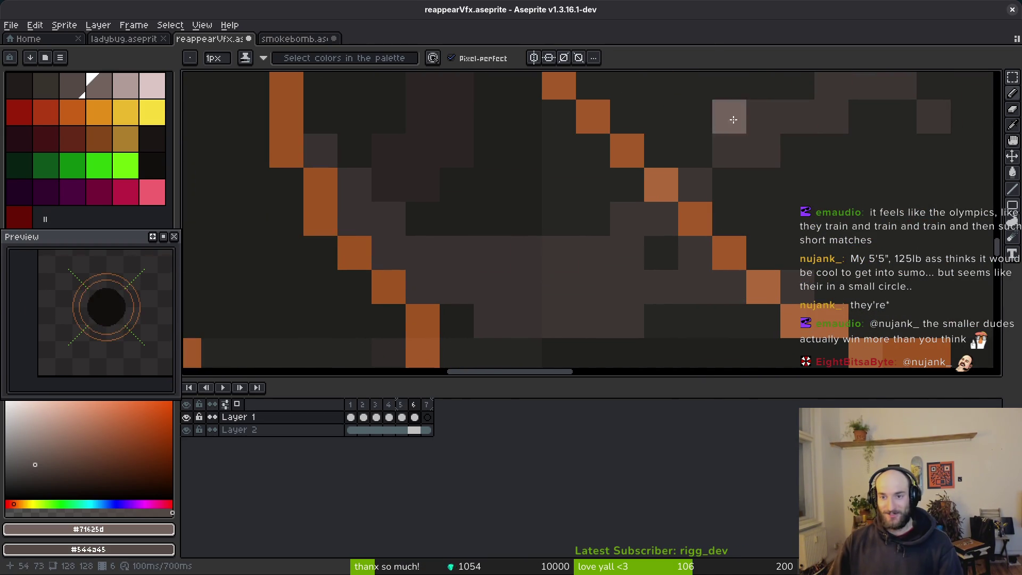
{"action": "left_click_drag", "start_coordinate": [389, 218], "coordinate": [492, 264]}
{"action": "left_click", "coordinate": [492, 264]}
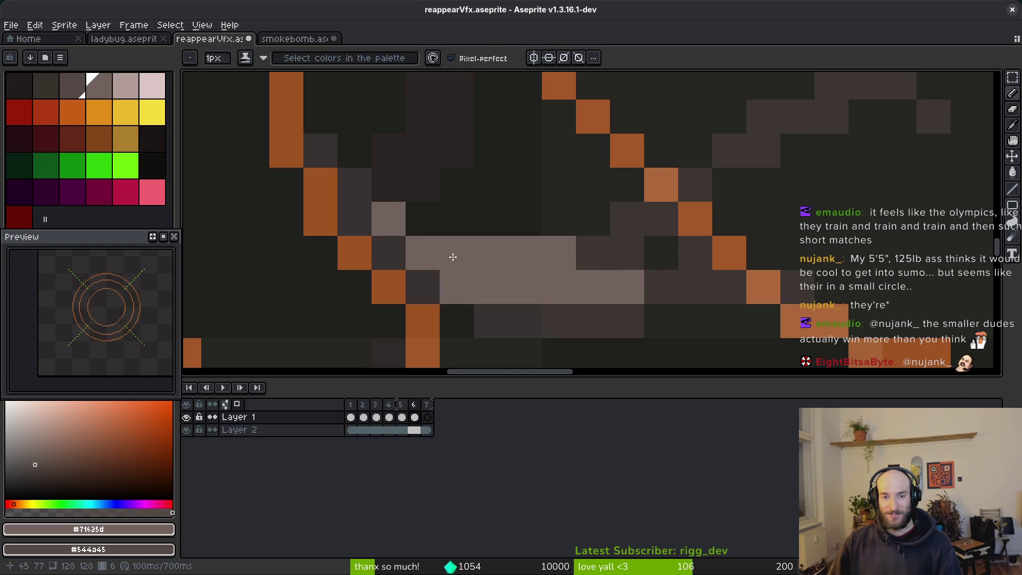
{"action": "right_click", "coordinate": [556, 262]}
{"action": "scroll", "coordinate": [757, 339], "scroll_direction": "down", "scroll_amount": 1}
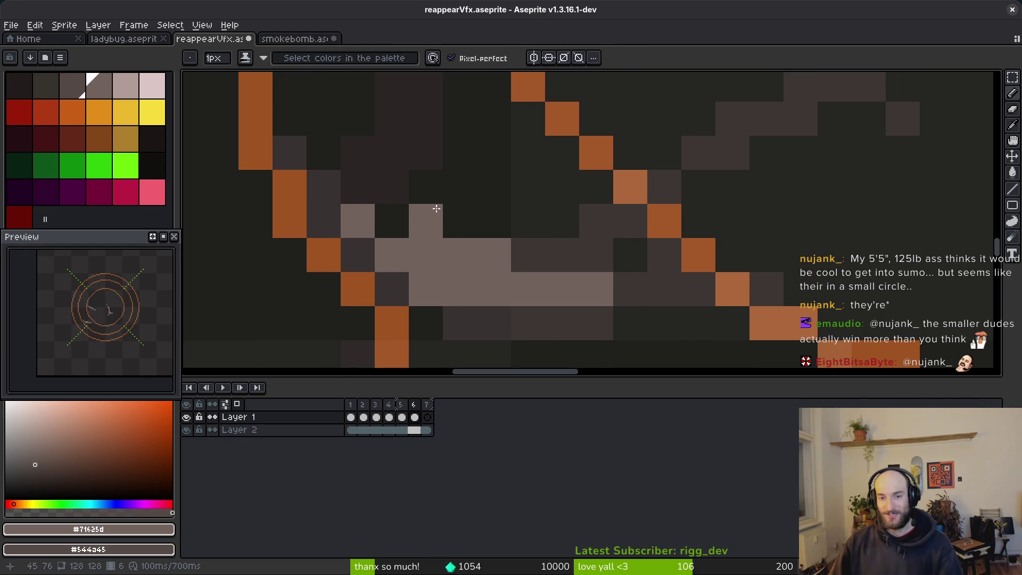
{"action": "scroll", "coordinate": [637, 258], "scroll_direction": "up", "scroll_amount": 1}
{"action": "left_click_drag", "start_coordinate": [740, 155], "coordinate": [632, 257]}
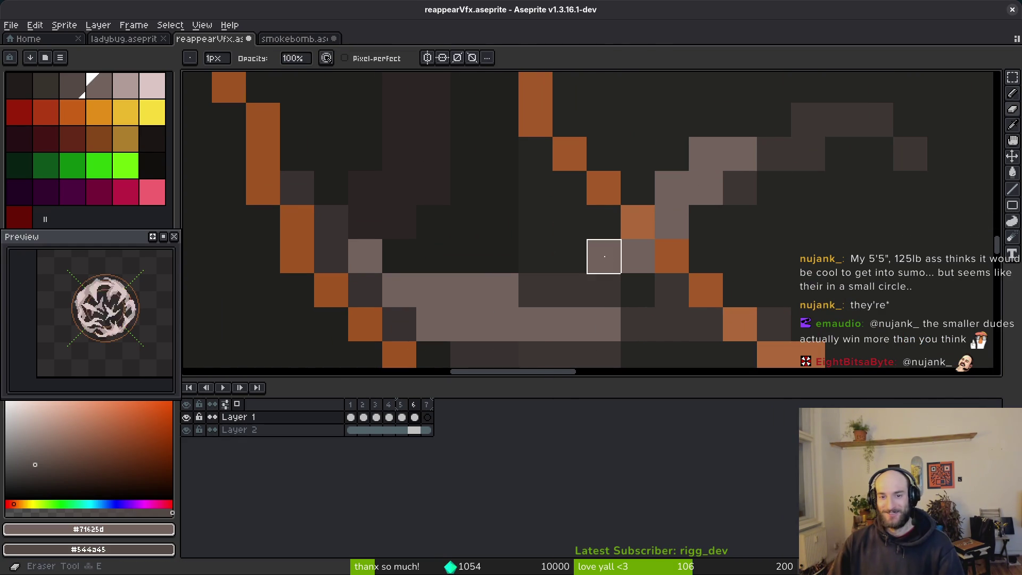
{"action": "scroll", "coordinate": [666, 212], "scroll_direction": "down", "scroll_amount": 3}
{"action": "scroll", "coordinate": [665, 212], "scroll_direction": "up", "scroll_amount": 3}
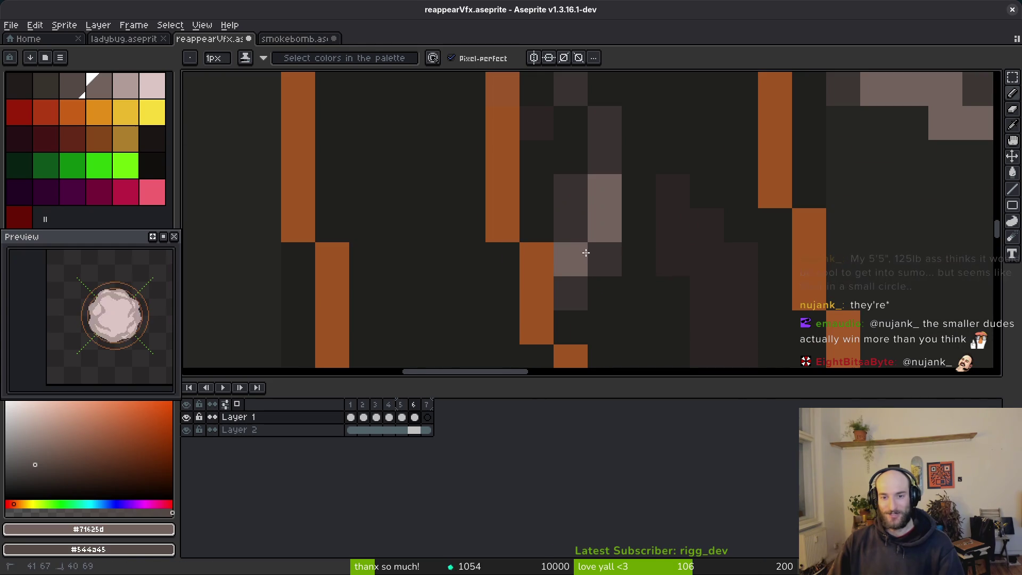
{"action": "scroll", "coordinate": [578, 232], "scroll_direction": "down", "scroll_amount": 3}
{"action": "scroll", "coordinate": [623, 227], "scroll_direction": "up", "scroll_amount": 2}
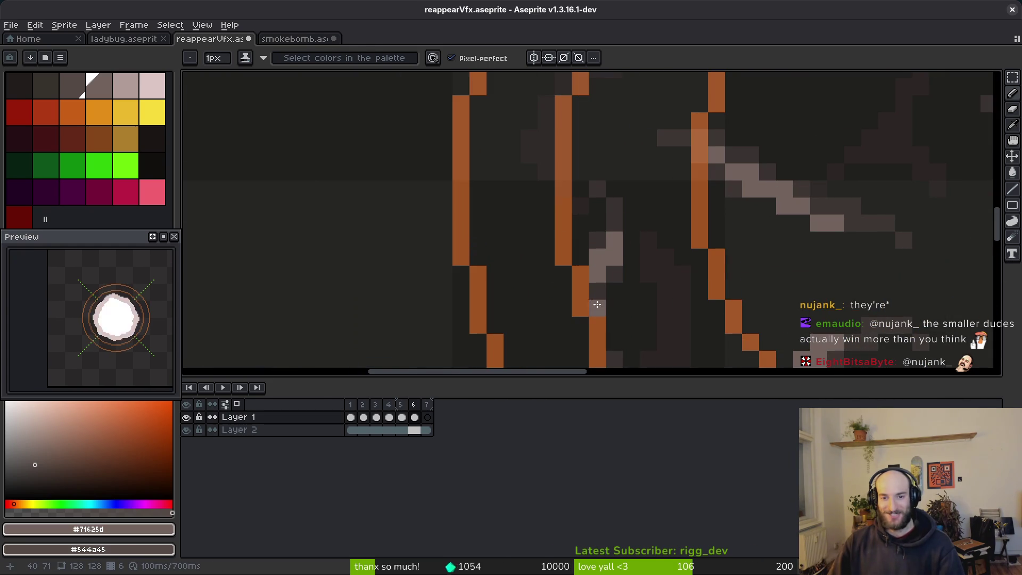
{"action": "scroll", "coordinate": [707, 238], "scroll_direction": "down", "scroll_amount": 5}
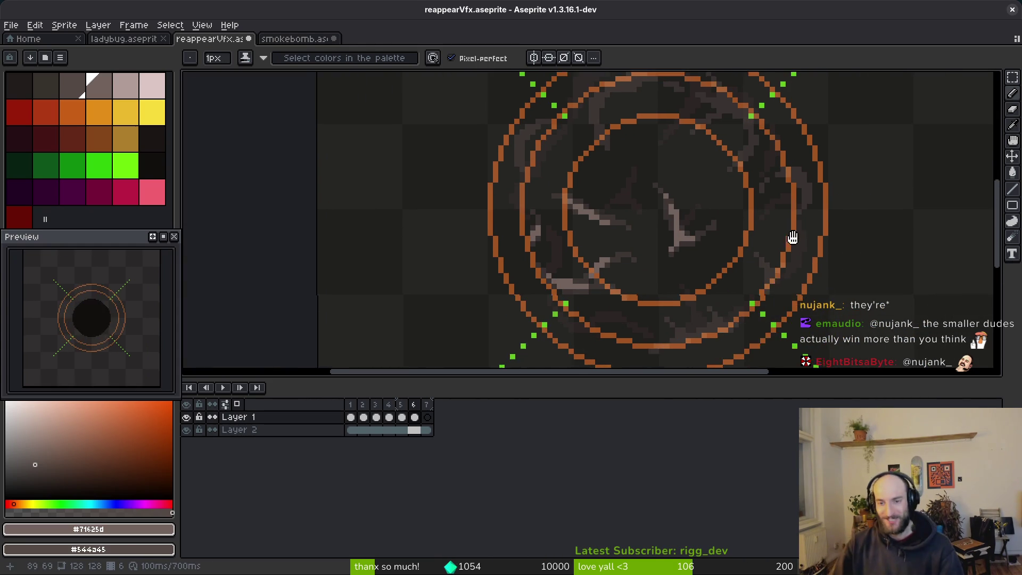
- Paint a diagonal grey stroke, a vertical grey column, and scattered grey pixels near the ring
{"action": "scroll", "coordinate": [707, 235], "scroll_direction": "up", "scroll_amount": 5}
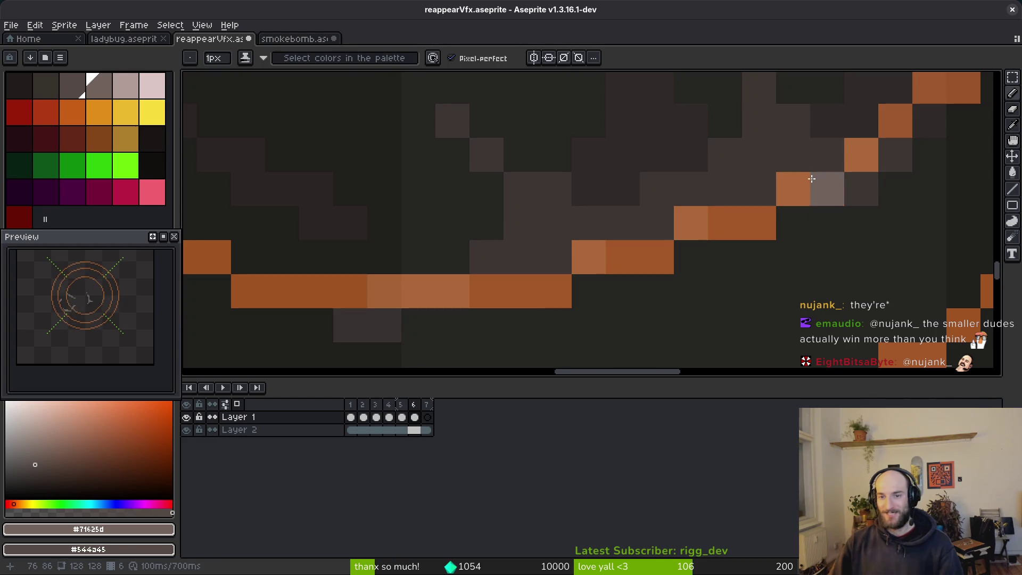
{"action": "left_click_drag", "start_coordinate": [798, 159], "coordinate": [694, 201]}
{"action": "left_click_drag", "start_coordinate": [520, 189], "coordinate": [521, 259]}
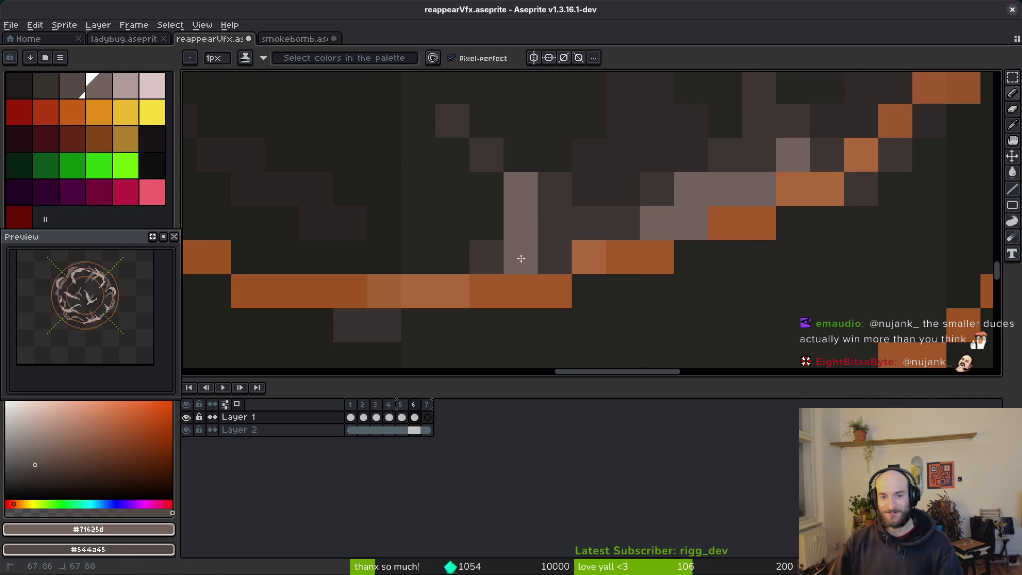
{"action": "scroll", "coordinate": [506, 267], "scroll_direction": "down", "scroll_amount": 5}
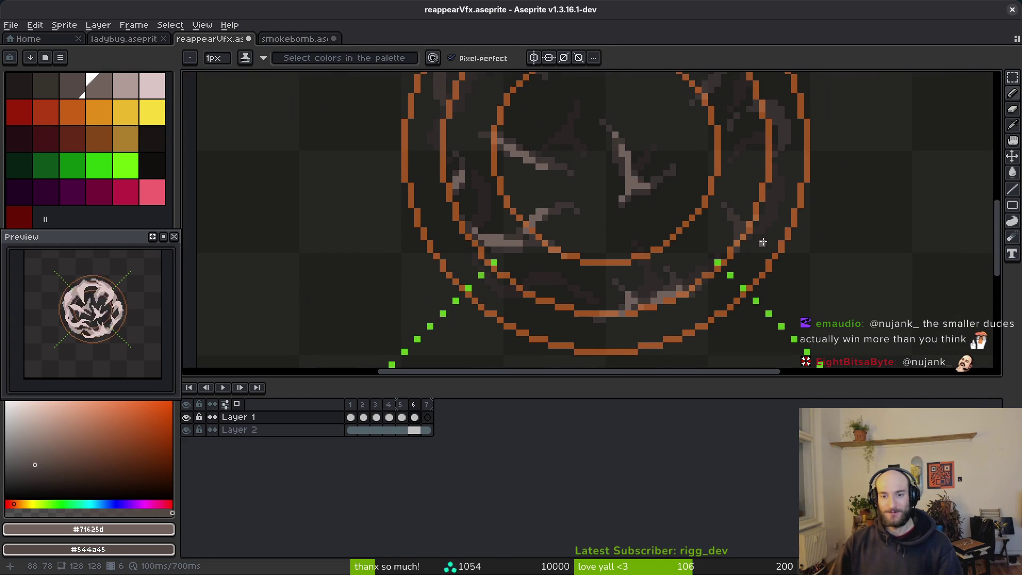
{"action": "scroll", "coordinate": [840, 248], "scroll_direction": "up", "scroll_amount": 5}
{"action": "left_click_drag", "start_coordinate": [690, 242], "coordinate": [707, 290]}
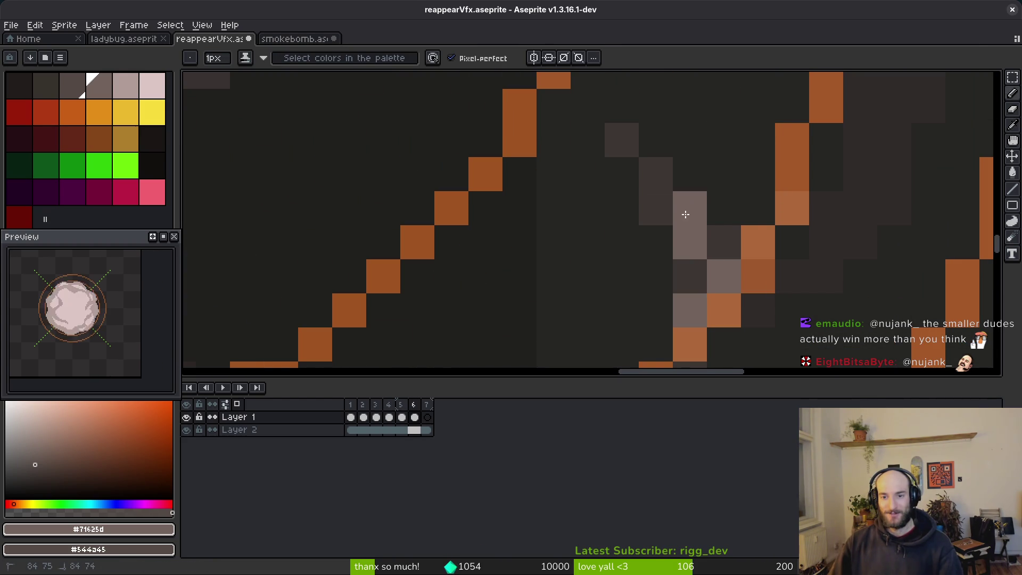
{"action": "left_click", "coordinate": [655, 207]}
{"action": "left_click", "coordinate": [723, 242]}
{"action": "scroll", "coordinate": [714, 230], "scroll_direction": "down", "scroll_amount": 3}
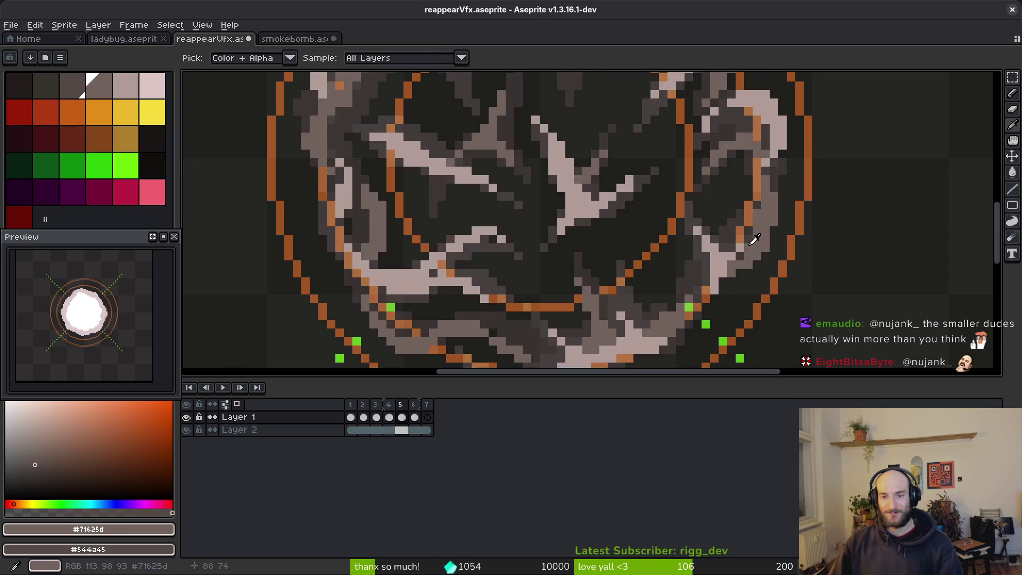
- Play the animation to review it, then return to the Pencil on another part of the rings
{"action": "key", "text": "Return"}
{"action": "key", "text": "b"}
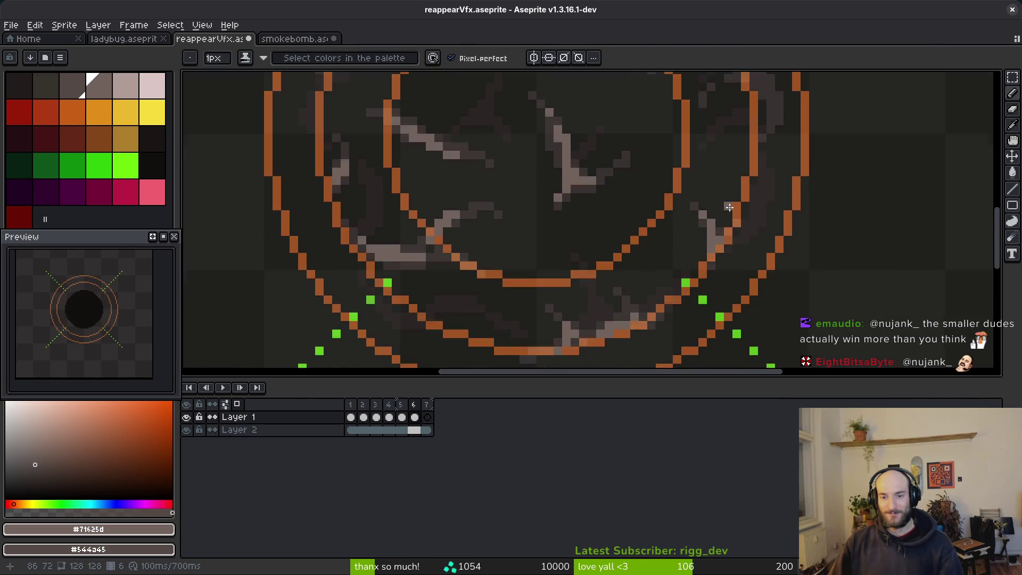
{"action": "scroll", "coordinate": [730, 207], "scroll_direction": "up", "scroll_amount": 3}
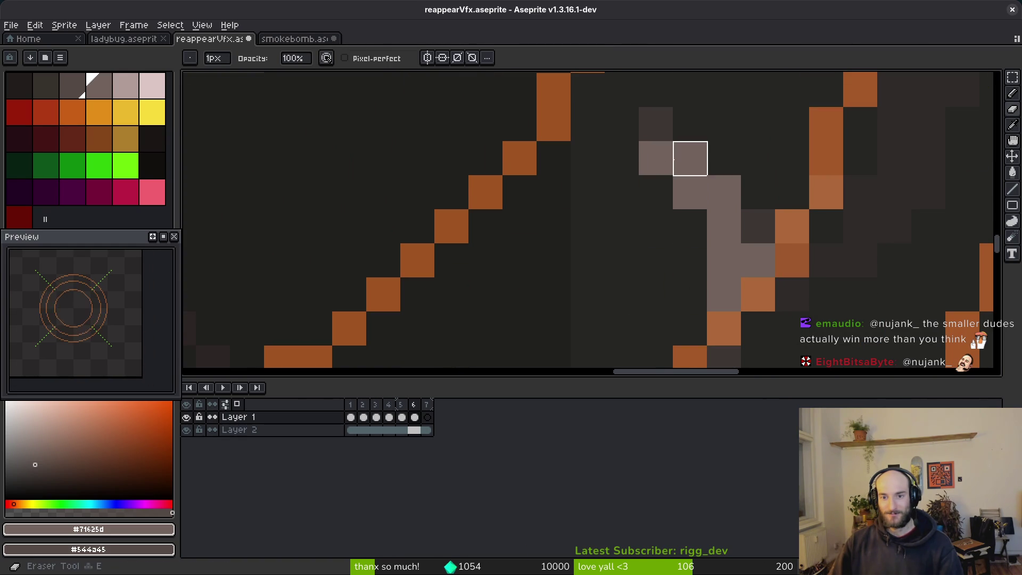
{"action": "mouse_move", "coordinate": [735, 240]}
{"action": "left_mouse_down"}
{"action": "mouse_move", "coordinate": [714, 275]}
{"action": "mouse_move", "coordinate": [701, 198]}
{"action": "left_mouse_up"}
{"action": "scroll", "coordinate": [724, 287], "scroll_direction": "down", "scroll_amount": 4}
{"action": "scroll", "coordinate": [756, 293], "scroll_direction": "up", "scroll_amount": 4}
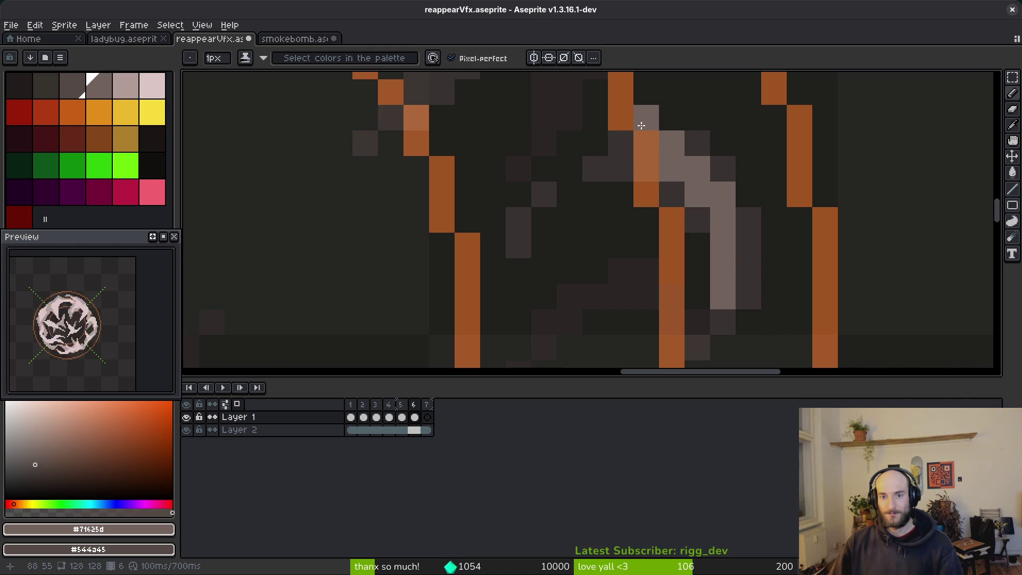
{"action": "scroll", "coordinate": [703, 303], "scroll_direction": "down", "scroll_amount": 2}
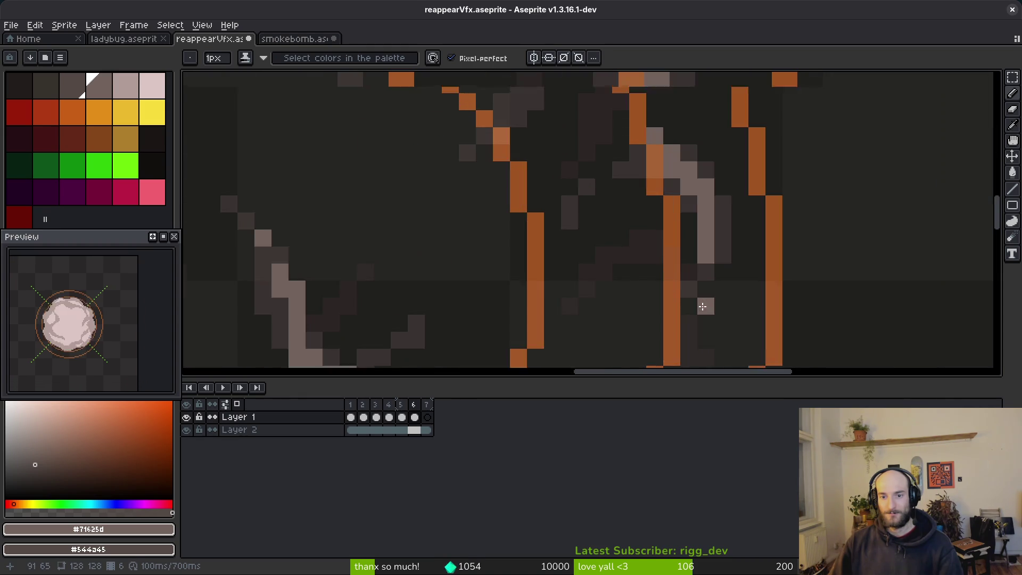
{"action": "scroll", "coordinate": [712, 226], "scroll_direction": "up", "scroll_amount": 2}
{"action": "scroll", "coordinate": [692, 228], "scroll_direction": "down", "scroll_amount": 3}
- Flip between frames 5 and 6 to compare the smoke
{"action": "key", "text": "comma"}
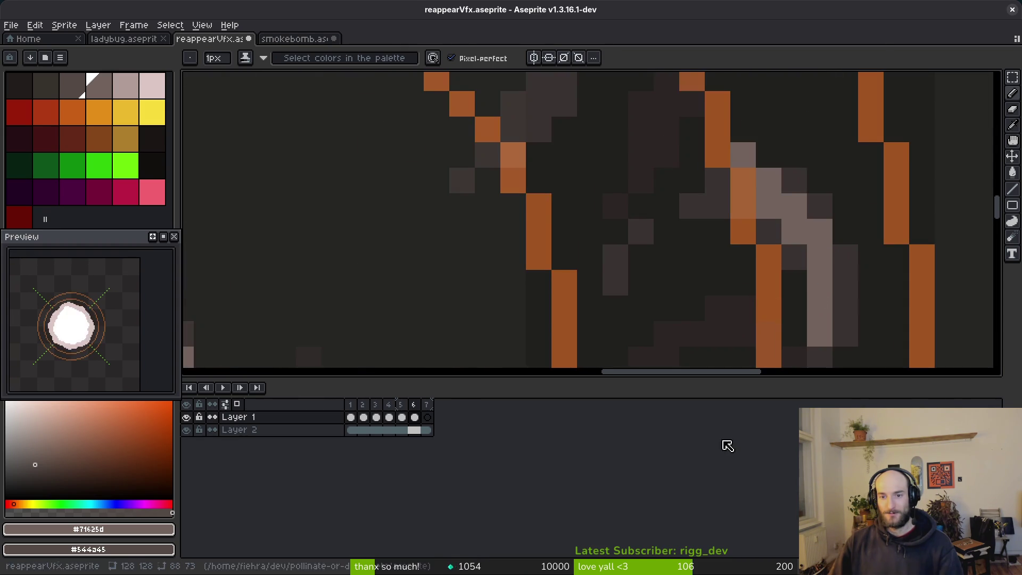
{"action": "key", "text": "alt"}
{"action": "key", "text": "period"}
{"action": "key", "text": "comma"}
{"action": "key", "text": "period"}
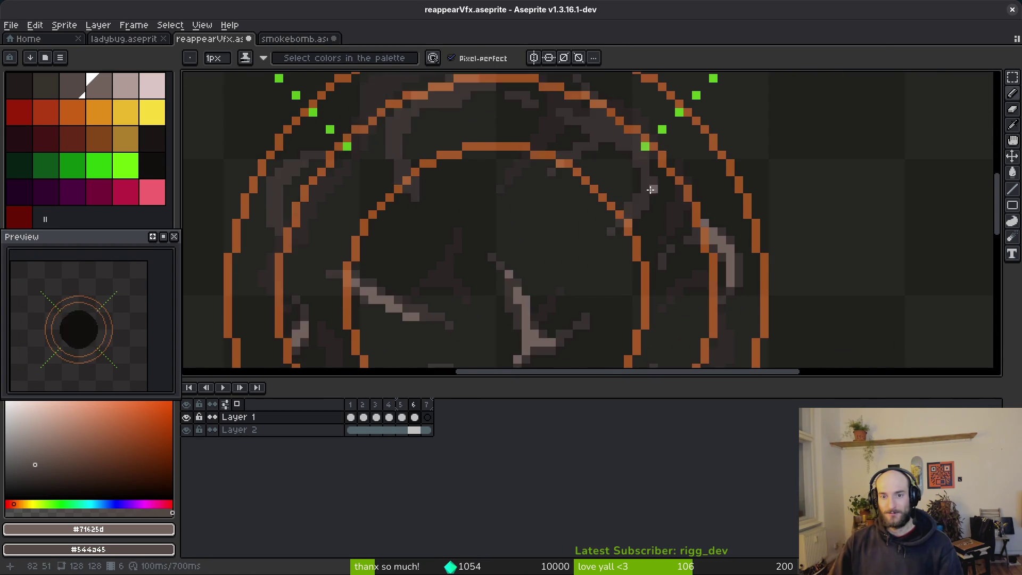
{"action": "scroll", "coordinate": [703, 228], "scroll_direction": "up", "scroll_amount": 3}
{"action": "scroll", "coordinate": [645, 207], "scroll_direction": "up", "scroll_amount": 1}
{"action": "scroll", "coordinate": [677, 232], "scroll_direction": "down", "scroll_amount": 1}
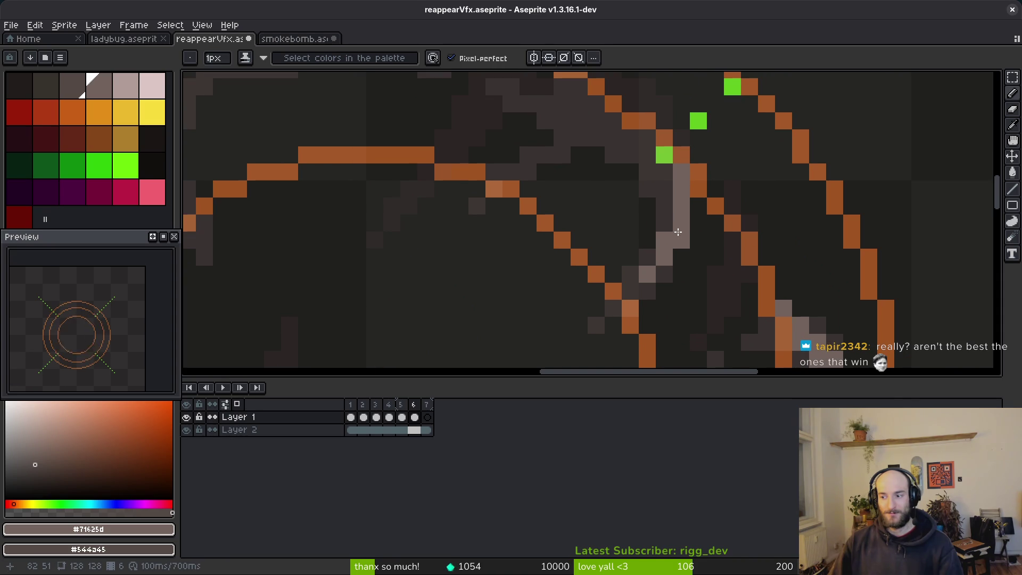
{"action": "key", "text": "comma"}
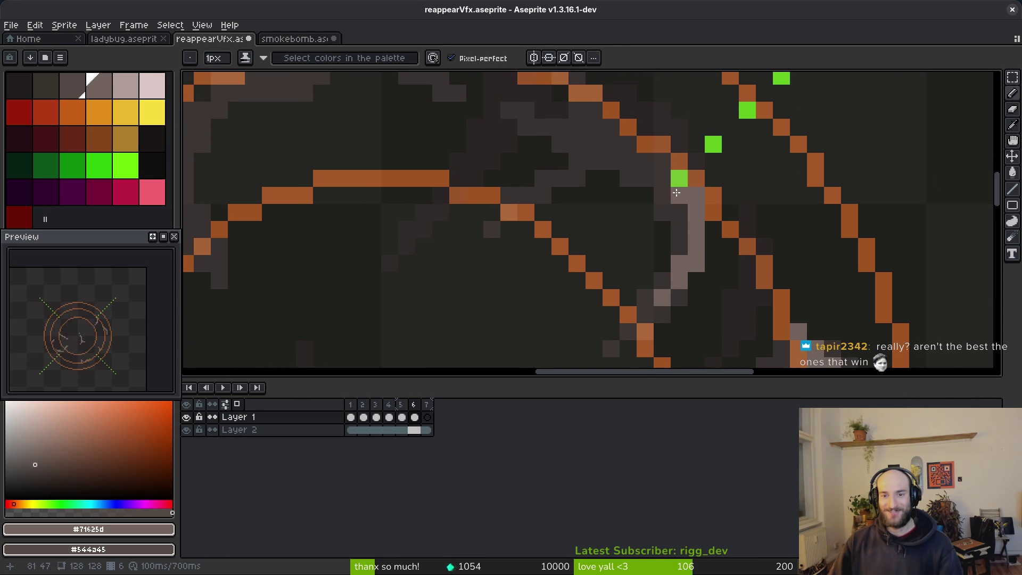
{"action": "key", "text": "period"}
{"action": "scroll", "coordinate": [687, 207], "scroll_direction": "up", "scroll_amount": 2}
- Replace the diagonal light grey ring stroke with a better one and add a few more grey pixels
{"action": "left_click_drag", "start_coordinate": [607, 123], "coordinate": [721, 215]}
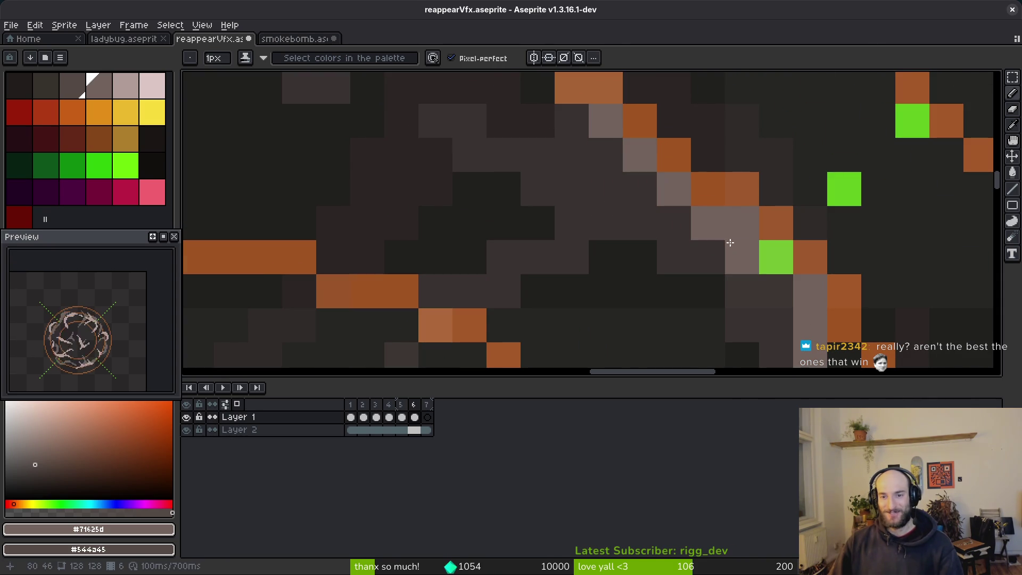
{"action": "key", "text": "ctrl+z"}
{"action": "mouse_move", "coordinate": [605, 121]}
{"action": "left_mouse_down"}
{"action": "mouse_move", "coordinate": [679, 199]}
{"action": "mouse_move", "coordinate": [742, 208]}
{"action": "left_mouse_up"}
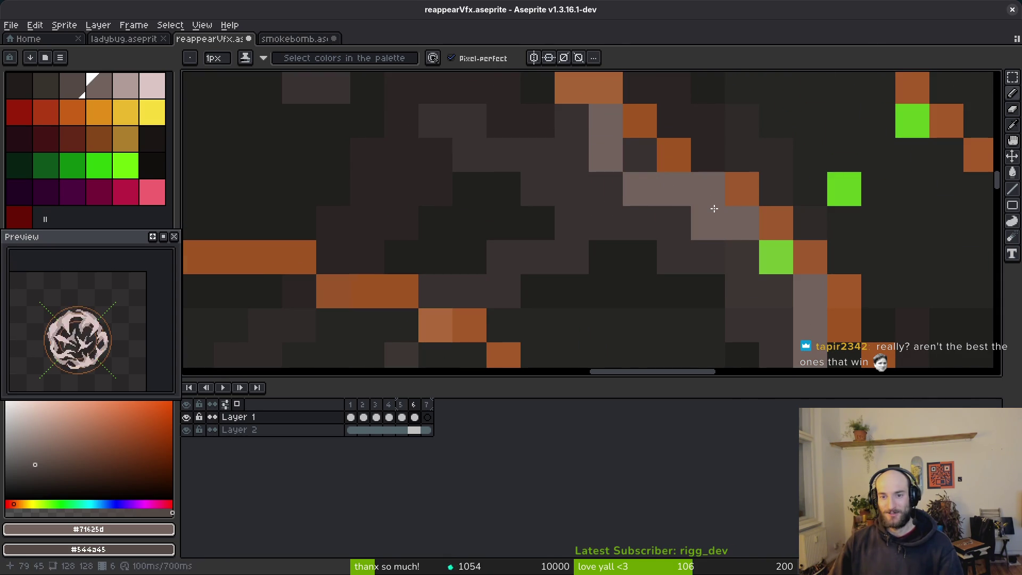
{"action": "scroll", "coordinate": [605, 212], "scroll_direction": "up", "scroll_amount": 2}
{"action": "scroll", "coordinate": [582, 228], "scroll_direction": "down", "scroll_amount": 1}
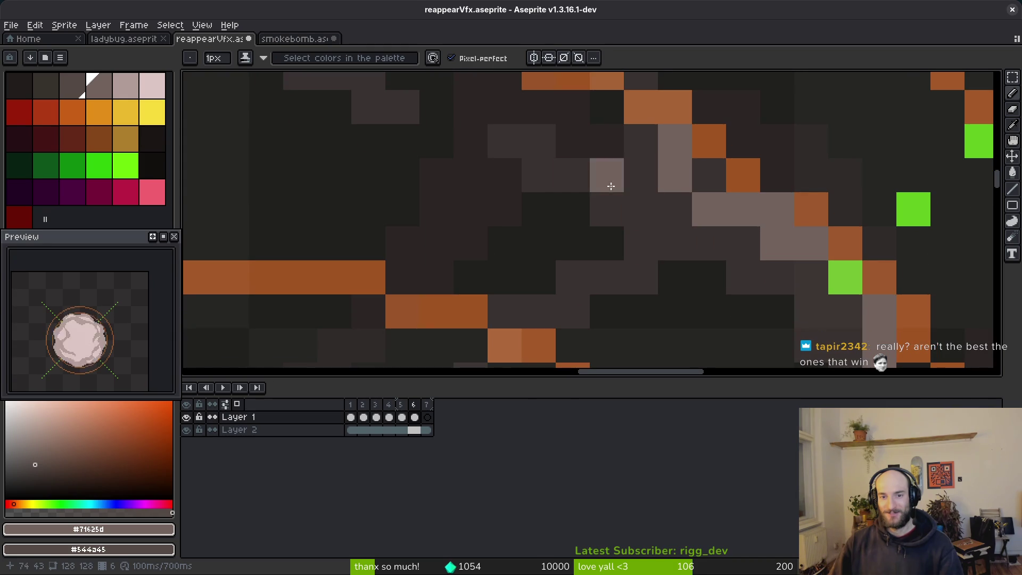
{"action": "scroll", "coordinate": [611, 186], "scroll_direction": "up", "scroll_amount": 3}
{"action": "scroll", "coordinate": [611, 186], "scroll_direction": "left", "scroll_amount": 2}
{"action": "mouse_move", "coordinate": [607, 264]}
{"action": "left_mouse_down"}
{"action": "mouse_move", "coordinate": [659, 299]}
{"action": "mouse_move", "coordinate": [626, 285]}
{"action": "left_mouse_up"}
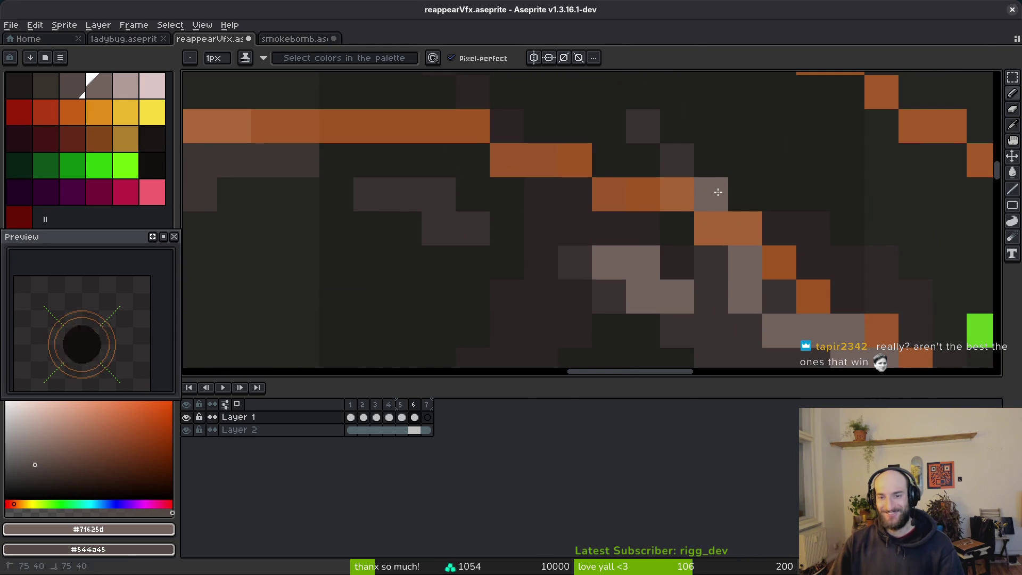
{"action": "scroll", "coordinate": [787, 264], "scroll_direction": "down", "scroll_amount": 4}
{"action": "scroll", "coordinate": [787, 265], "scroll_direction": "up", "scroll_amount": 2}
{"action": "scroll", "coordinate": [767, 257], "scroll_direction": "down", "scroll_amount": 2}
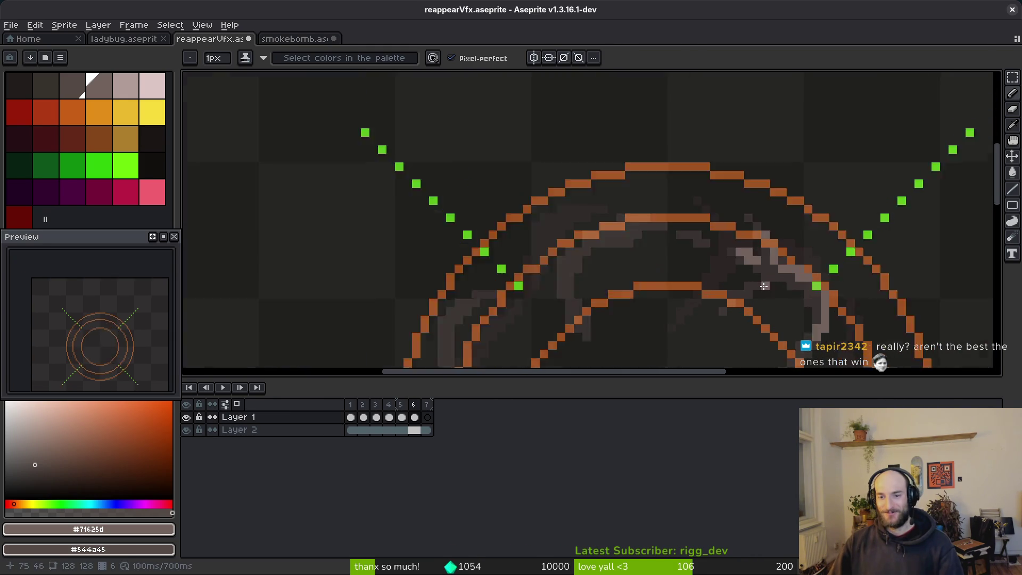
- Paint light grey strokes along the ring, a vertical smoke stroke, and one extra grey pixel
{"action": "scroll", "coordinate": [737, 281], "scroll_direction": "up", "scroll_amount": 2}
{"action": "left_click_drag", "start_coordinate": [737, 281], "coordinate": [678, 317]}
{"action": "scroll", "coordinate": [676, 322], "scroll_direction": "down", "scroll_amount": 2}
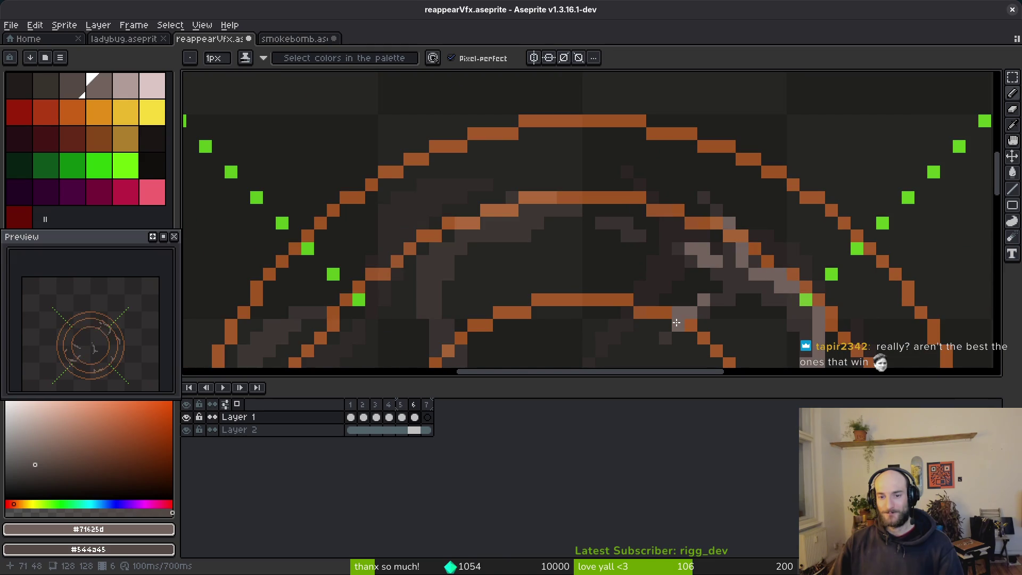
{"action": "scroll", "coordinate": [676, 322], "scroll_direction": "down", "scroll_amount": 2}
{"action": "scroll", "coordinate": [612, 290], "scroll_direction": "up", "scroll_amount": 5}
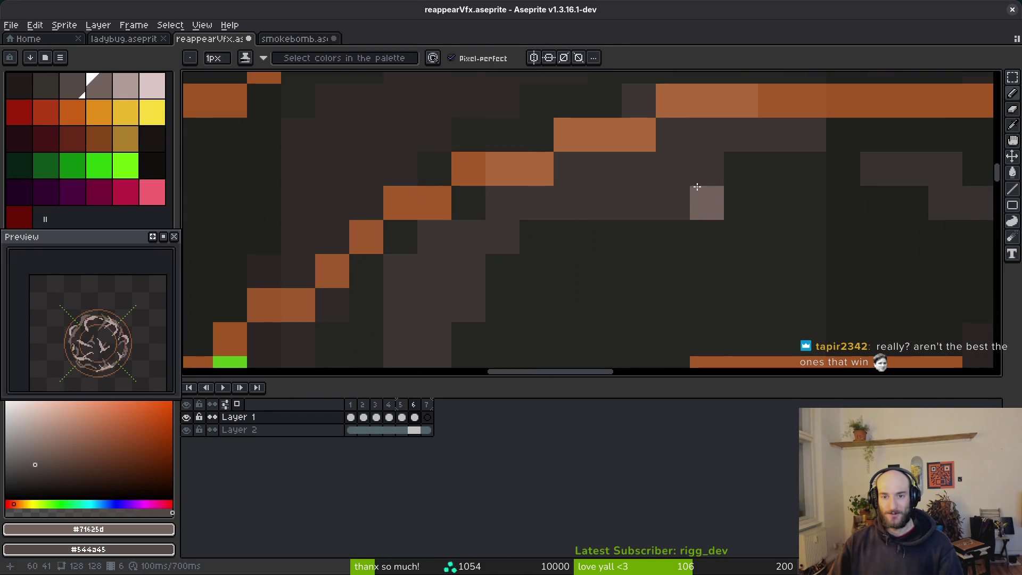
{"action": "scroll", "coordinate": [697, 187], "scroll_direction": "down", "scroll_amount": 1}
{"action": "mouse_move", "coordinate": [701, 170]}
{"action": "left_mouse_down"}
{"action": "mouse_move", "coordinate": [554, 178]}
{"action": "mouse_move", "coordinate": [563, 205]}
{"action": "mouse_move", "coordinate": [678, 154]}
{"action": "left_mouse_up"}
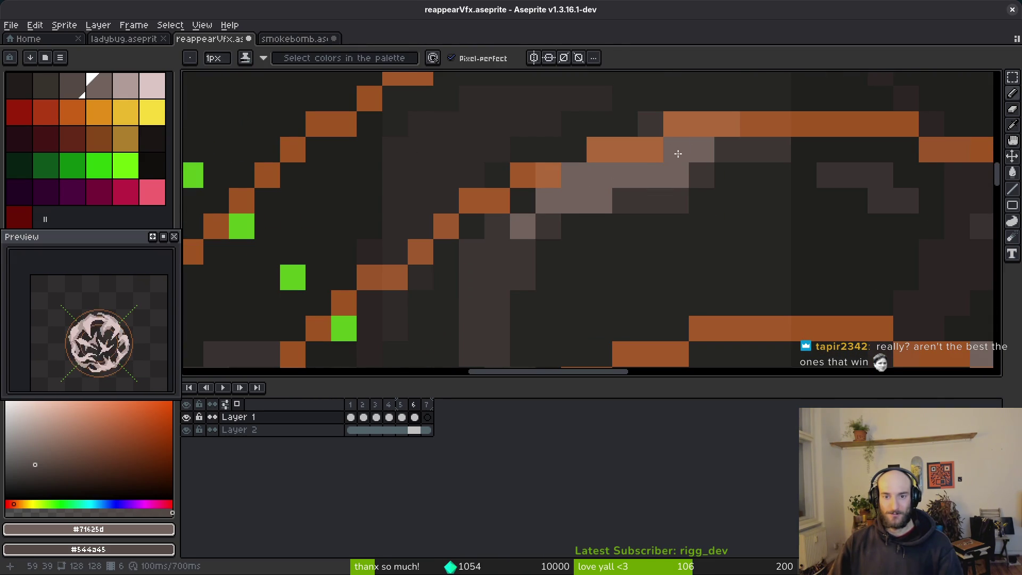
{"action": "left_click_drag", "start_coordinate": [526, 228], "coordinate": [581, 330]}
{"action": "left_click", "coordinate": [578, 186]}
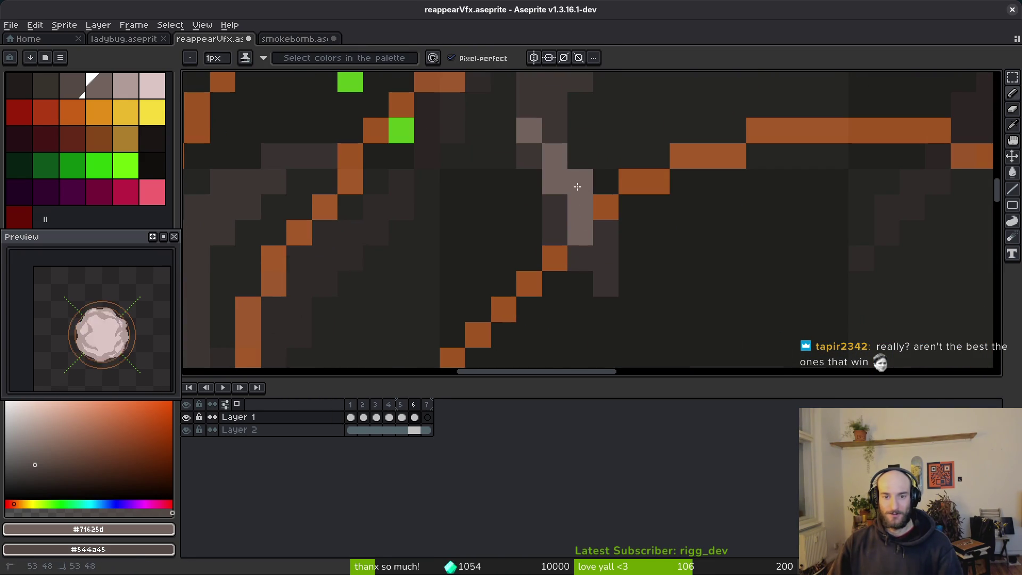
- Add two light-grey diagonal strokes running down-left through the upper smoke
{"action": "scroll", "coordinate": [680, 338], "scroll_direction": "down", "scroll_amount": 4}
{"action": "scroll", "coordinate": [612, 288], "scroll_direction": "up", "scroll_amount": 4}
{"action": "left_click_drag", "start_coordinate": [702, 110], "coordinate": [612, 205]}
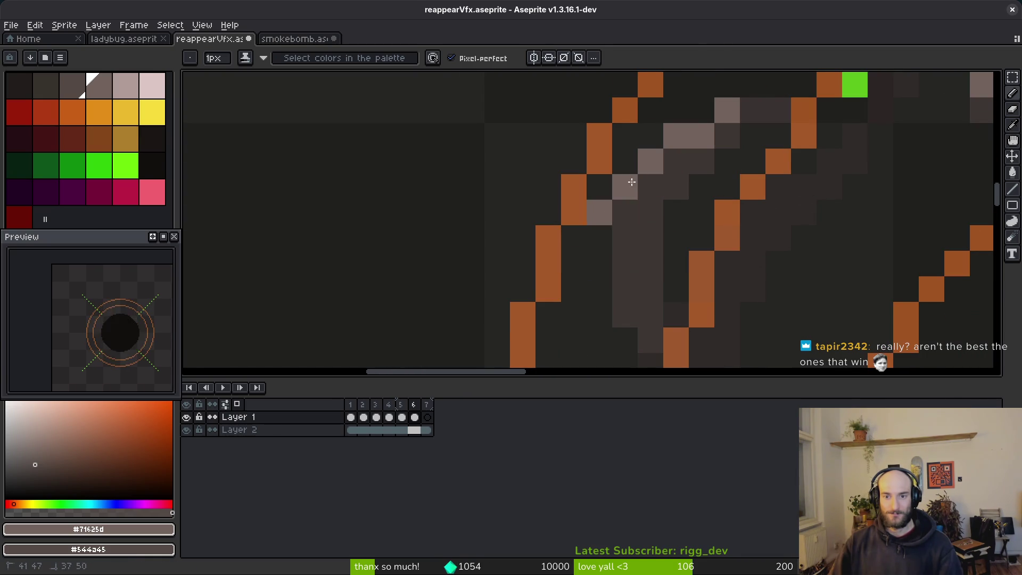
{"action": "left_click_drag", "start_coordinate": [727, 111], "coordinate": [599, 187]}
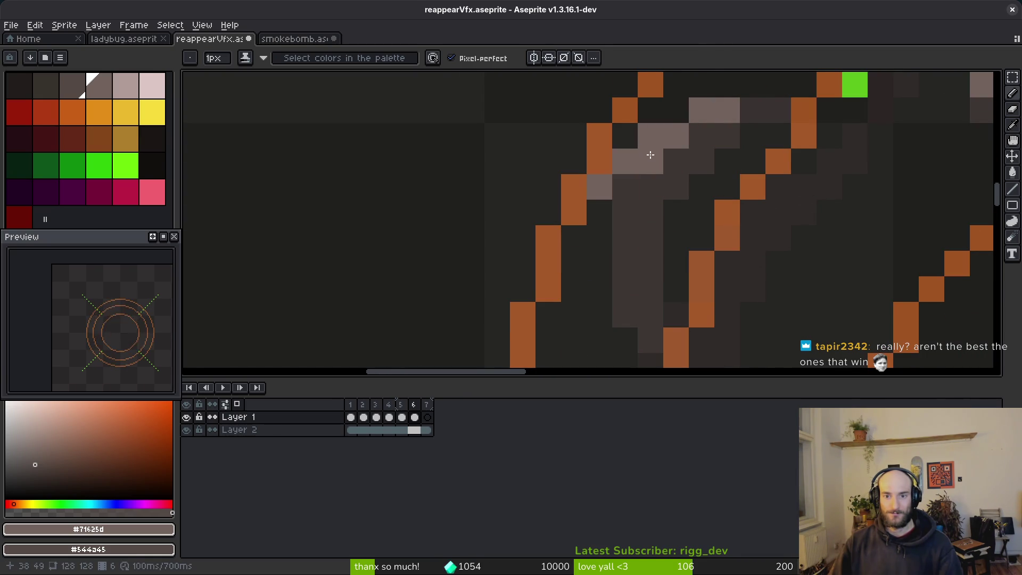
{"action": "scroll", "coordinate": [666, 183], "scroll_direction": "down", "scroll_amount": 5}
{"action": "scroll", "coordinate": [644, 262], "scroll_direction": "up", "scroll_amount": 3}
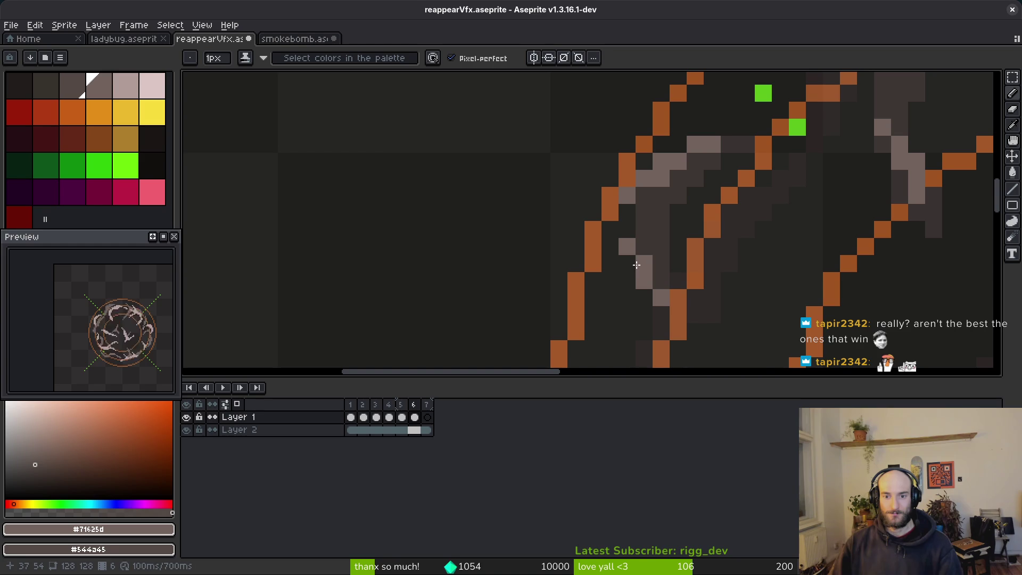
{"action": "scroll", "coordinate": [635, 262], "scroll_direction": "down", "scroll_amount": 4}
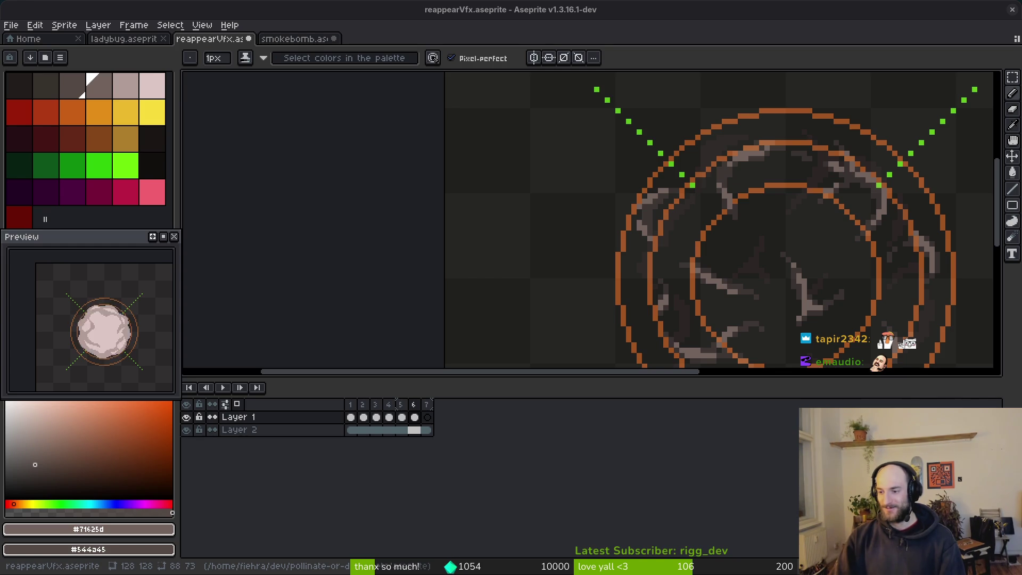
- Compare frames 5 and 6 to judge the smoke density, ending on frame 6
{"action": "scroll", "coordinate": [709, 270], "scroll_direction": "down", "scroll_amount": 2}
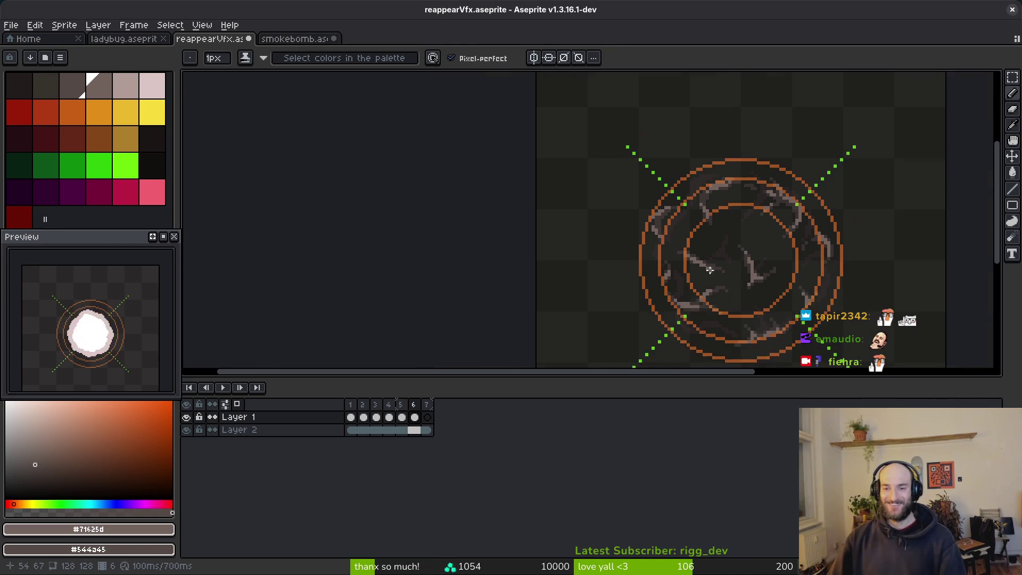
{"action": "scroll", "coordinate": [710, 270], "scroll_direction": "up", "scroll_amount": 3}
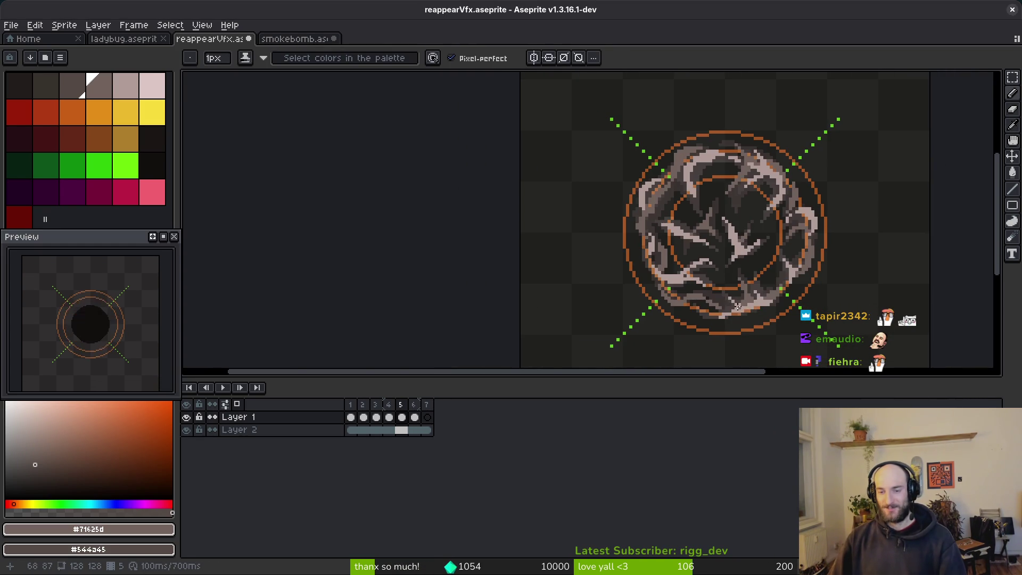
{"action": "scroll", "coordinate": [738, 306], "scroll_direction": "up", "scroll_amount": 2}
{"action": "scroll", "coordinate": [719, 272], "scroll_direction": "up", "scroll_amount": 2}
{"action": "scroll", "coordinate": [714, 265], "scroll_direction": "down", "scroll_amount": 2}
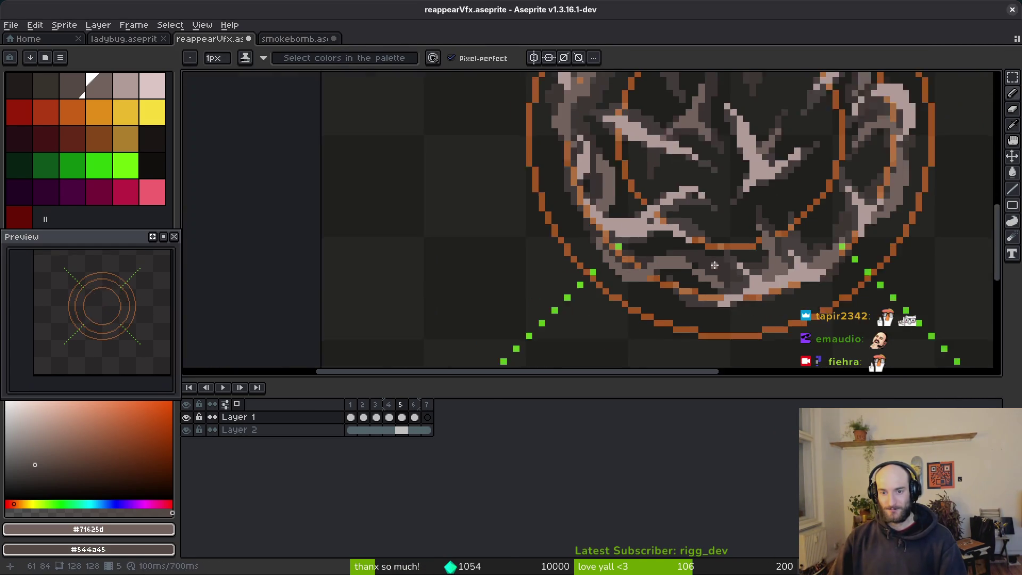
{"action": "scroll", "coordinate": [714, 264], "scroll_direction": "down", "scroll_amount": 1}
{"action": "scroll", "coordinate": [766, 223], "scroll_direction": "down", "scroll_amount": 1}
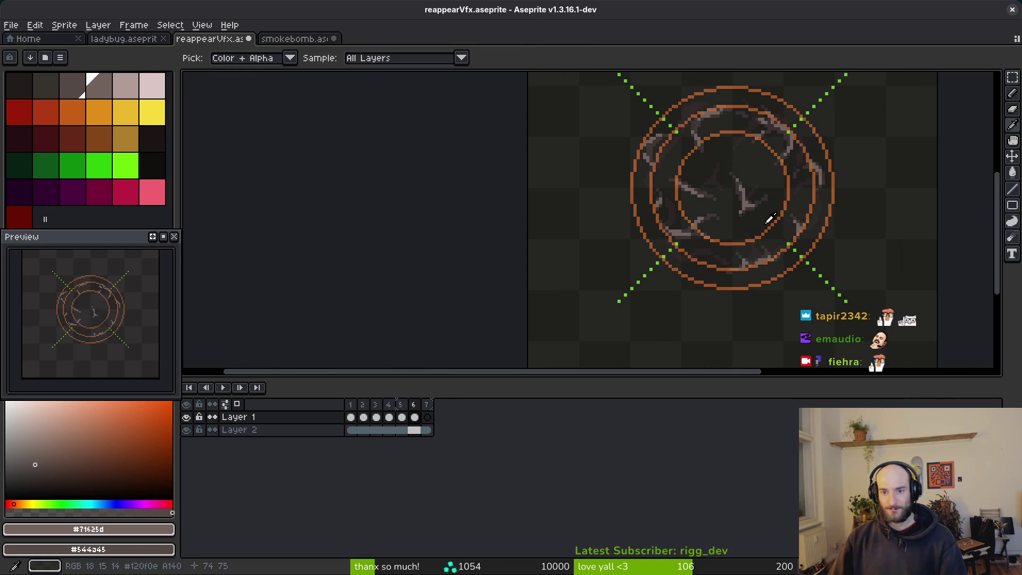
{"action": "key", "text": "Left"}
{"action": "key", "text": "Right"}
{"action": "key", "text": "Left"}
{"action": "key", "text": "Right"}
{"action": "key", "text": "Left"}
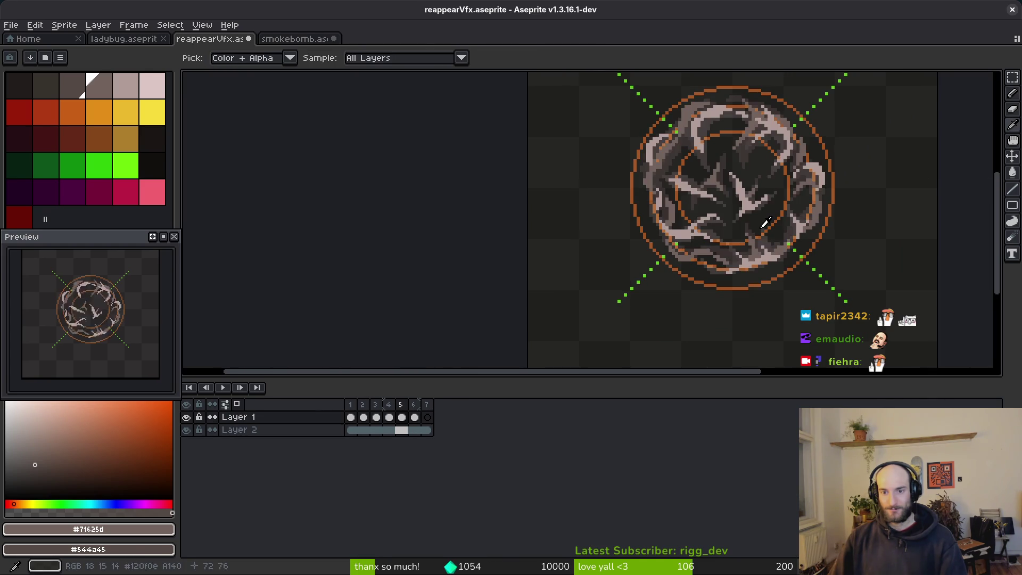
{"action": "scroll", "coordinate": [765, 224], "scroll_direction": "up", "scroll_amount": 5}
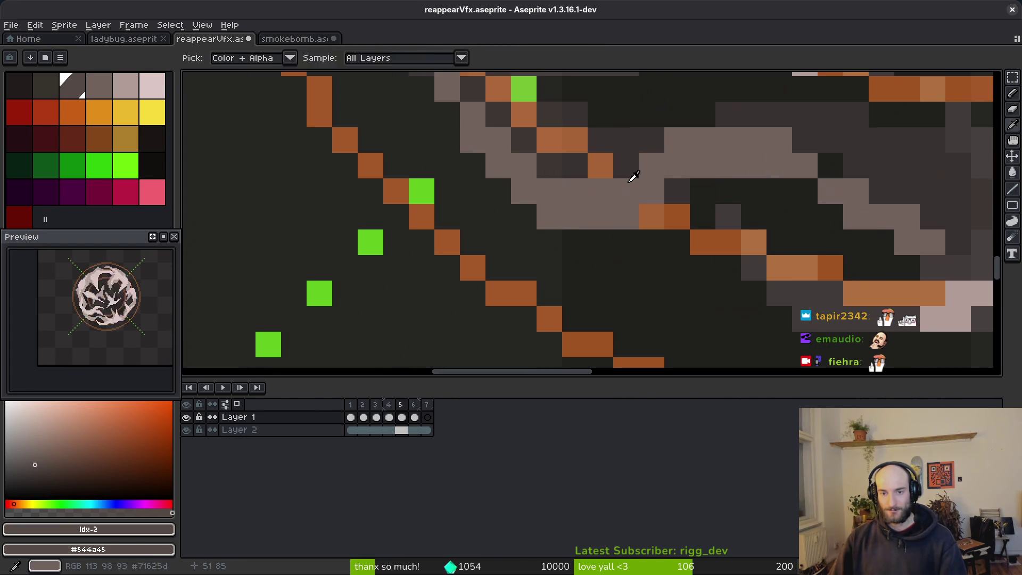
{"action": "key", "text": "Right"}
- Draw a grey smoke strand and a row of grey pixels near the rings on frame 6
{"action": "key", "text": "b"}
{"action": "mouse_move", "coordinate": [523, 141]}
{"action": "left_mouse_down"}
{"action": "mouse_move", "coordinate": [521, 157]}
{"action": "mouse_move", "coordinate": [655, 165]}
{"action": "mouse_move", "coordinate": [677, 145]}
{"action": "left_mouse_up"}
{"action": "scroll", "coordinate": [768, 162], "scroll_direction": "up", "scroll_amount": 1}
{"action": "left_click", "coordinate": [769, 162]}
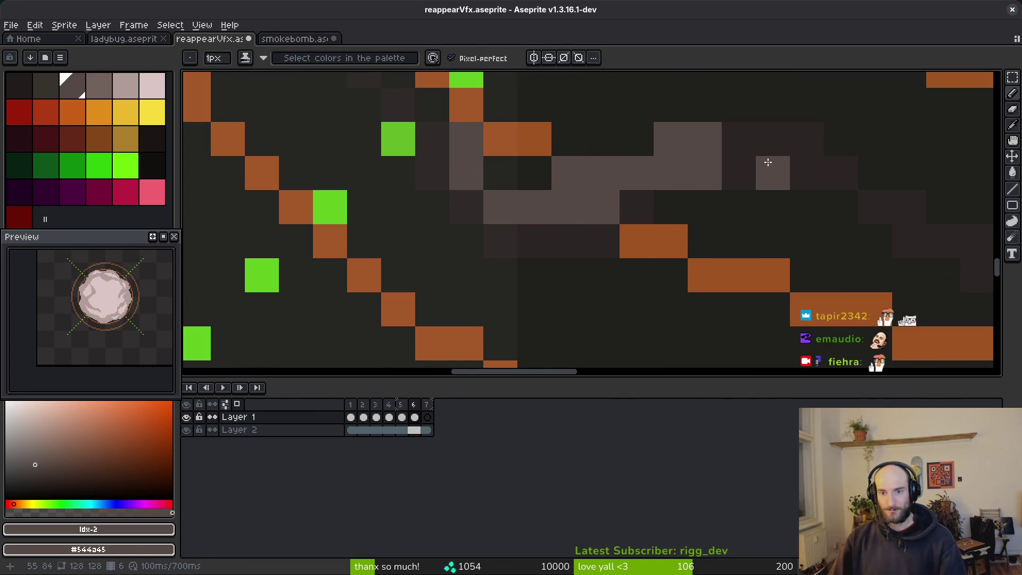
{"action": "left_click_drag", "start_coordinate": [768, 161], "coordinate": [888, 190]}
- Trim stray grey pixels from the smoke row's edge, adding one below its end
{"action": "key", "text": "e"}
{"action": "key", "text": "b"}
{"action": "left_click", "coordinate": [844, 207]}
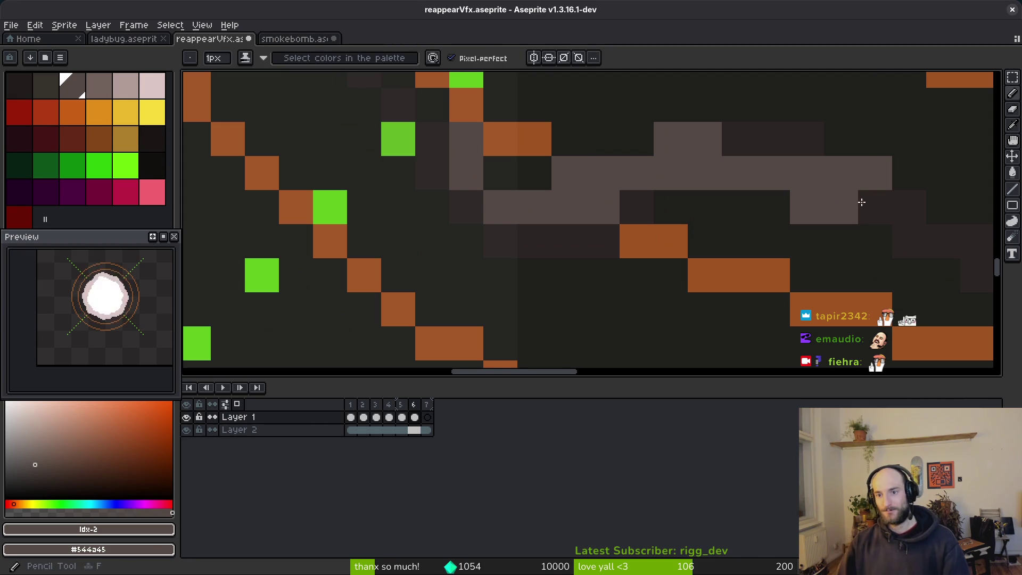
{"action": "key", "text": "e"}
{"action": "left_click", "coordinate": [875, 172]}
{"action": "left_click", "coordinate": [841, 207]}
{"action": "key", "text": "b"}
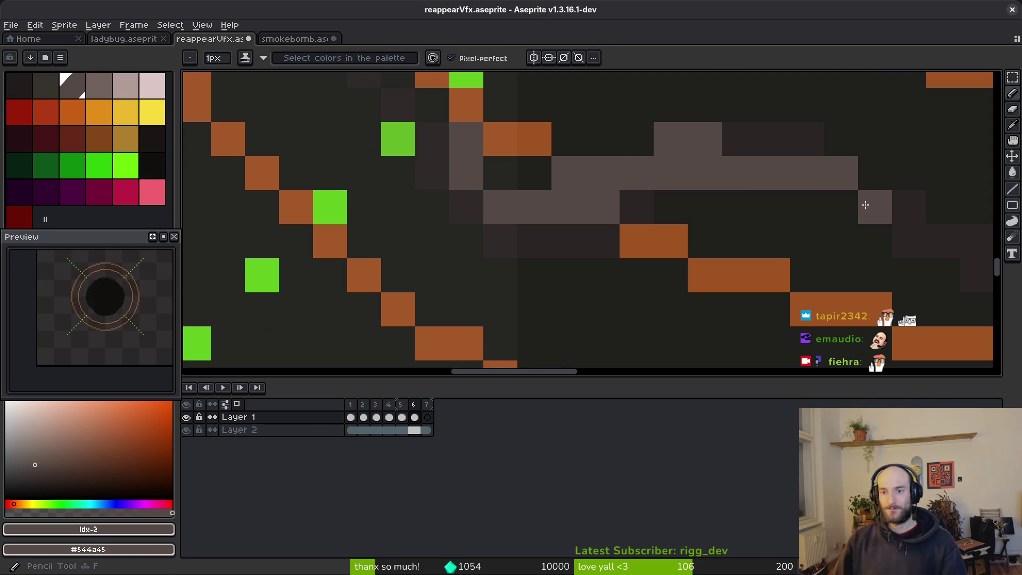
{"action": "key", "text": "e"}
{"action": "left_click", "coordinate": [839, 171]}
{"action": "key", "text": "b"}
{"action": "left_click", "coordinate": [908, 208]}
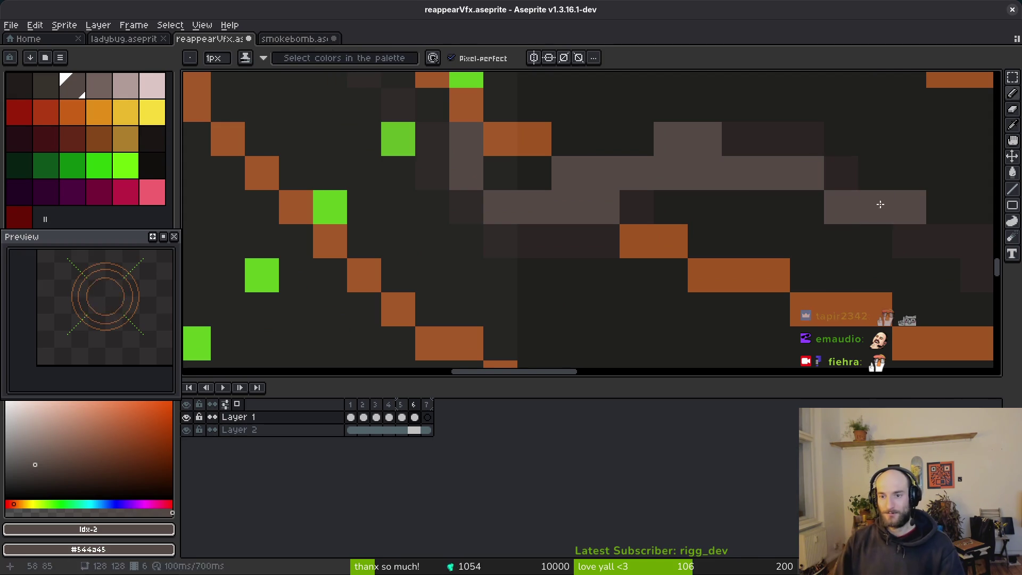
- Rework the grey pixels under the smoke row, settling one a row lower
{"action": "key", "text": "e"}
{"action": "left_click", "coordinate": [874, 207]}
{"action": "key", "text": "b"}
{"action": "left_click", "coordinate": [853, 187]}
{"action": "key", "text": "e"}
{"action": "left_click", "coordinate": [908, 206]}
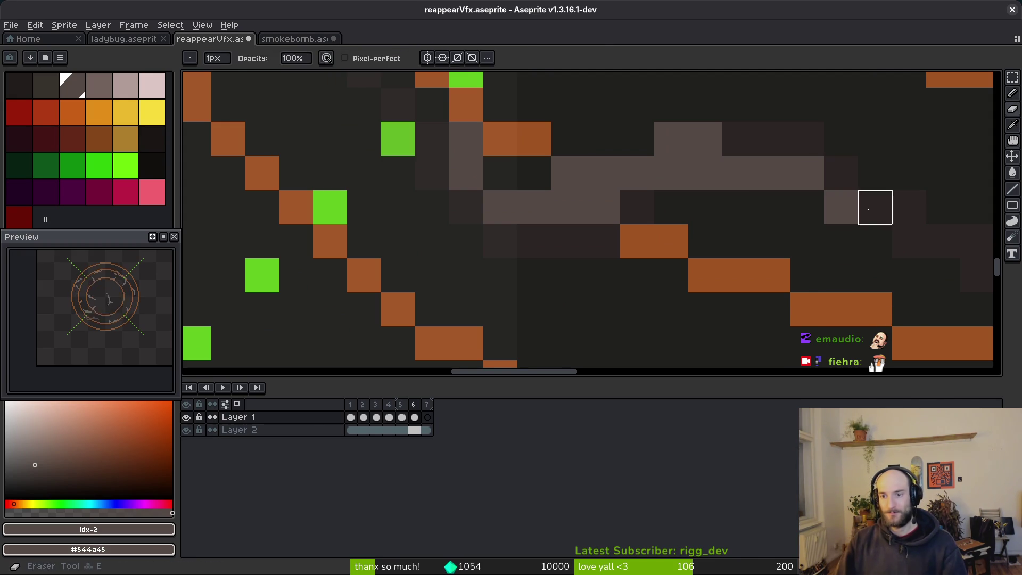
{"action": "key", "text": "b"}
{"action": "left_click", "coordinate": [875, 208]}
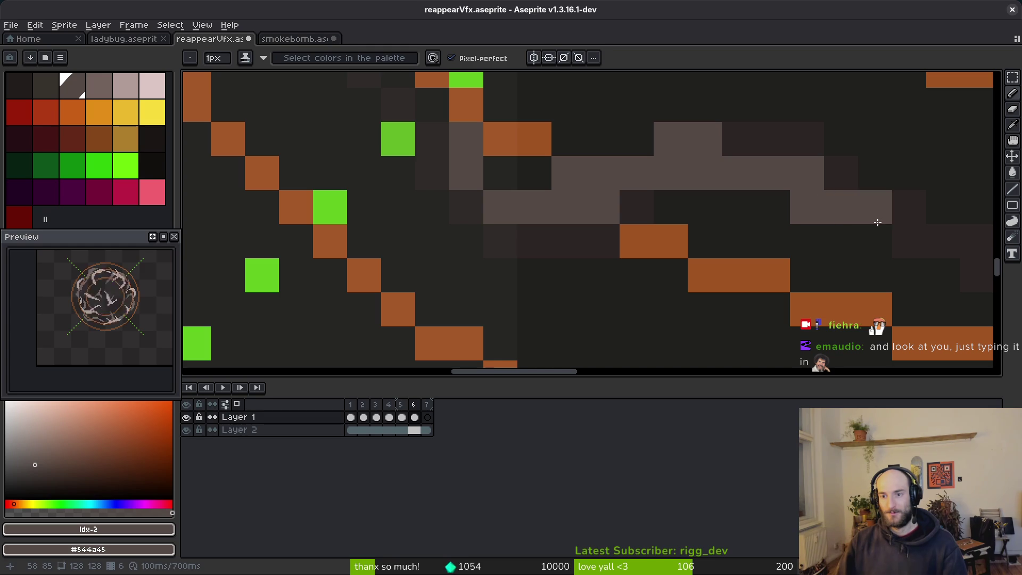
{"action": "key", "text": "e"}
{"action": "left_click", "coordinate": [876, 218]}
{"action": "key", "text": "b"}
{"action": "left_click", "coordinate": [891, 233]}
- Paint two short vertical grey smoke columns beside the orange ring lines
{"action": "scroll", "coordinate": [547, 190], "scroll_direction": "down", "scroll_amount": 2}
{"action": "scroll", "coordinate": [627, 141], "scroll_direction": "up", "scroll_amount": 2}
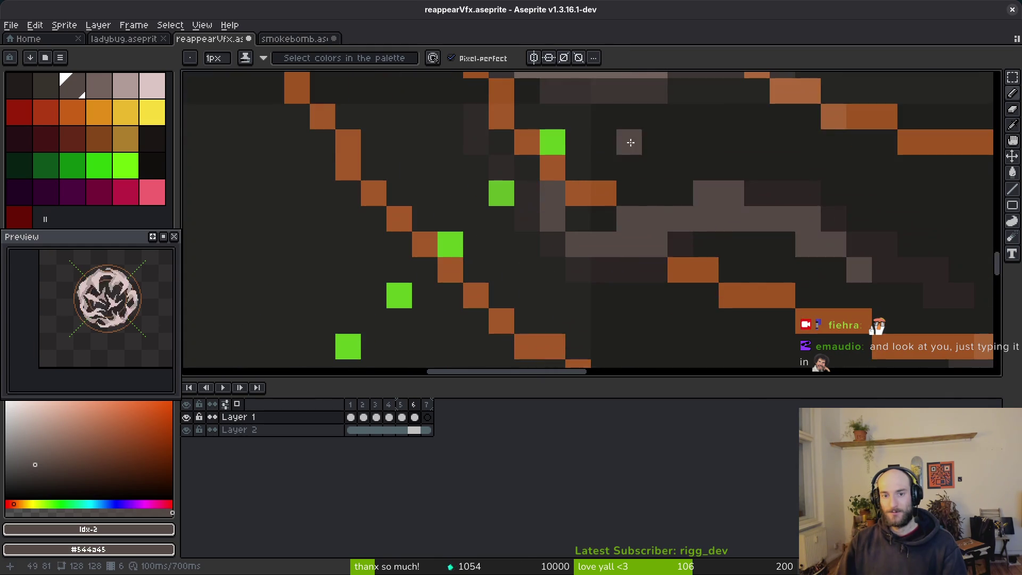
{"action": "scroll", "coordinate": [627, 141], "scroll_direction": "down", "scroll_amount": 2}
{"action": "scroll", "coordinate": [804, 225], "scroll_direction": "up", "scroll_amount": 2}
{"action": "scroll", "coordinate": [804, 226], "scroll_direction": "down", "scroll_amount": 1}
{"action": "scroll", "coordinate": [725, 224], "scroll_direction": "up", "scroll_amount": 2}
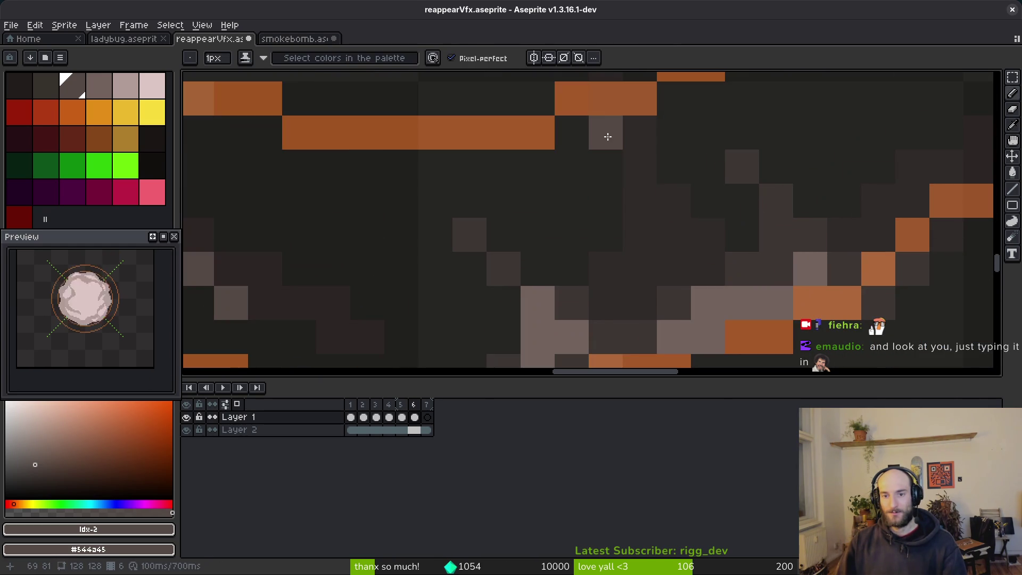
{"action": "left_click_drag", "start_coordinate": [640, 159], "coordinate": [646, 226]}
{"action": "scroll", "coordinate": [676, 231], "scroll_direction": "down", "scroll_amount": 2}
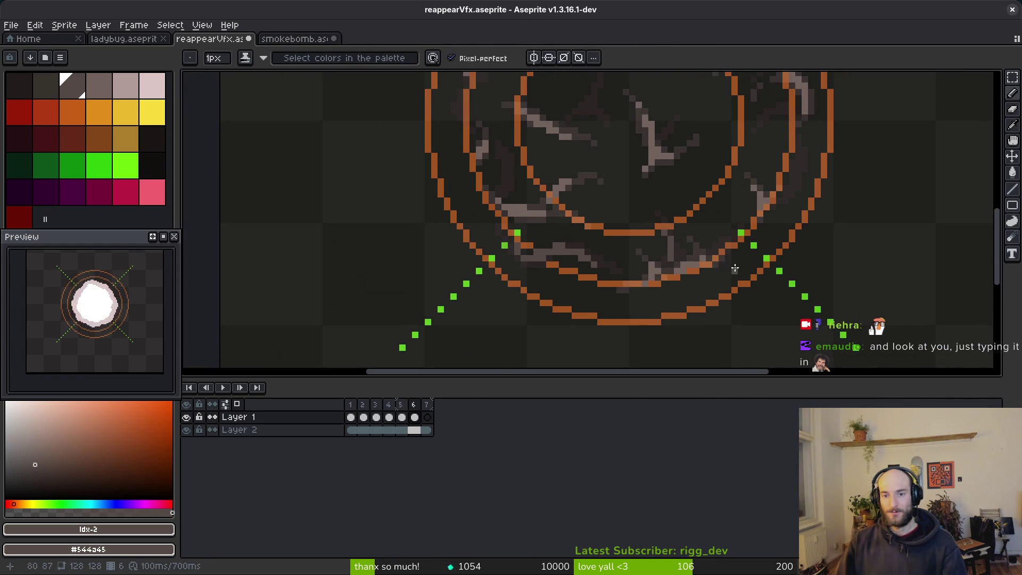
{"action": "scroll", "coordinate": [746, 245], "scroll_direction": "down", "scroll_amount": 1}
{"action": "key", "text": "i"}
{"action": "scroll", "coordinate": [781, 263], "scroll_direction": "up", "scroll_amount": 1}
{"action": "scroll", "coordinate": [781, 263], "scroll_direction": "up", "scroll_amount": 2}
{"action": "key", "text": "b"}
{"action": "left_click_drag", "start_coordinate": [767, 207], "coordinate": [762, 276]}
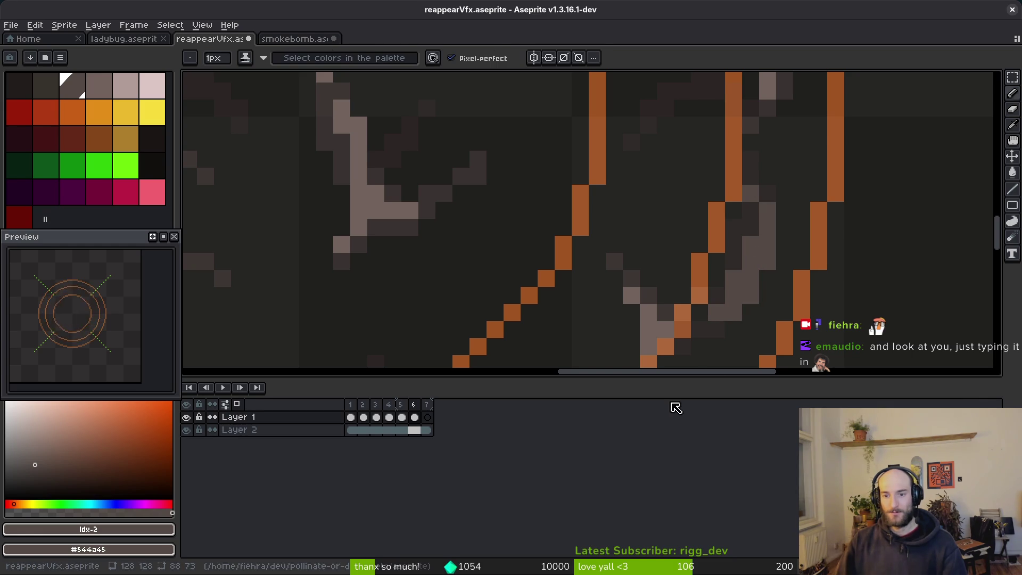
- Hide and re-show Layer 2 to inspect frame 6's smoke on its own
{"action": "left_click", "coordinate": [186, 429]}
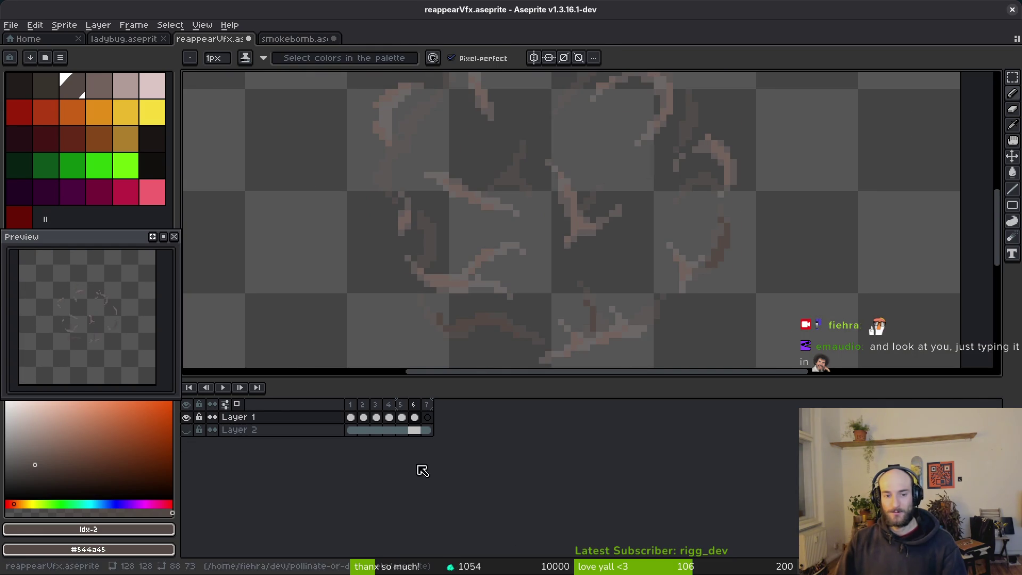
{"action": "left_click", "coordinate": [186, 430]}
{"action": "scroll", "coordinate": [659, 247], "scroll_direction": "up", "scroll_amount": 2}
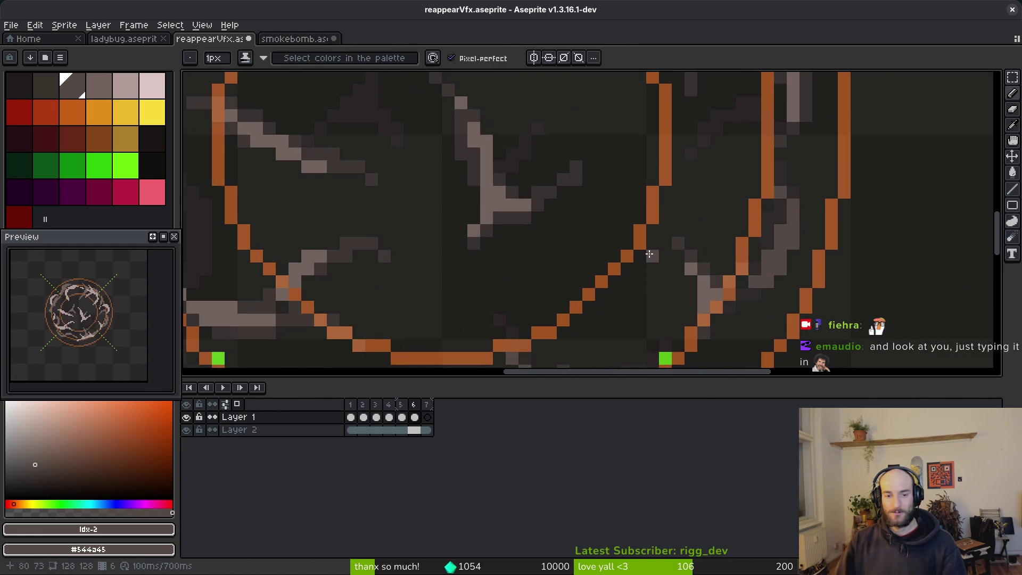
{"action": "scroll", "coordinate": [665, 229], "scroll_direction": "down", "scroll_amount": 3}
{"action": "scroll", "coordinate": [692, 205], "scroll_direction": "up", "scroll_amount": 3}
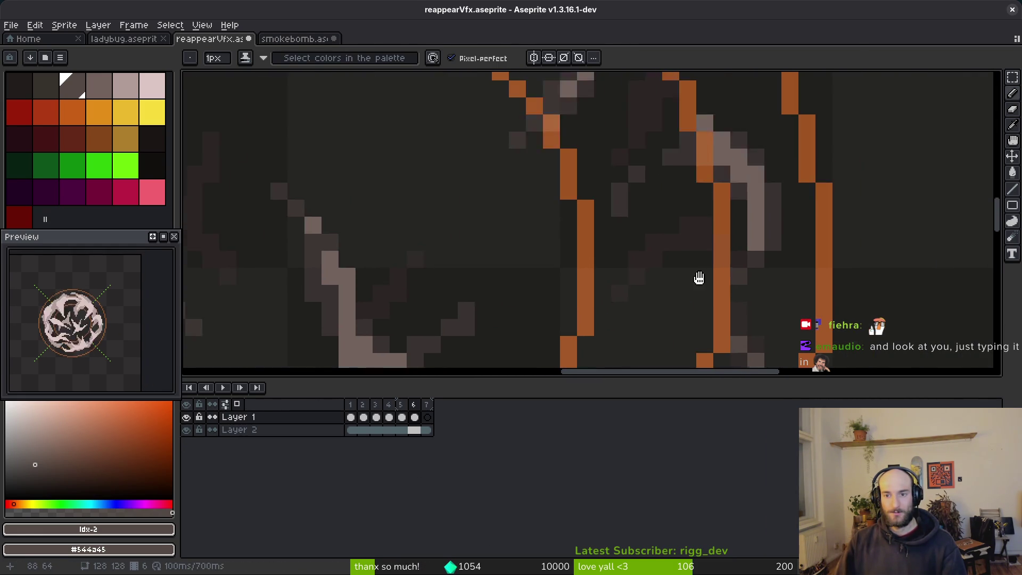
{"action": "scroll", "coordinate": [701, 277], "scroll_direction": "up", "scroll_amount": 1}
{"action": "scroll", "coordinate": [733, 272], "scroll_direction": "down", "scroll_amount": 1}
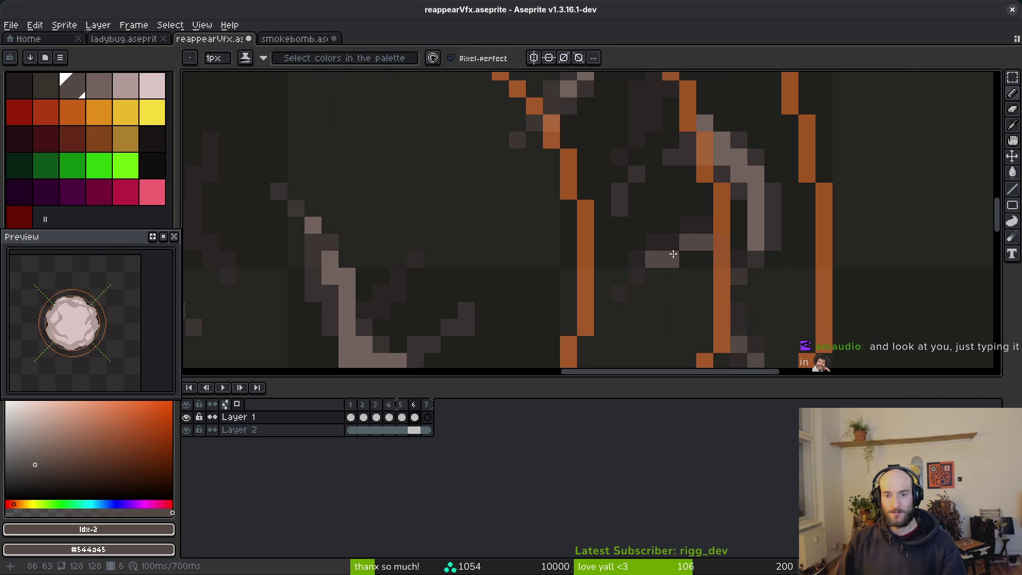
{"action": "scroll", "coordinate": [712, 228], "scroll_direction": "down", "scroll_amount": 1}
{"action": "scroll", "coordinate": [660, 187], "scroll_direction": "up", "scroll_amount": 1}
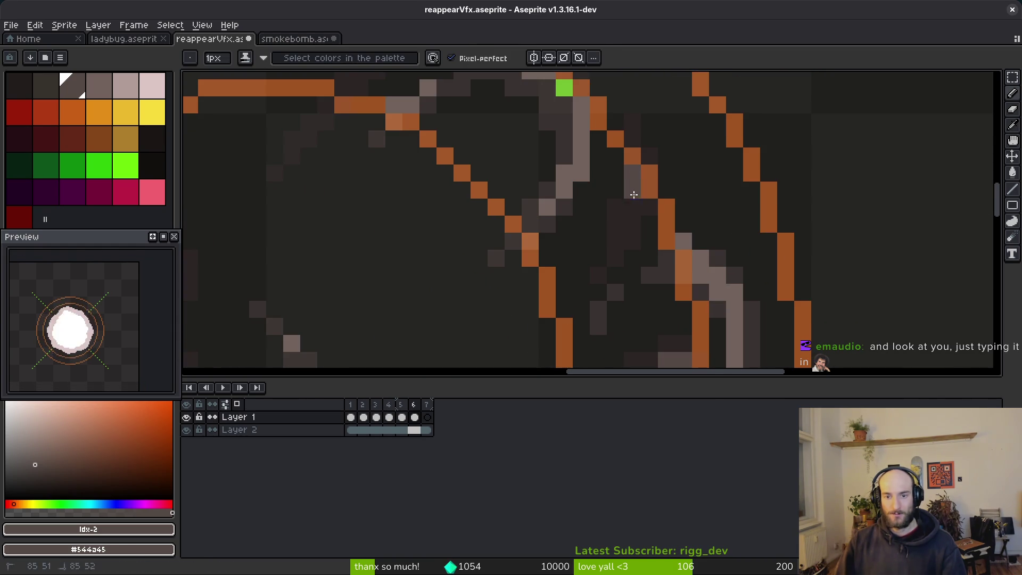
{"action": "scroll", "coordinate": [692, 250], "scroll_direction": "down", "scroll_amount": 1}
- Flip between frames 5 and 6 to compare their smoke
{"action": "key", "text": "Left"}
{"action": "scroll", "coordinate": [734, 271], "scroll_direction": "up", "scroll_amount": 2}
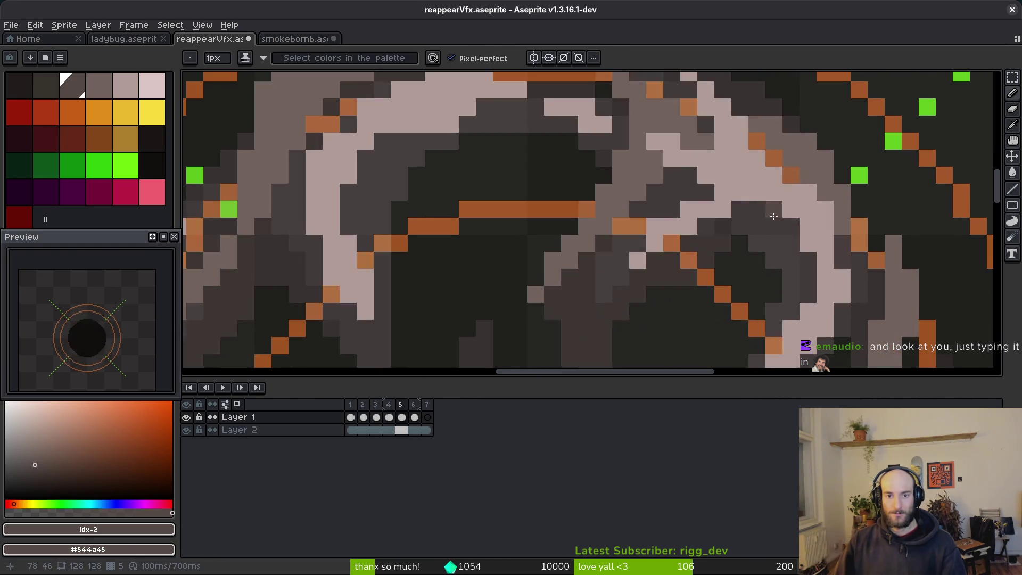
{"action": "key", "text": "Right"}
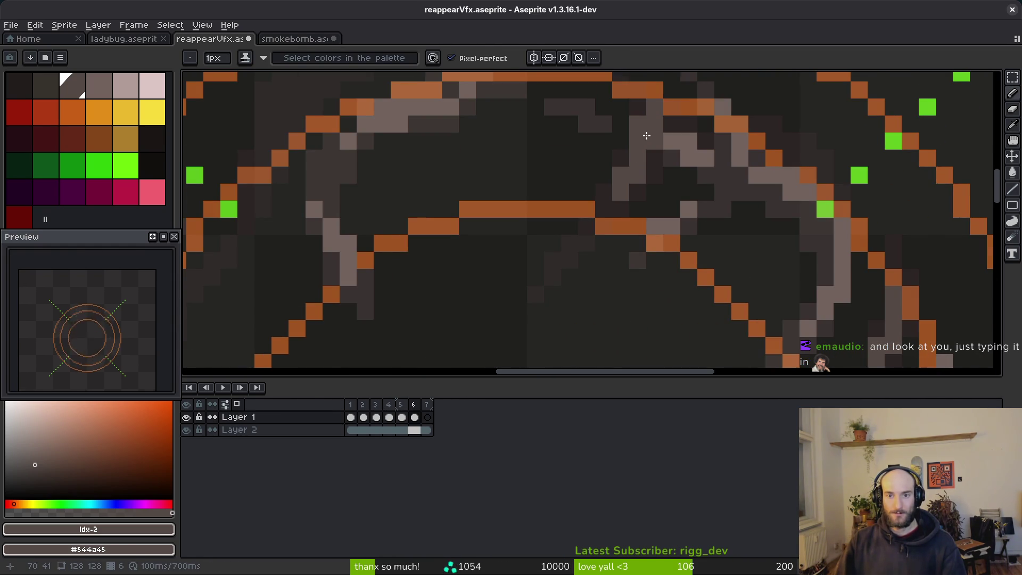
{"action": "key", "text": "Left"}
{"action": "key", "text": "Right"}
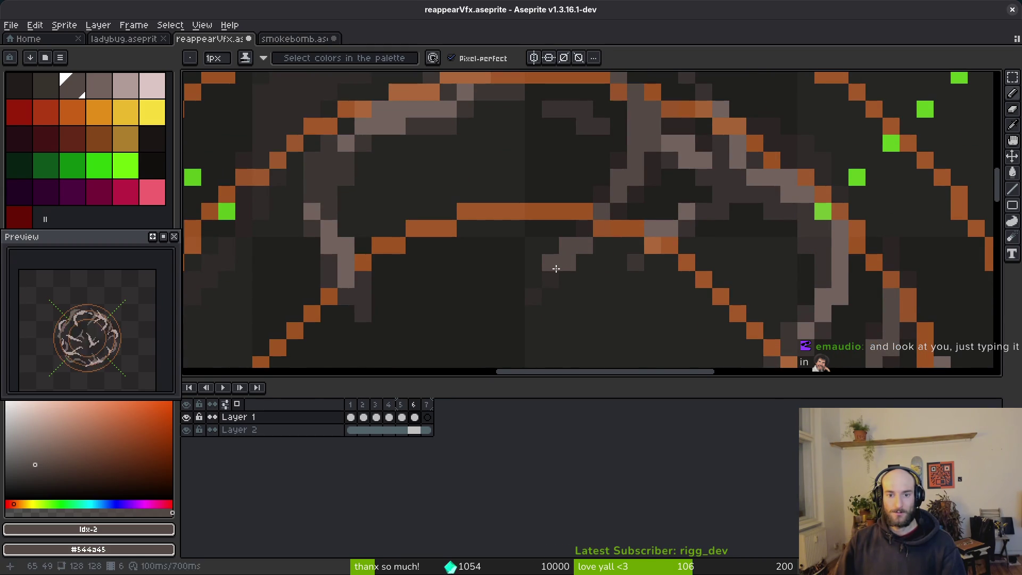
{"action": "scroll", "coordinate": [601, 270], "scroll_direction": "down", "scroll_amount": 2}
{"action": "scroll", "coordinate": [609, 174], "scroll_direction": "up", "scroll_amount": 1}
{"action": "key", "text": "Left"}
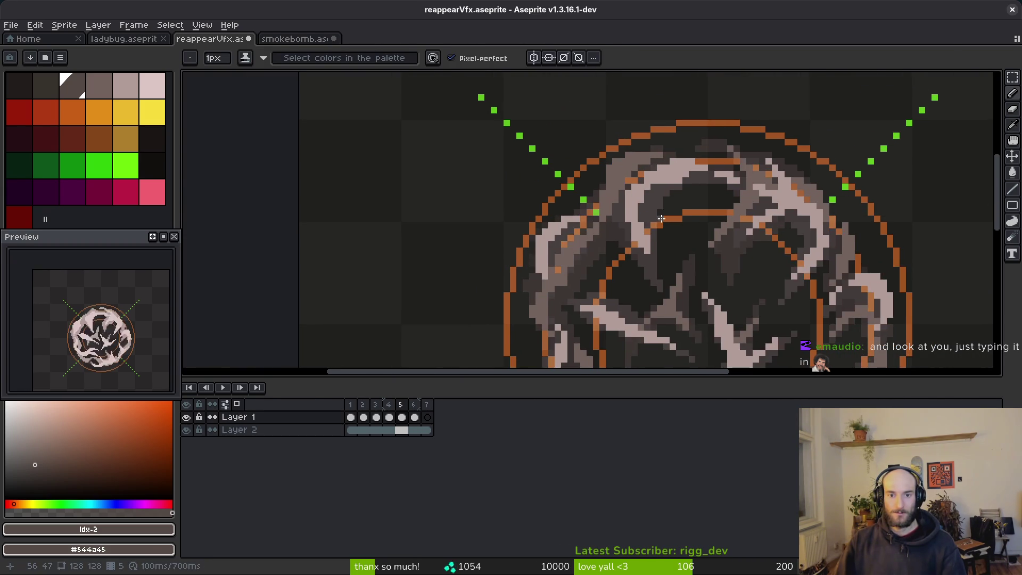
{"action": "key", "text": "Right"}
{"action": "key", "text": "Left"}
{"action": "key", "text": "Right"}
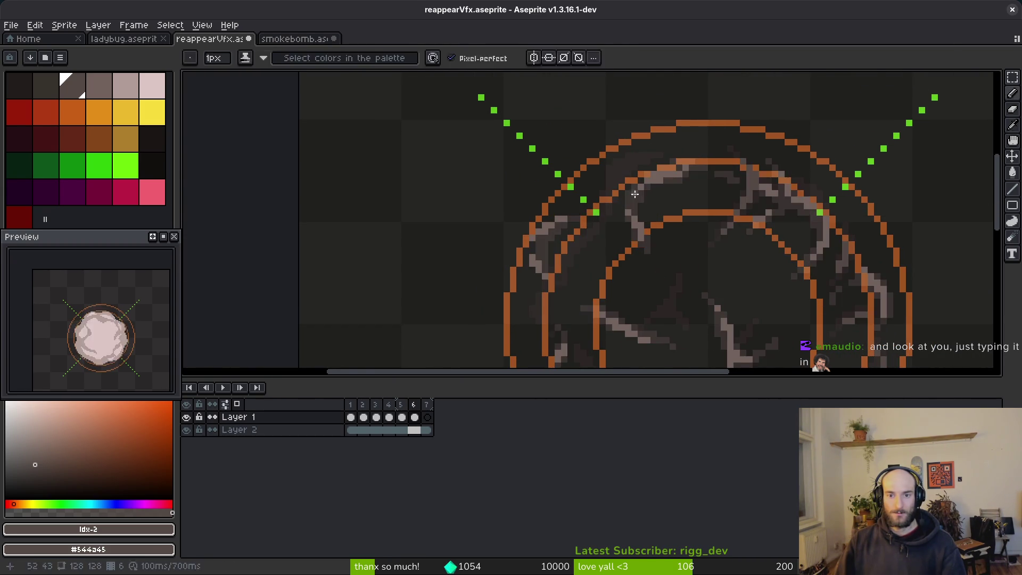
{"action": "key", "text": "Left"}
{"action": "key", "text": "Right"}
{"action": "key", "text": "Left"}
{"action": "scroll", "coordinate": [650, 192], "scroll_direction": "up", "scroll_amount": 3}
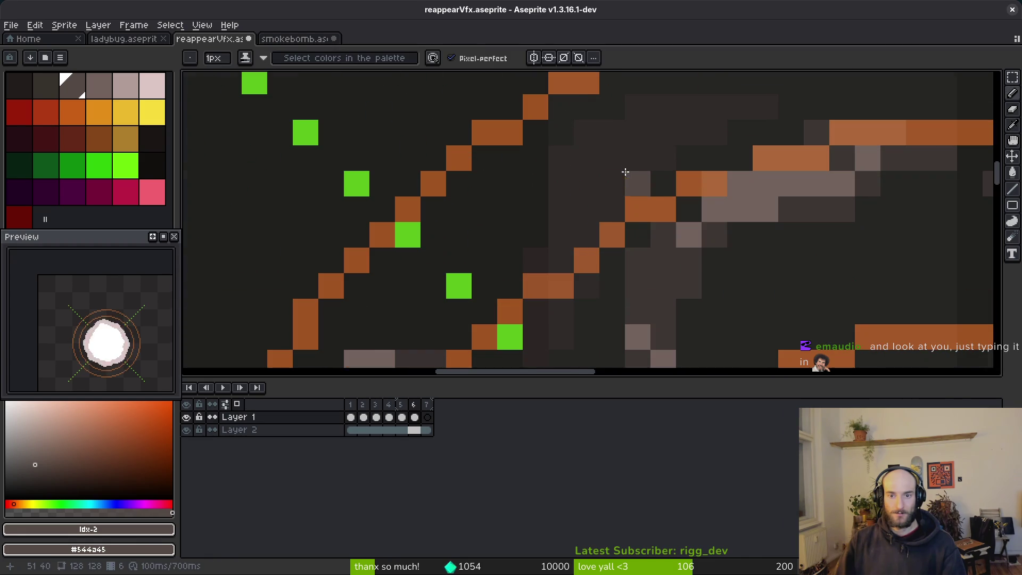
{"action": "key", "text": "Right"}
- Paint two diagonal grey smoke strokes between the orange rings on frame 6
{"action": "left_click_drag", "start_coordinate": [676, 115], "coordinate": [577, 218]}
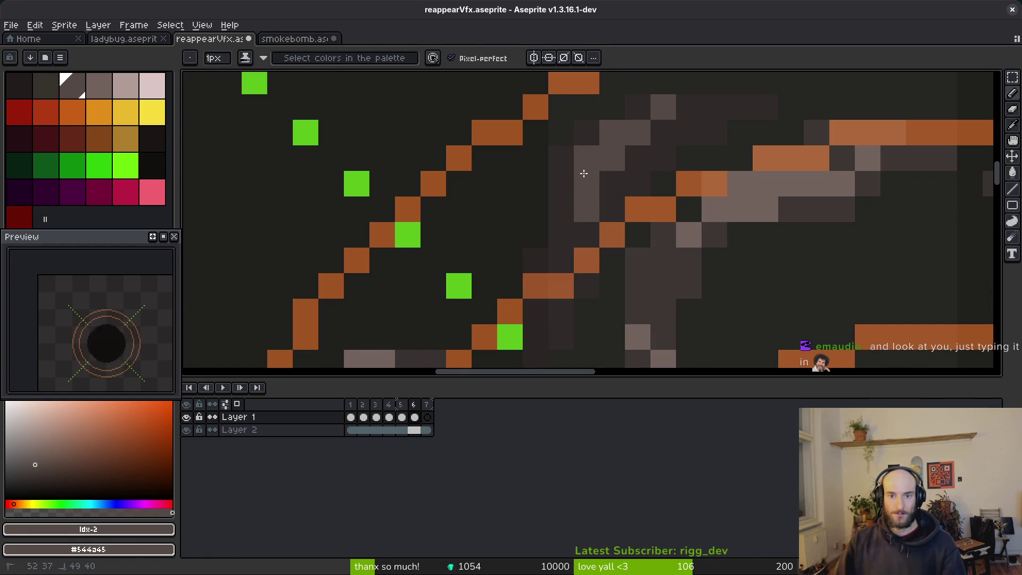
{"action": "scroll", "coordinate": [632, 209], "scroll_direction": "down", "scroll_amount": 2}
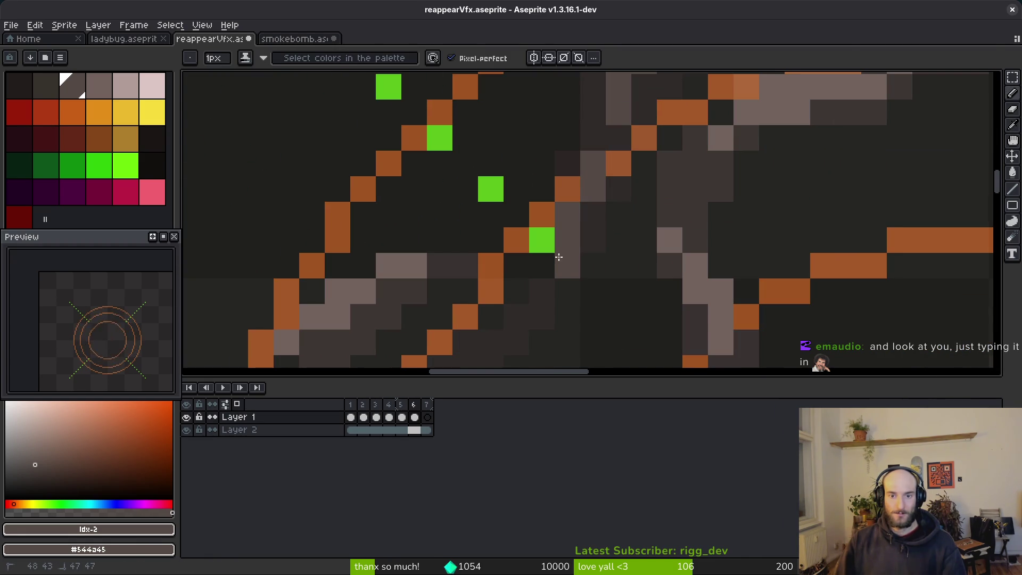
{"action": "scroll", "coordinate": [577, 212], "scroll_direction": "down", "scroll_amount": 2}
{"action": "left_click_drag", "start_coordinate": [584, 236], "coordinate": [483, 319]}
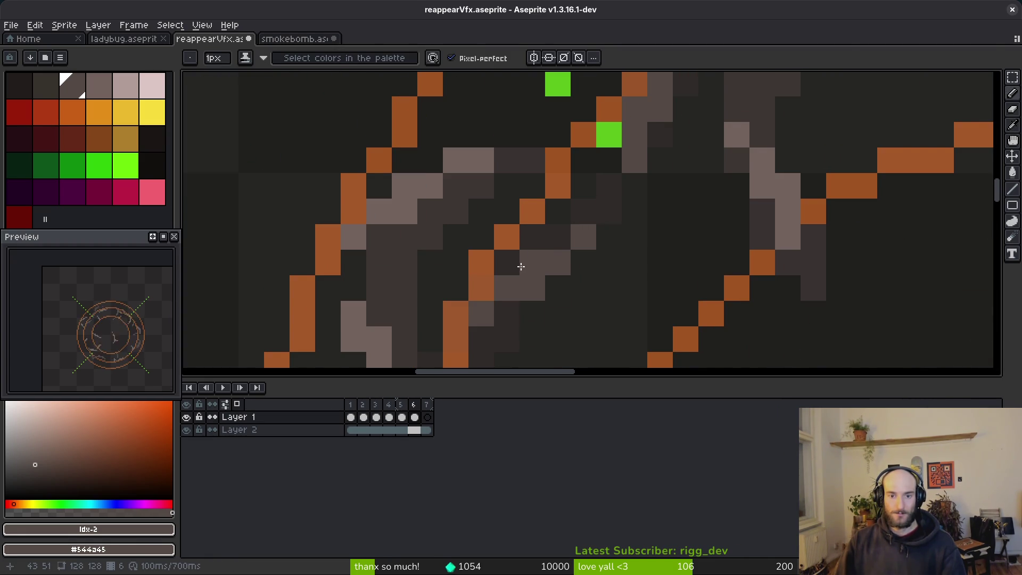
{"action": "scroll", "coordinate": [527, 245], "scroll_direction": "down", "scroll_amount": 2}
{"action": "scroll", "coordinate": [578, 234], "scroll_direction": "down", "scroll_amount": 3}
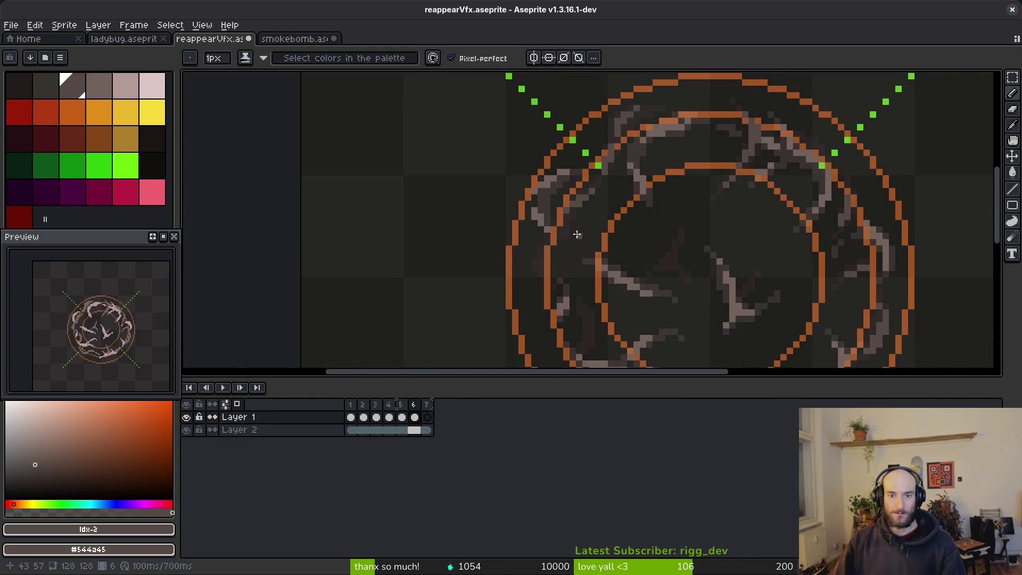
- Check frame 5's smoke for reference and sample a grey from the artwork
{"action": "key", "text": "comma"}
{"action": "scroll", "coordinate": [577, 234], "scroll_direction": "up", "scroll_amount": 2}
{"action": "scroll", "coordinate": [585, 245], "scroll_direction": "down", "scroll_amount": 3}
{"action": "scroll", "coordinate": [612, 268], "scroll_direction": "up", "scroll_amount": 2}
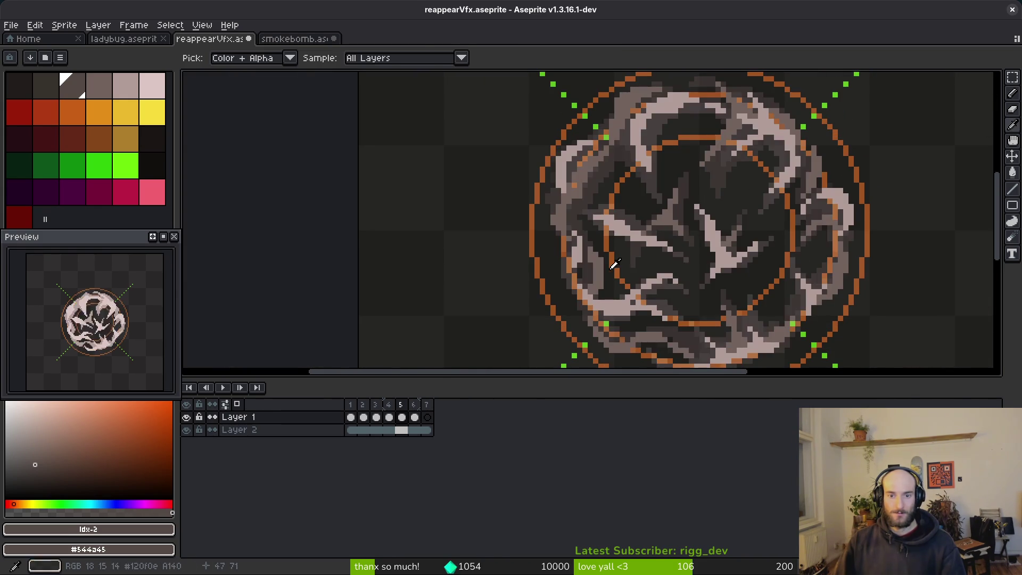
{"action": "key", "text": "period"}
{"action": "scroll", "coordinate": [566, 202], "scroll_direction": "up", "scroll_amount": 2}
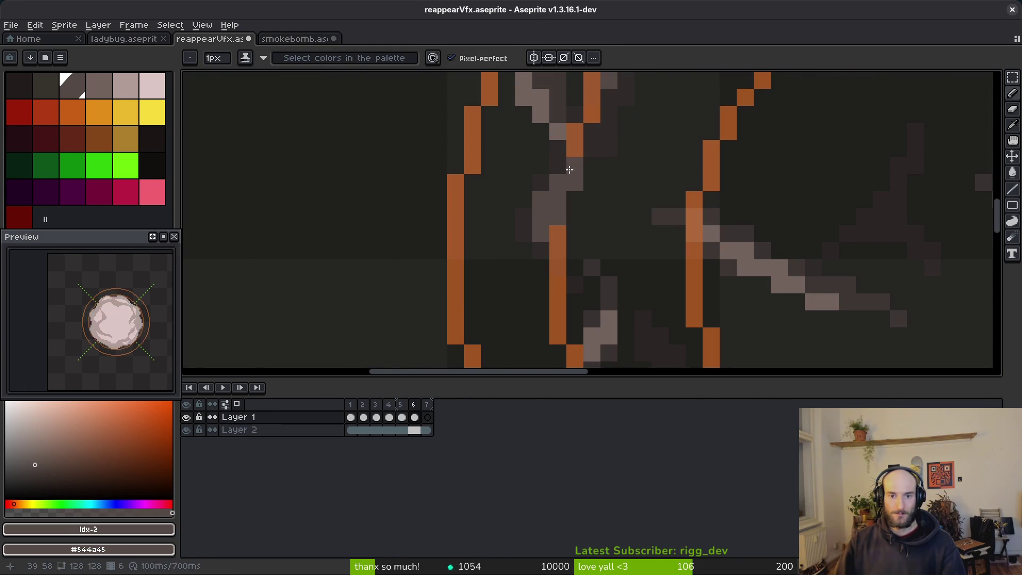
{"action": "key", "text": "comma"}
{"action": "scroll", "coordinate": [564, 213], "scroll_direction": "down", "scroll_amount": 3}
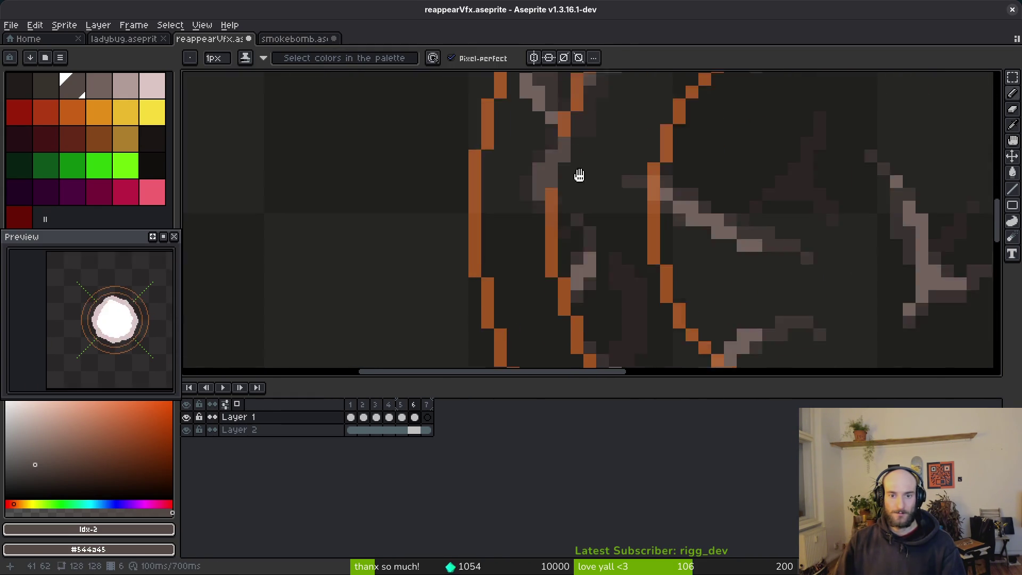
{"action": "key", "text": "alt"}
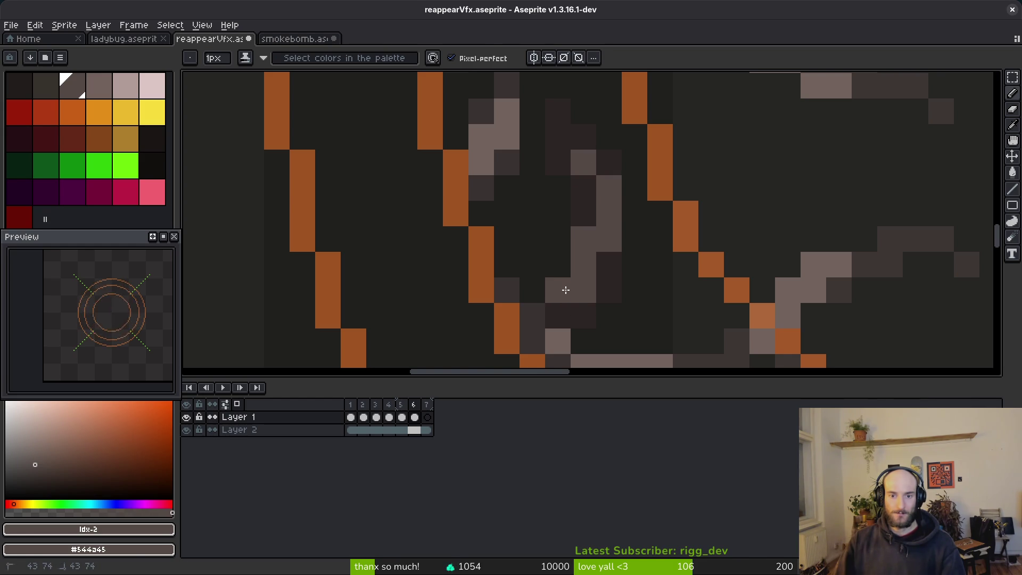
{"action": "scroll", "coordinate": [565, 289], "scroll_direction": "down", "scroll_amount": 4}
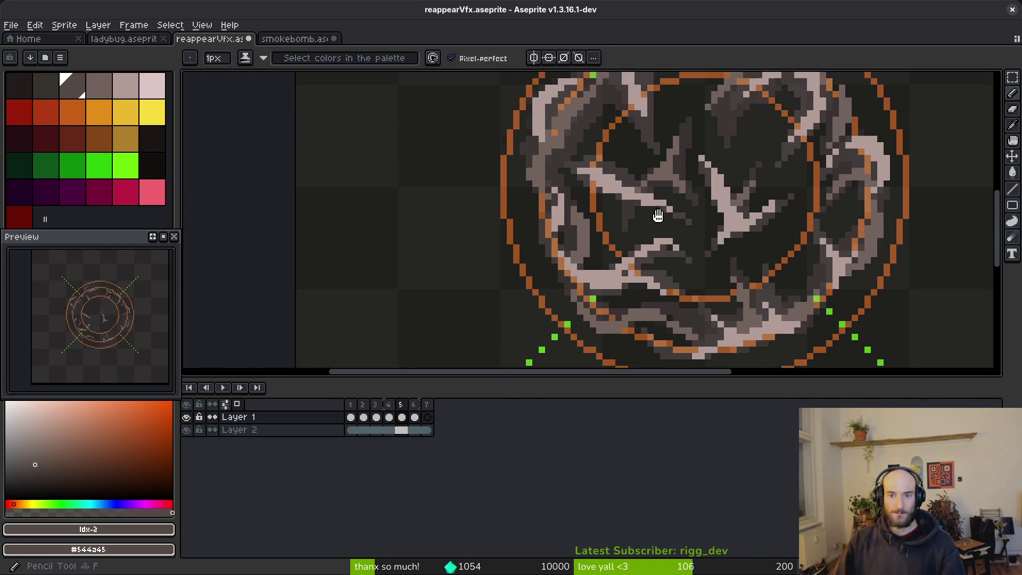
{"action": "scroll", "coordinate": [657, 215], "scroll_direction": "down", "scroll_amount": 4}
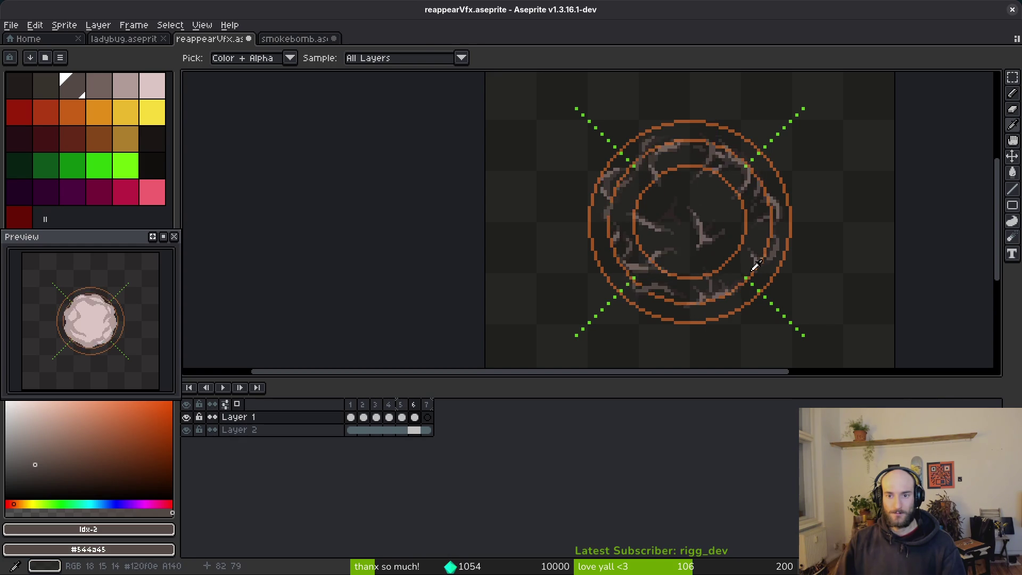
- Sample a grey smoke colour from the canvas
{"action": "scroll", "coordinate": [573, 199], "scroll_direction": "up", "scroll_amount": 4}
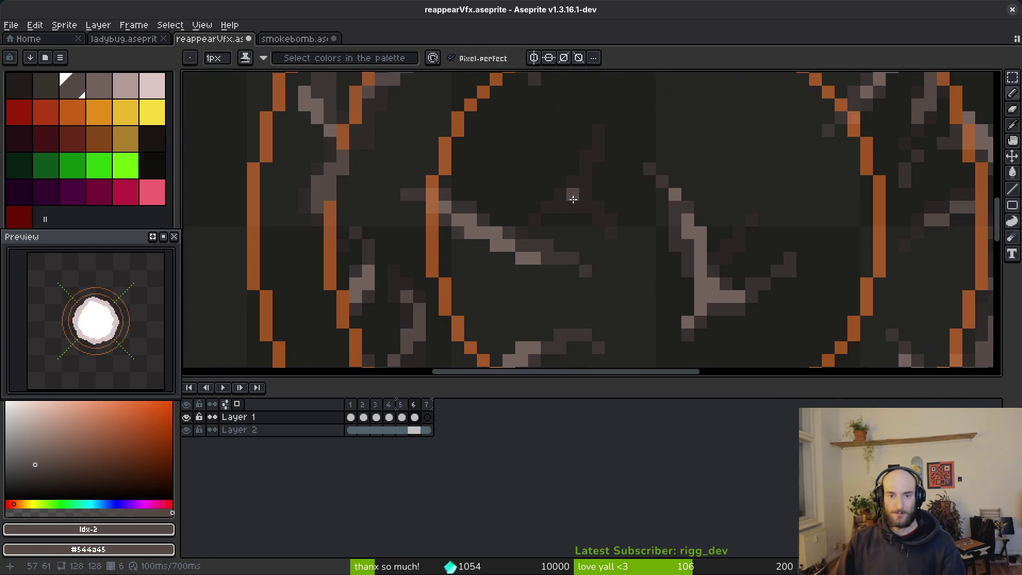
{"action": "scroll", "coordinate": [587, 144], "scroll_direction": "up", "scroll_amount": 2}
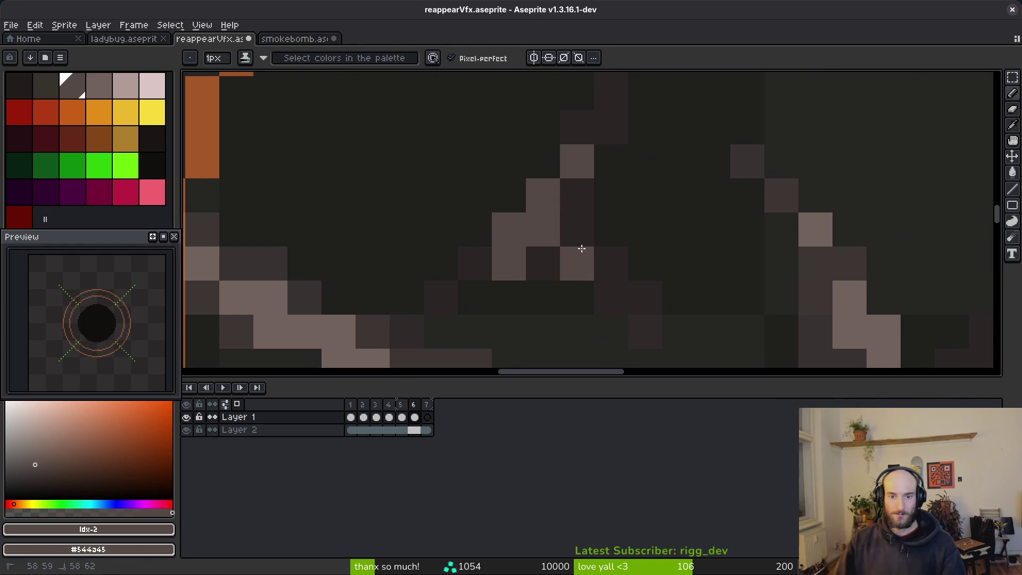
{"action": "scroll", "coordinate": [622, 281], "scroll_direction": "down", "scroll_amount": 5}
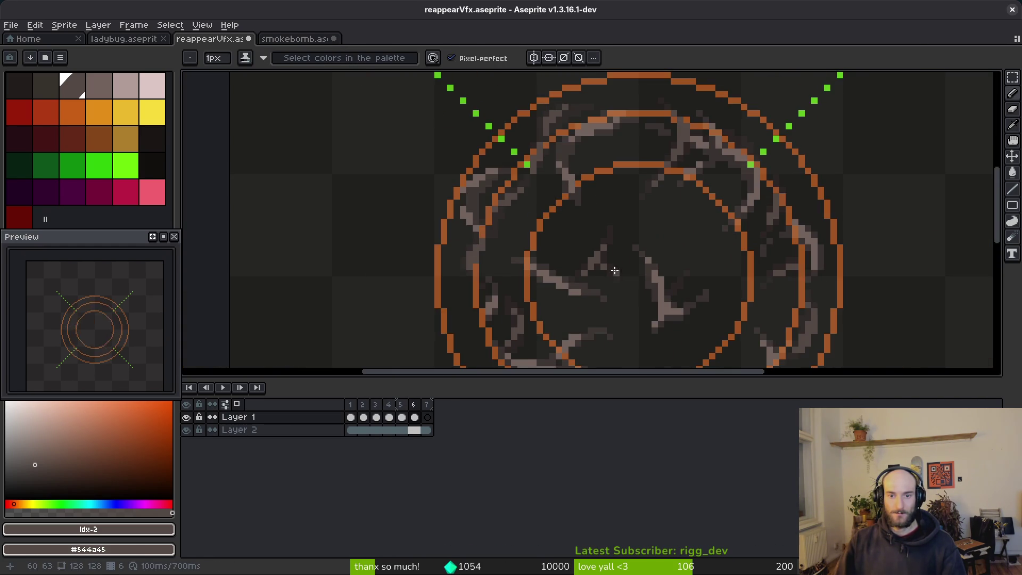
{"action": "scroll", "coordinate": [615, 270], "scroll_direction": "up", "scroll_amount": 4}
{"action": "scroll", "coordinate": [617, 273], "scroll_direction": "down", "scroll_amount": 4}
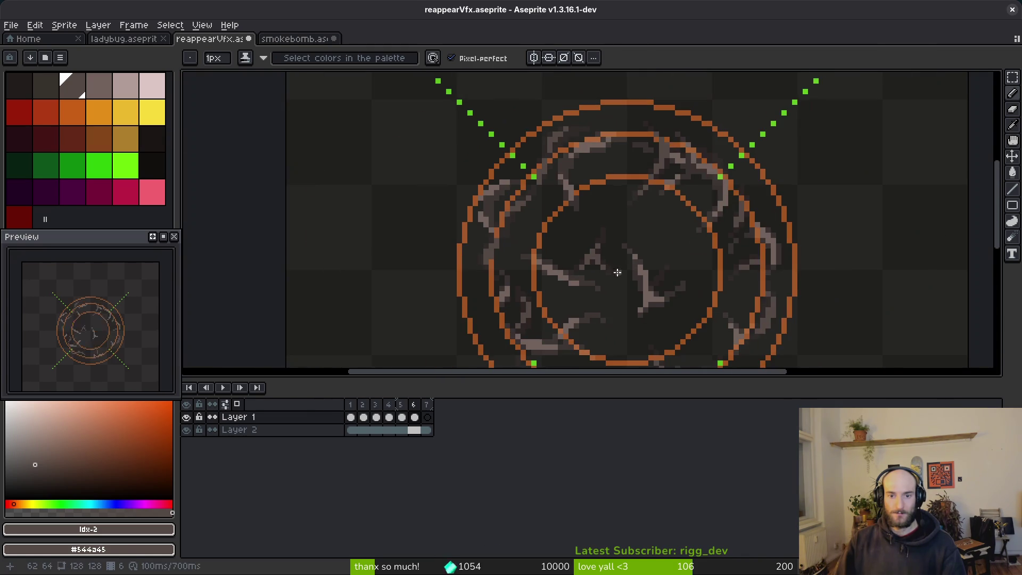
{"action": "scroll", "coordinate": [579, 230], "scroll_direction": "up", "scroll_amount": 1}
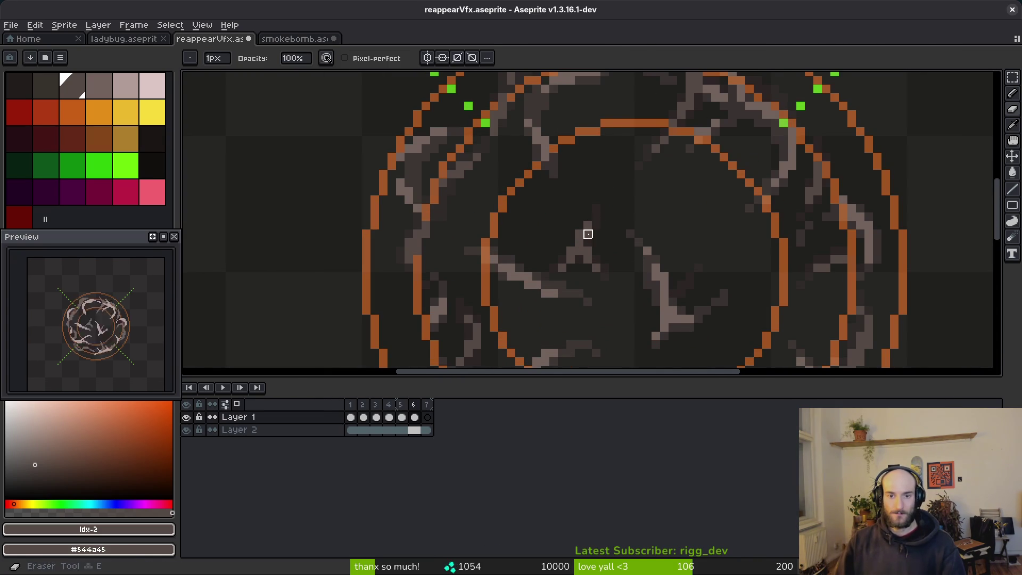
{"action": "scroll", "coordinate": [588, 250], "scroll_direction": "down", "scroll_amount": 3}
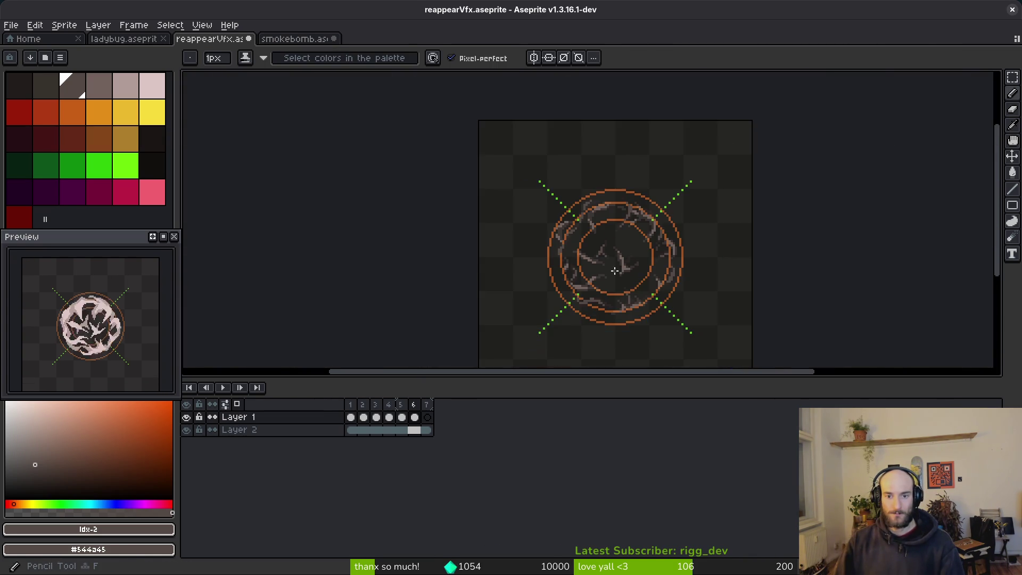
{"action": "scroll", "coordinate": [616, 267], "scroll_direction": "up", "scroll_amount": 3}
{"action": "key", "text": "alt"}
{"action": "scroll", "coordinate": [655, 289], "scroll_direction": "down", "scroll_amount": 5}
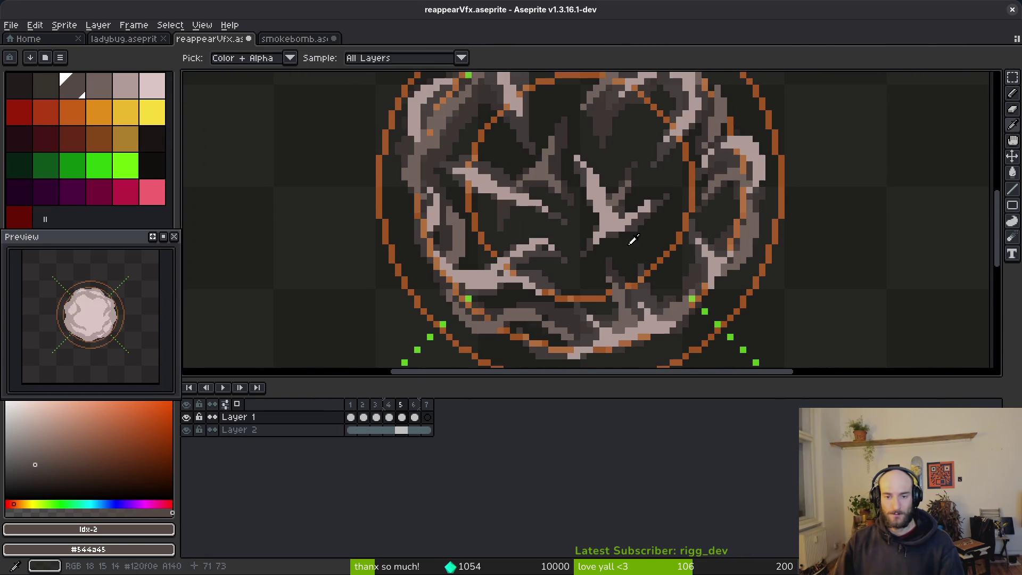
{"action": "scroll", "coordinate": [629, 197], "scroll_direction": "down", "scroll_amount": 3}
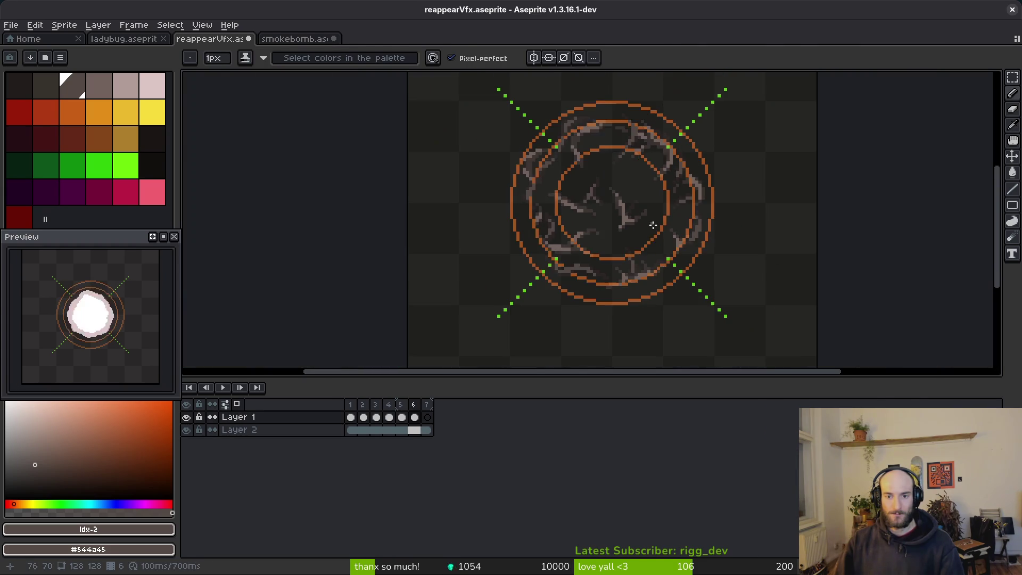
{"action": "key", "text": "alt"}
- Flip repeatedly between frames 5 and 6 to compare the smoke
{"action": "key", "text": "Left"}
{"action": "key", "text": "Right"}
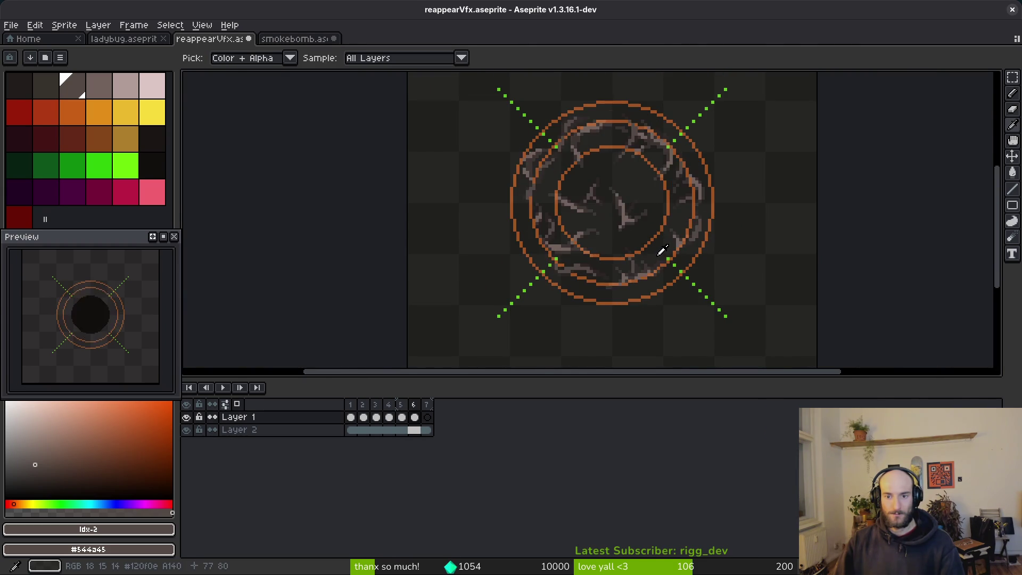
{"action": "key", "text": "Left"}
{"action": "key", "text": "Right"}
{"action": "key", "text": "Left"}
{"action": "key", "text": "Right"}
{"action": "key", "text": "Left"}
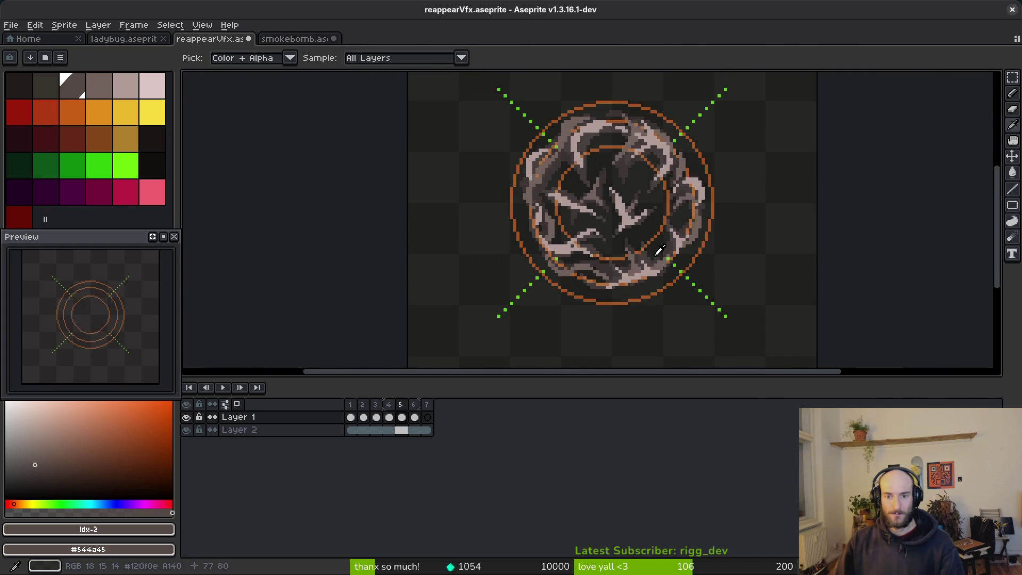
{"action": "scroll", "coordinate": [659, 250], "scroll_direction": "up", "scroll_amount": 5}
{"action": "key", "text": "Right"}
{"action": "key", "text": "Left"}
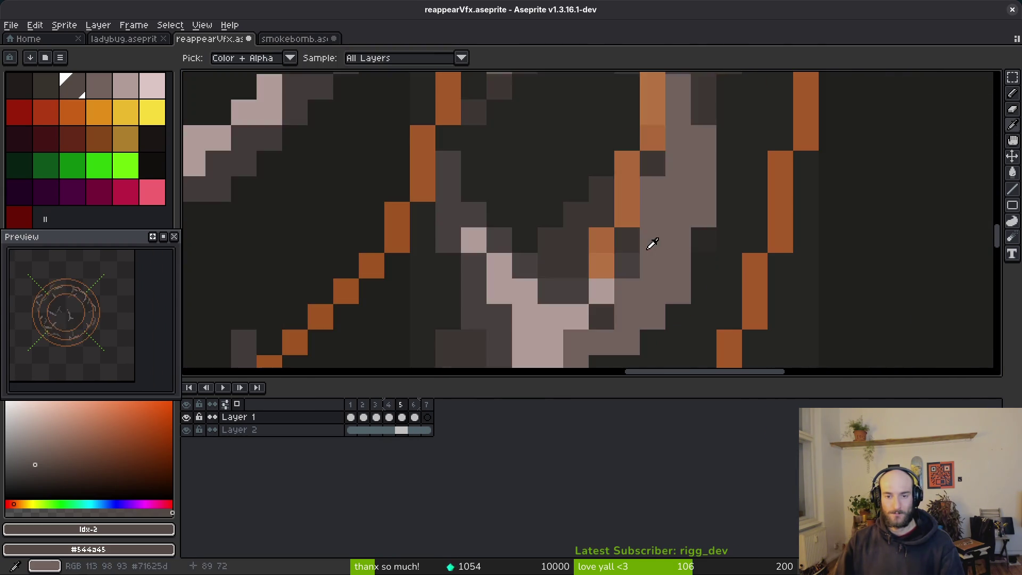
{"action": "key", "text": "Right"}
{"action": "scroll", "coordinate": [584, 261], "scroll_direction": "down", "scroll_amount": 4}
{"action": "scroll", "coordinate": [584, 261], "scroll_direction": "down", "scroll_amount": 2}
{"action": "scroll", "coordinate": [584, 262], "scroll_direction": "up", "scroll_amount": 4}
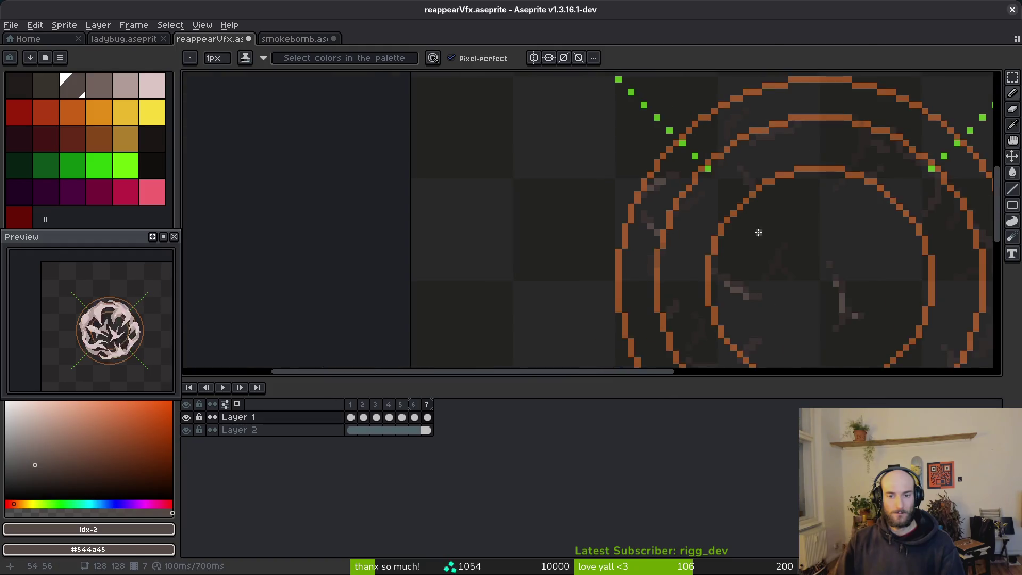
{"action": "scroll", "coordinate": [638, 213], "scroll_direction": "down", "scroll_amount": 1}
{"action": "scroll", "coordinate": [706, 171], "scroll_direction": "up", "scroll_amount": 3}
- Move to frame 7, the faint ring frame, to work on it
{"action": "key", "text": "Right"}
{"action": "scroll", "coordinate": [605, 197], "scroll_direction": "up", "scroll_amount": 2}
{"action": "key", "text": "Right"}
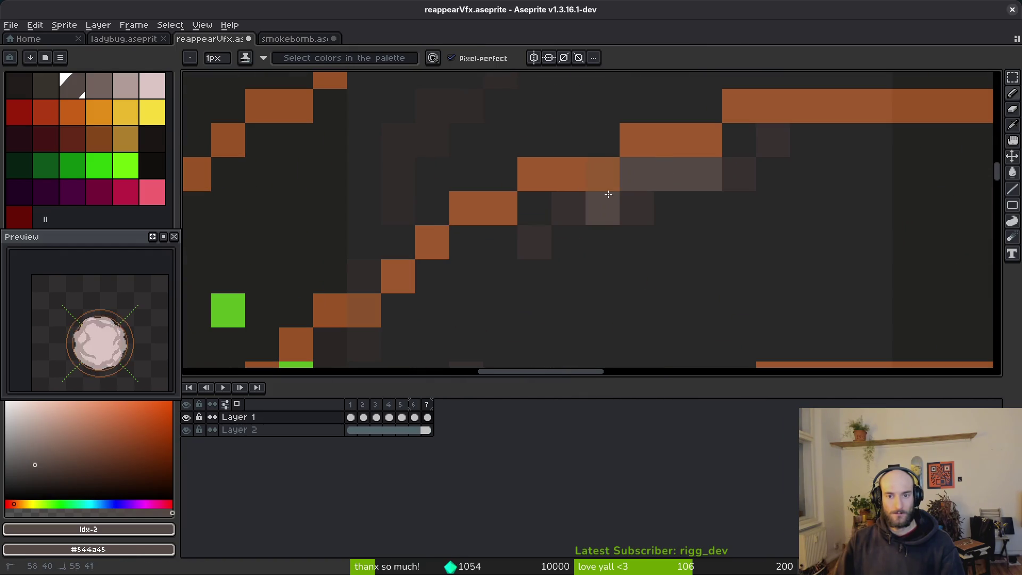
{"action": "key", "text": "Left"}
{"action": "scroll", "coordinate": [671, 236], "scroll_direction": "down", "scroll_amount": 3}
- Zoom into the smoke rings and compare animation frames 6 and 7
{"action": "scroll", "coordinate": [624, 200], "scroll_direction": "up", "scroll_amount": 3}
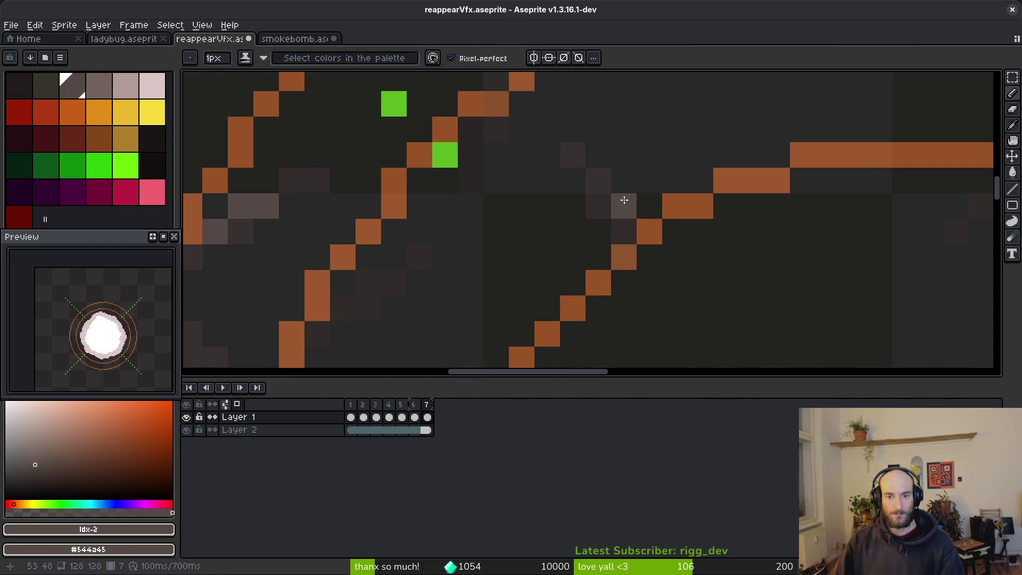
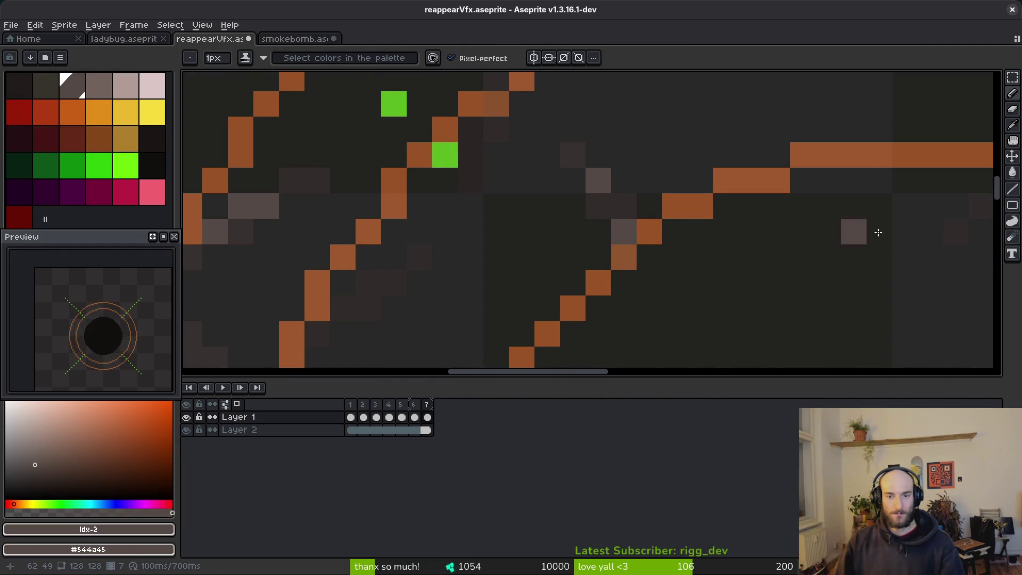
- Zoom into the smoke rings and compare animation frames 6 and 7
{"action": "scroll", "coordinate": [878, 232], "scroll_direction": "down", "scroll_amount": 4}
{"action": "key", "text": "Left"}
{"action": "scroll", "coordinate": [709, 201], "scroll_direction": "up", "scroll_amount": 3}
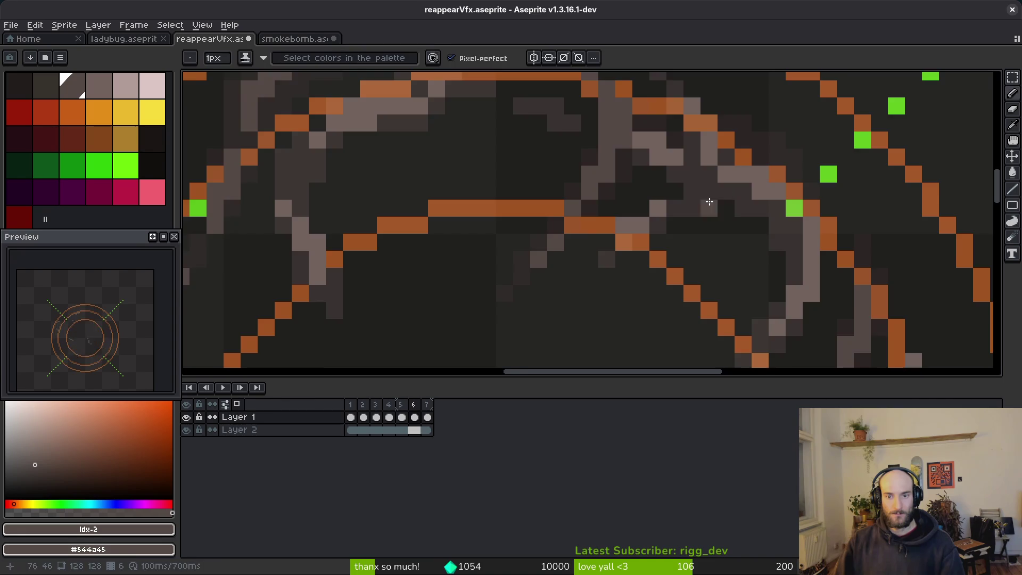
{"action": "key", "text": "Right"}
{"action": "scroll", "coordinate": [680, 166], "scroll_direction": "up", "scroll_amount": 3}
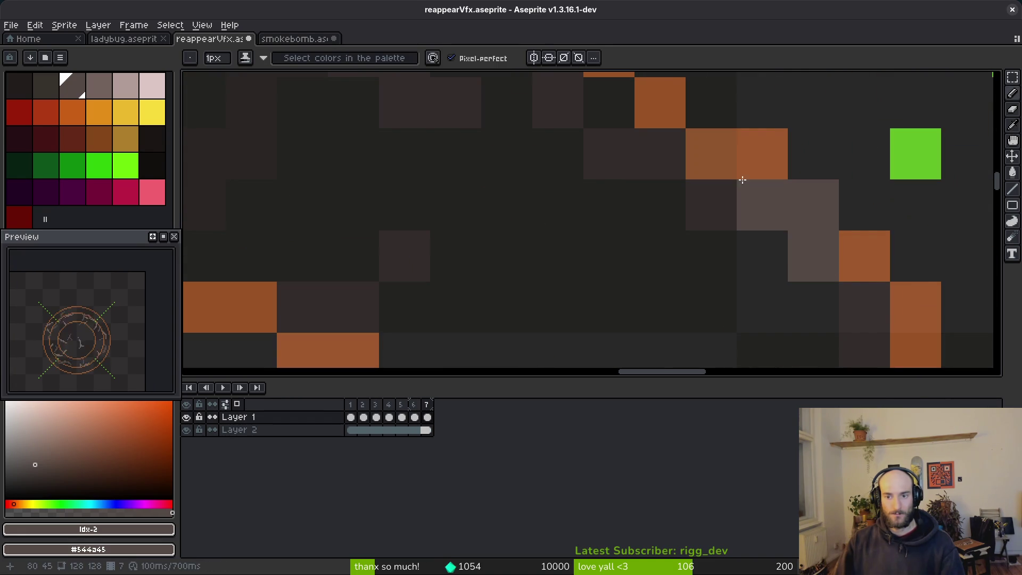
{"action": "scroll", "coordinate": [699, 153], "scroll_direction": "down", "scroll_amount": 3}
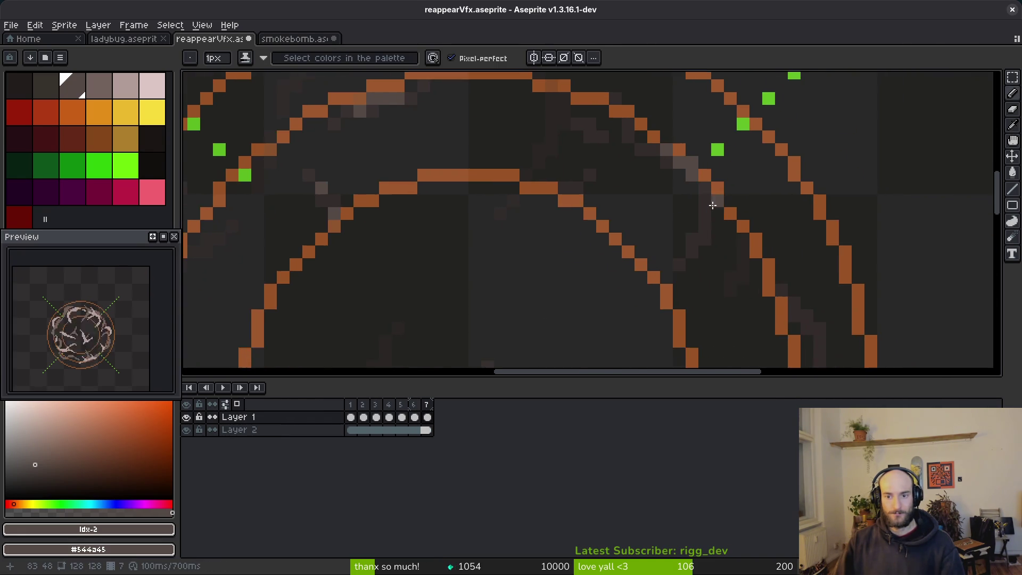
{"action": "scroll", "coordinate": [692, 213], "scroll_direction": "up", "scroll_amount": 2}
{"action": "scroll", "coordinate": [699, 252], "scroll_direction": "down", "scroll_amount": 3}
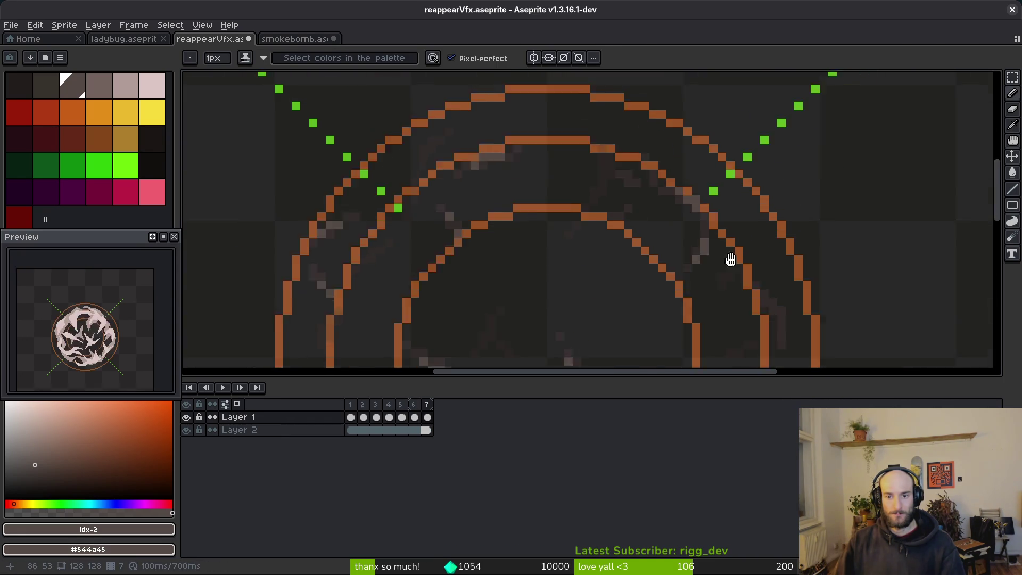
{"action": "scroll", "coordinate": [729, 257], "scroll_direction": "up", "scroll_amount": 1}
{"action": "scroll", "coordinate": [661, 164], "scroll_direction": "up", "scroll_amount": 2}
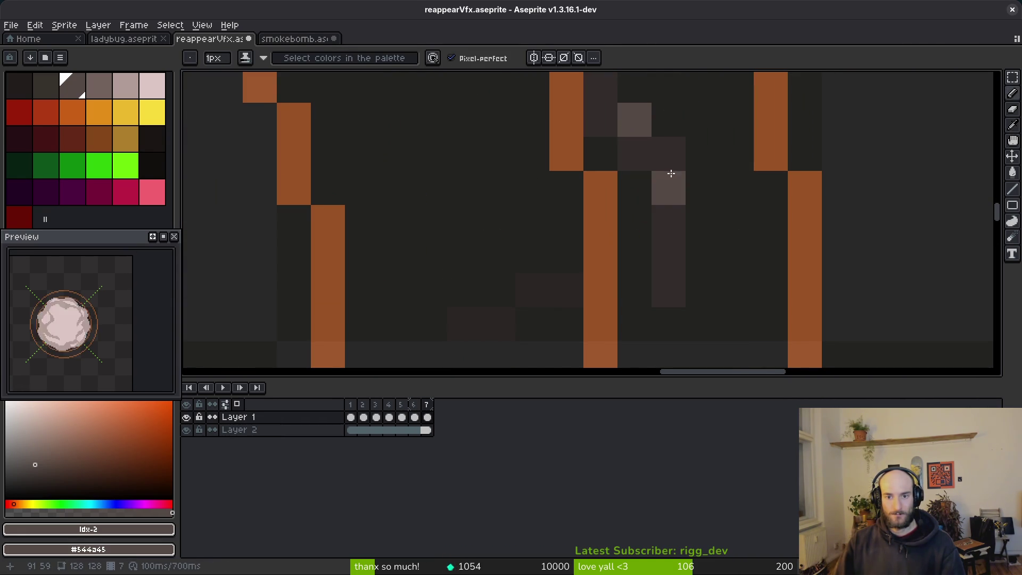
{"action": "scroll", "coordinate": [671, 173], "scroll_direction": "down", "scroll_amount": 3}
{"action": "scroll", "coordinate": [691, 226], "scroll_direction": "up", "scroll_amount": 2}
{"action": "scroll", "coordinate": [688, 231], "scroll_direction": "down", "scroll_amount": 3}
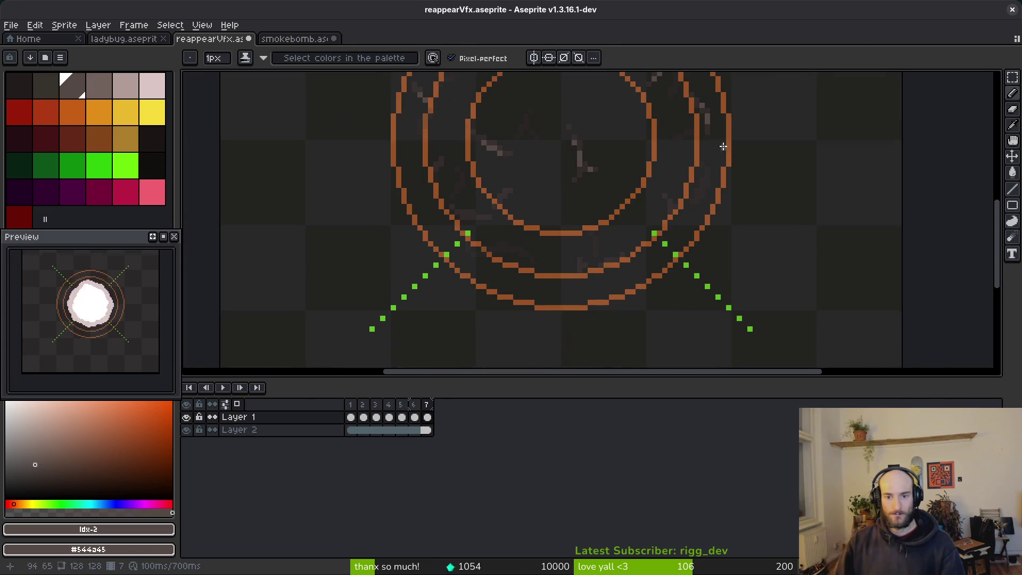
{"action": "scroll", "coordinate": [684, 229], "scroll_direction": "up", "scroll_amount": 2}
{"action": "scroll", "coordinate": [682, 228], "scroll_direction": "up", "scroll_amount": 3}
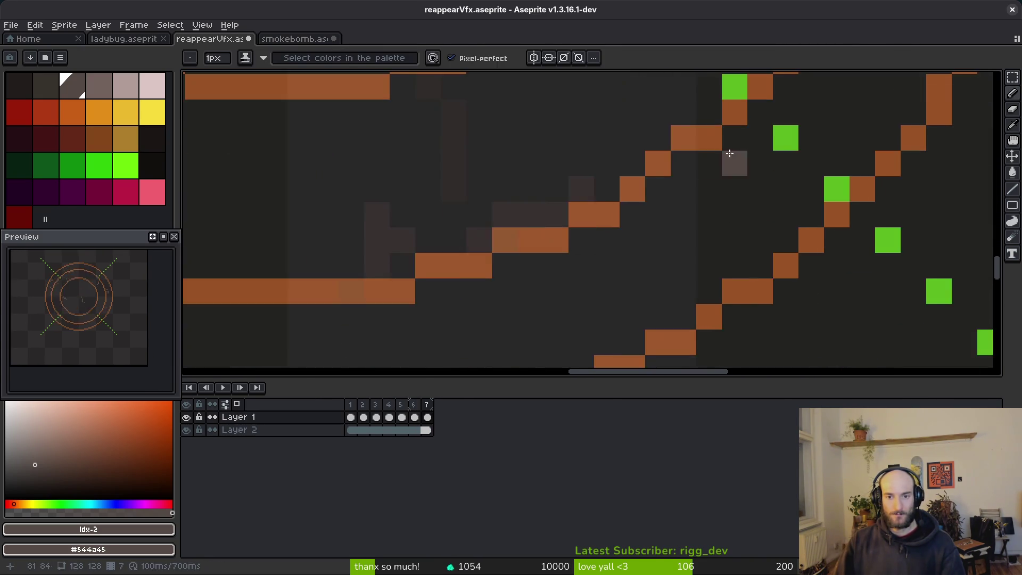
{"action": "scroll", "coordinate": [692, 223], "scroll_direction": "left", "scroll_amount": 3}
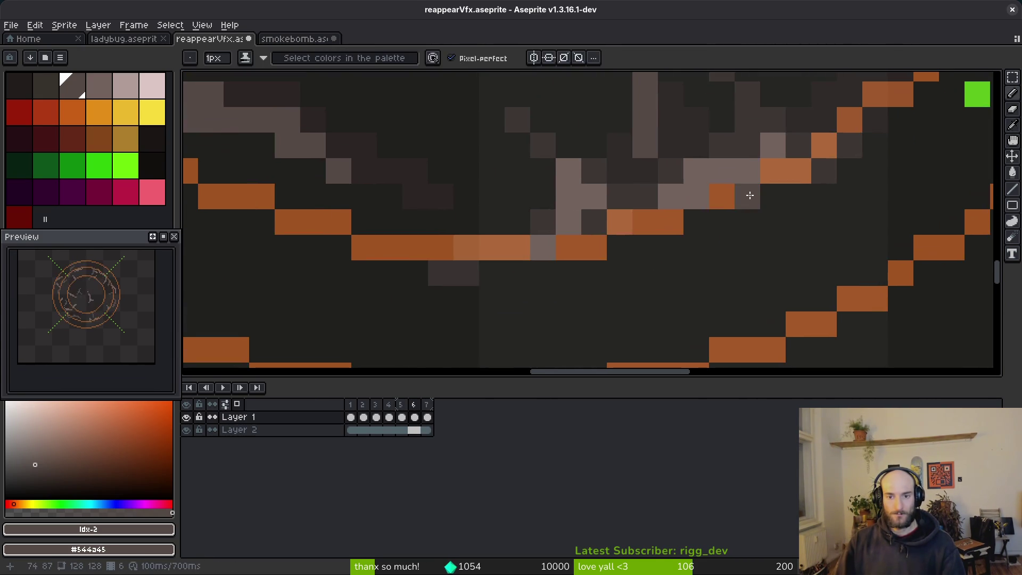
- Inspect the grey smoke wisps while cycling through Pencil, Eyedropper and Magic Wand
{"action": "key", "text": "b"}
{"action": "scroll", "coordinate": [724, 173], "scroll_direction": "left", "scroll_amount": 5}
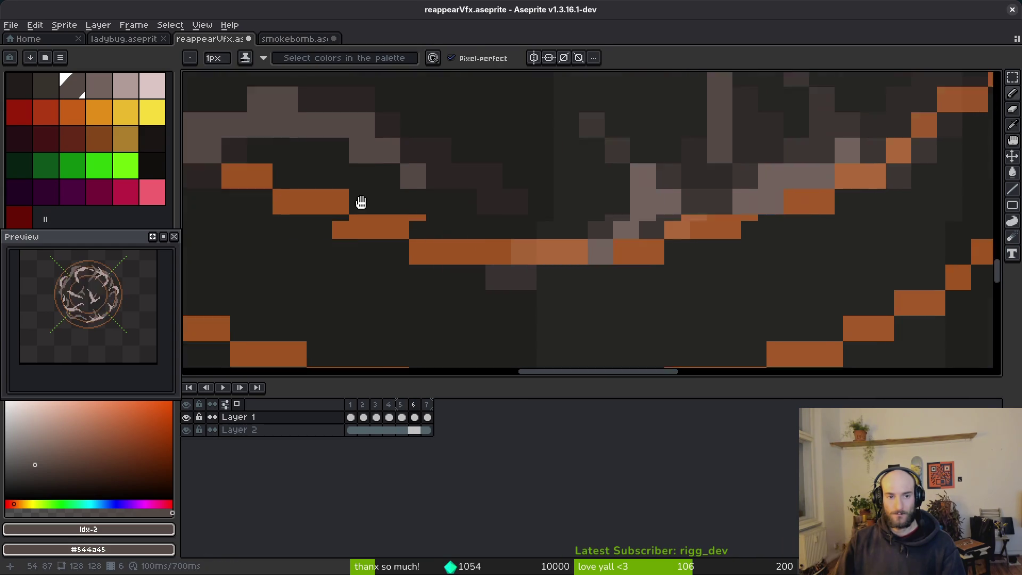
{"action": "key", "text": "i"}
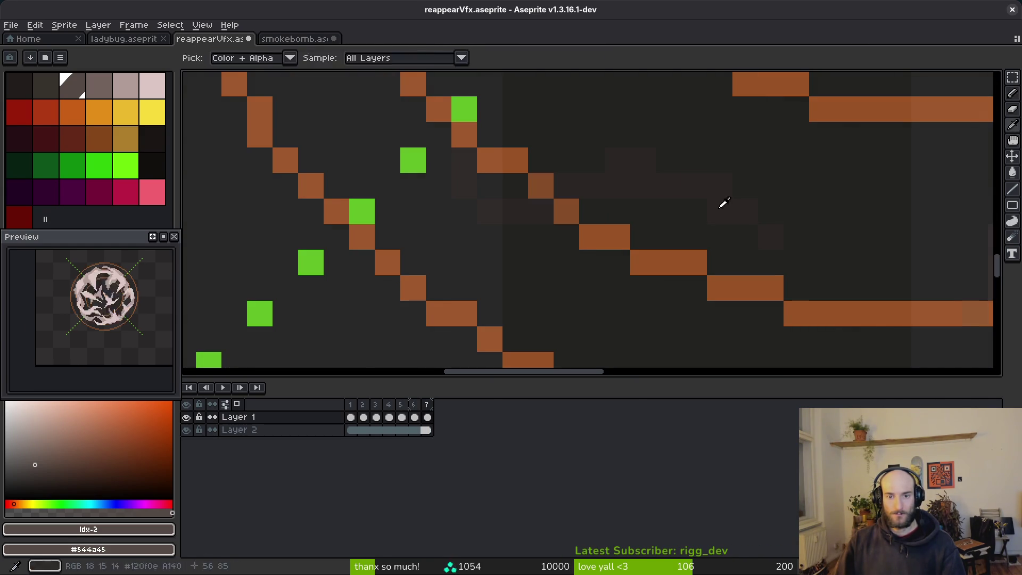
{"action": "scroll", "coordinate": [479, 229], "scroll_direction": "down", "scroll_amount": 3}
{"action": "key", "text": "w"}
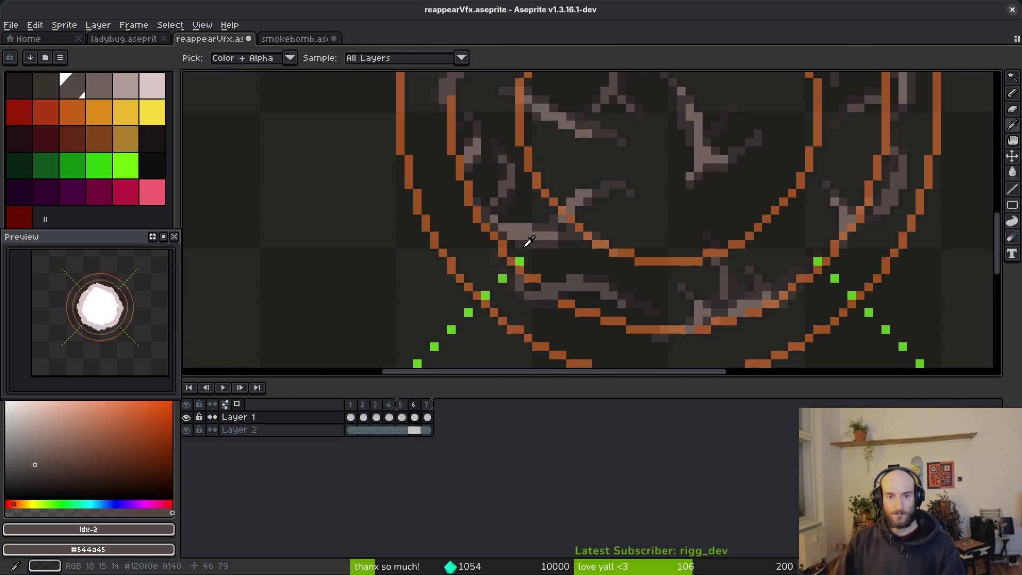
{"action": "scroll", "coordinate": [529, 235], "scroll_direction": "up", "scroll_amount": 3}
{"action": "key", "text": "b"}
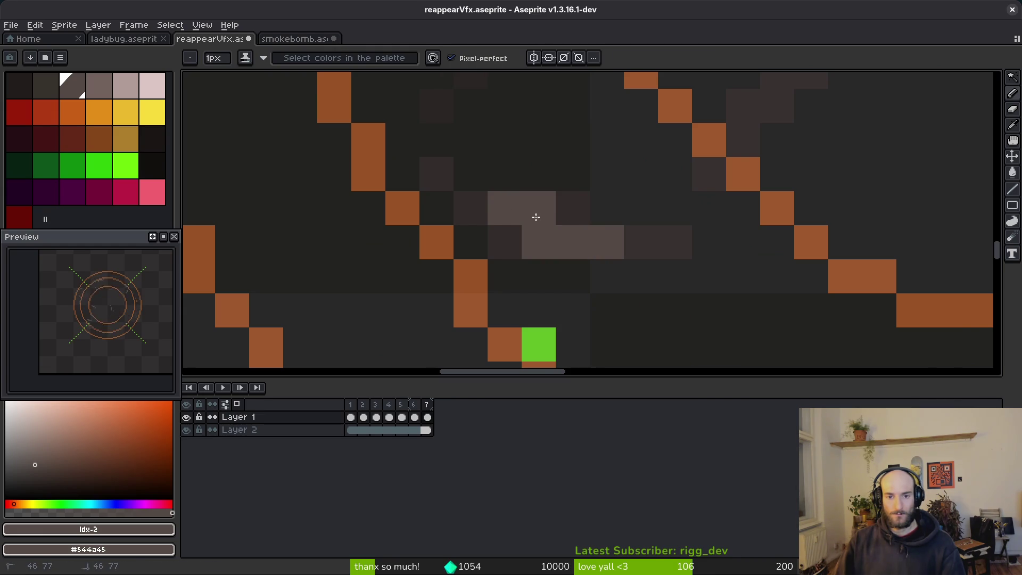
{"action": "scroll", "coordinate": [536, 217], "scroll_direction": "down", "scroll_amount": 3}
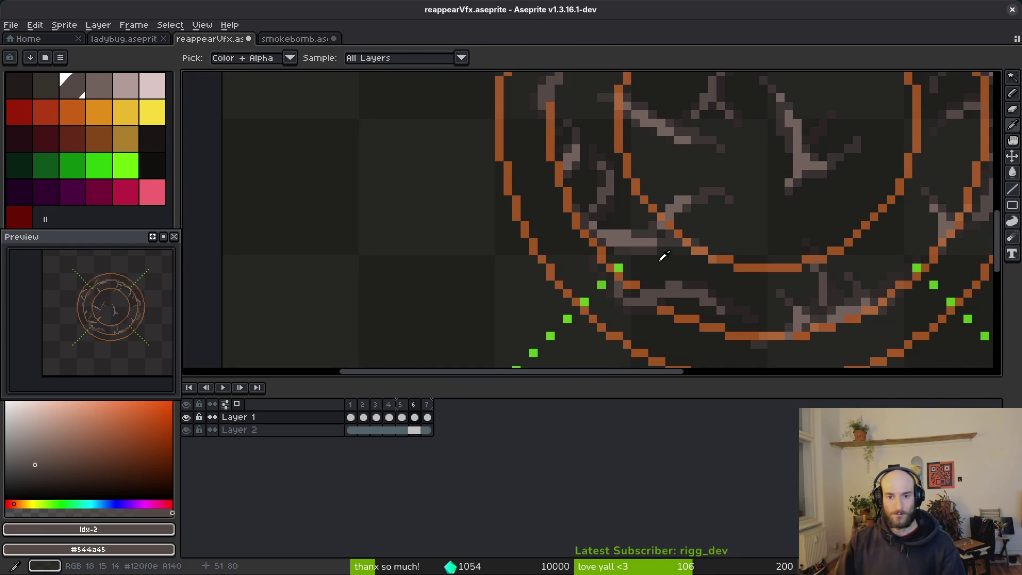
{"action": "scroll", "coordinate": [663, 257], "scroll_direction": "up", "scroll_amount": 3}
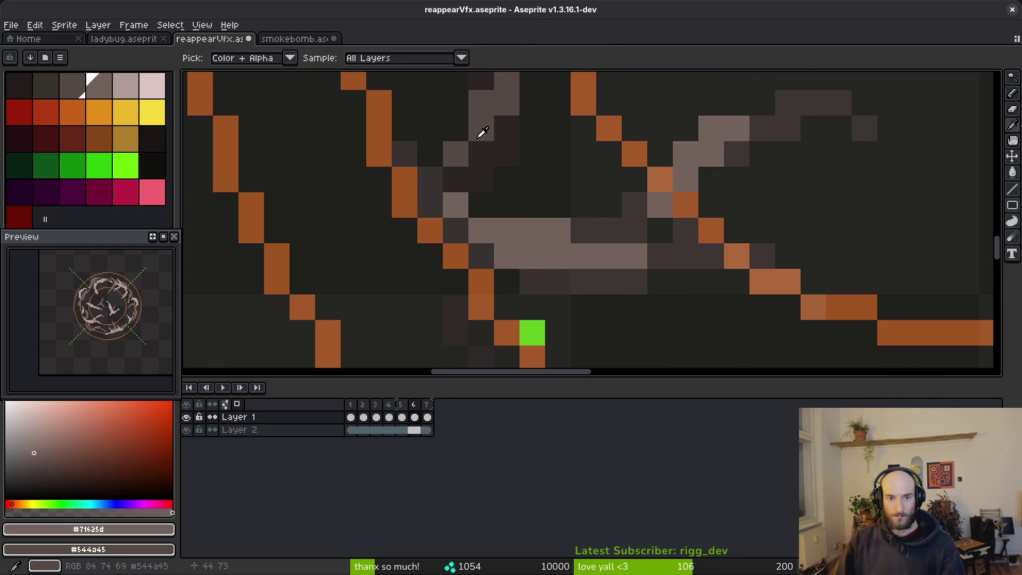
- Sample a smoke grey and pan down to the lower part of the rings
{"action": "key", "text": "alt"}
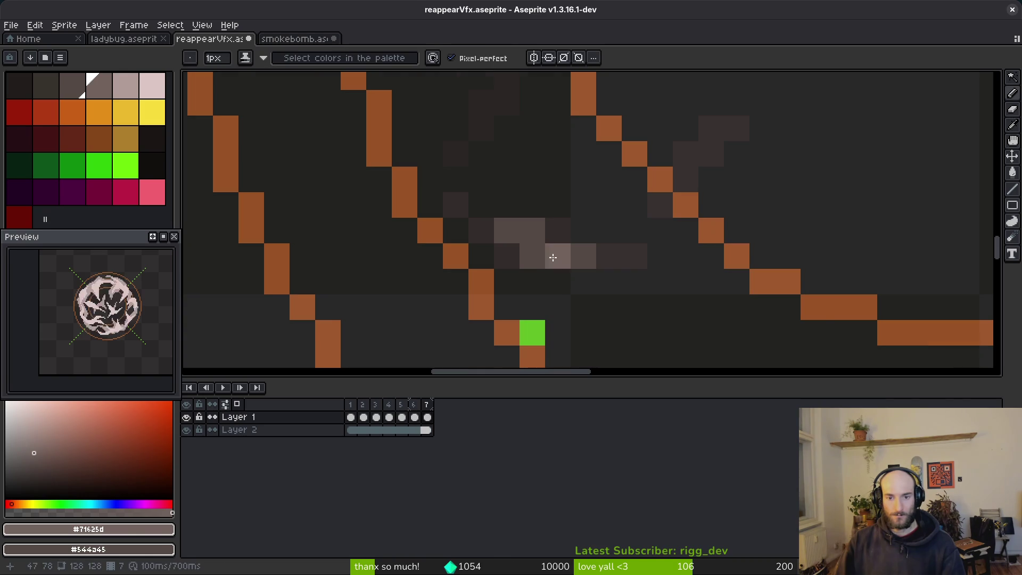
{"action": "key", "text": "alt"}
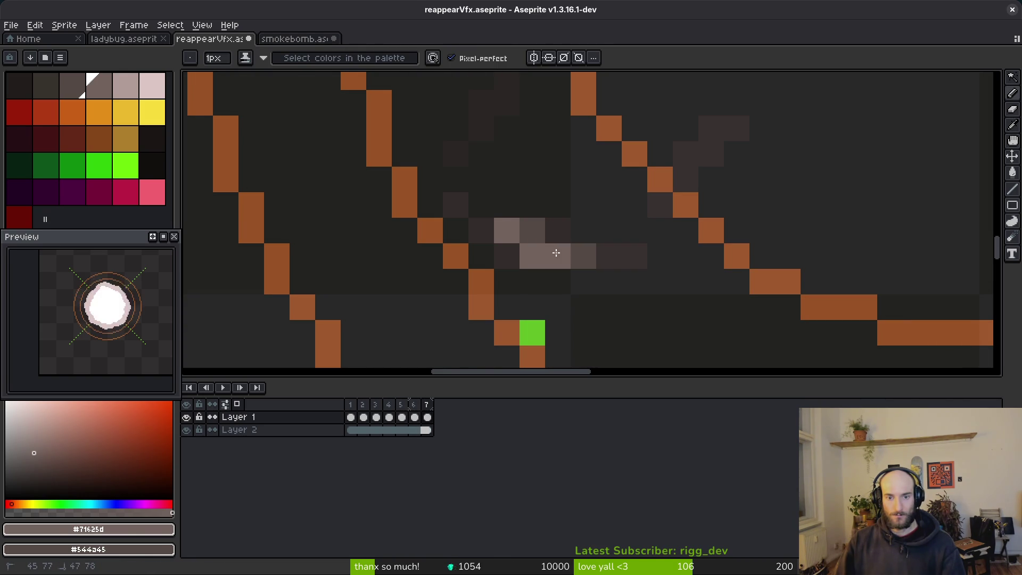
{"action": "scroll", "coordinate": [570, 238], "scroll_direction": "down", "scroll_amount": 3}
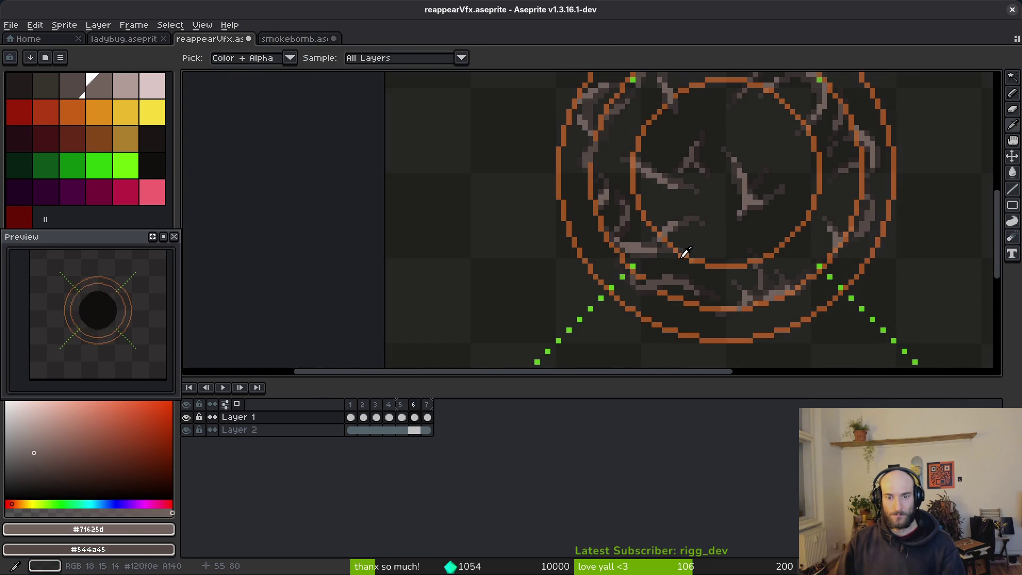
{"action": "left_click_drag", "start_coordinate": [717, 240], "coordinate": [649, 305]}
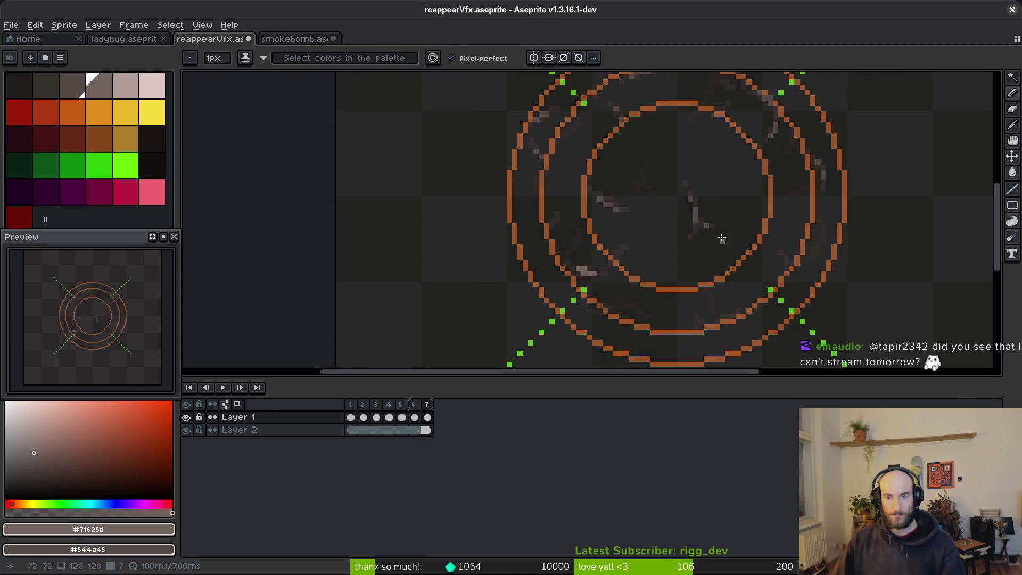
{"action": "key", "text": "g"}
{"action": "scroll", "coordinate": [675, 262], "scroll_direction": "up", "scroll_amount": 2}
{"action": "key", "text": "alt"}
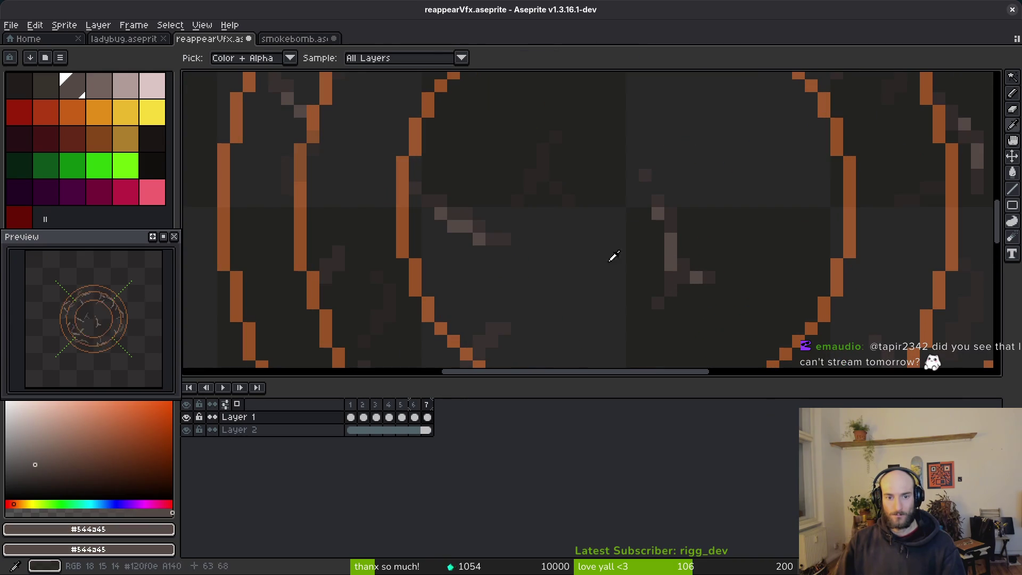
{"action": "scroll", "coordinate": [613, 256], "scroll_direction": "down", "scroll_amount": 3}
- Replace the dark smoke grey #544a45 with #71625d across the sprite
{"action": "right_click", "coordinate": [449, 256]}
{"action": "key", "text": "shift+r"}
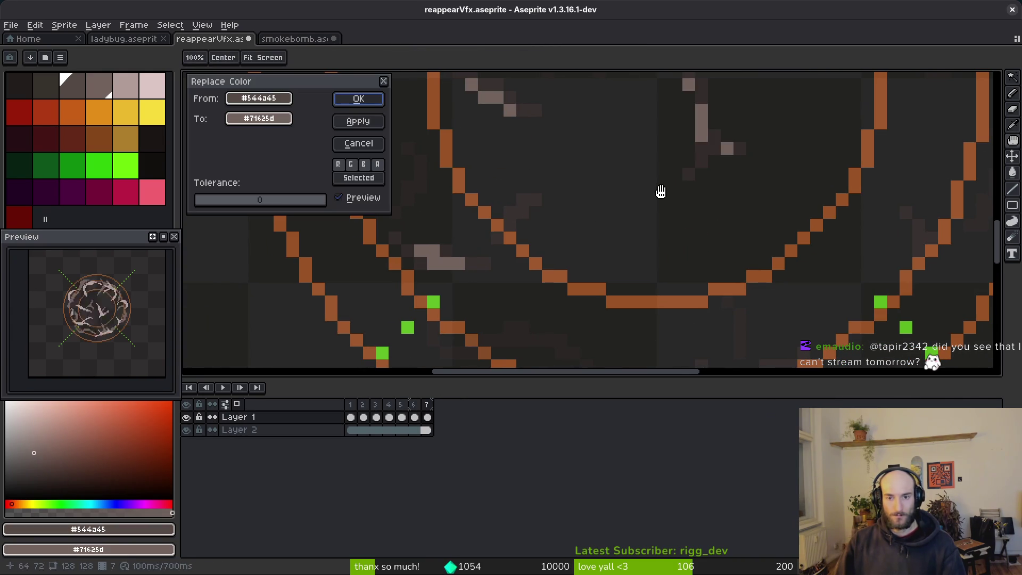
{"action": "left_click", "coordinate": [358, 99]}
{"action": "scroll", "coordinate": [629, 176], "scroll_direction": "down", "scroll_amount": 2}
{"action": "scroll", "coordinate": [629, 176], "scroll_direction": "up", "scroll_amount": 1}
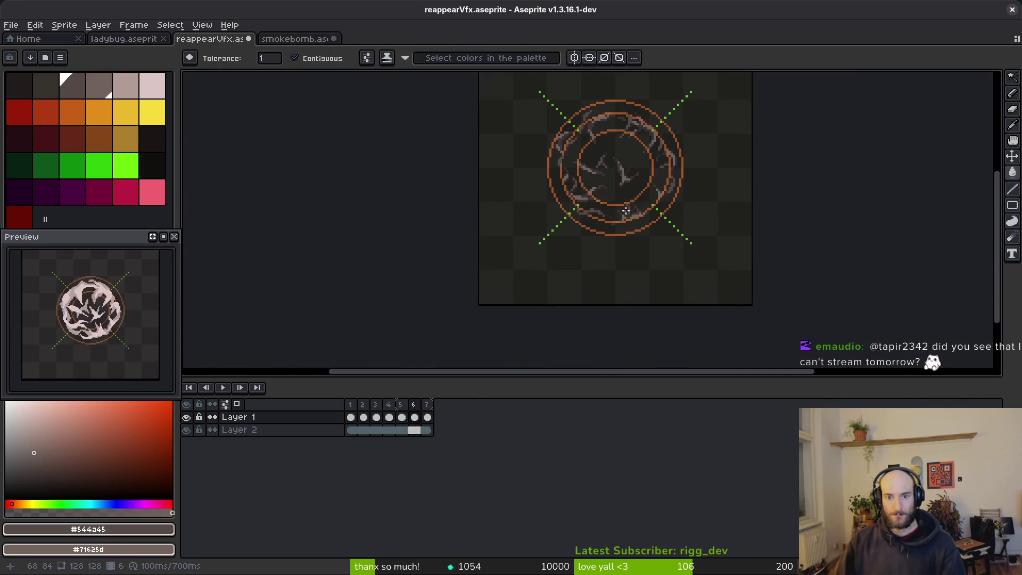
- Bring the lower arcs of the rings into view and sample smoke colours
{"action": "key", "text": "alt"}
{"action": "left_click_drag", "start_coordinate": [615, 170], "coordinate": [580, 102]}
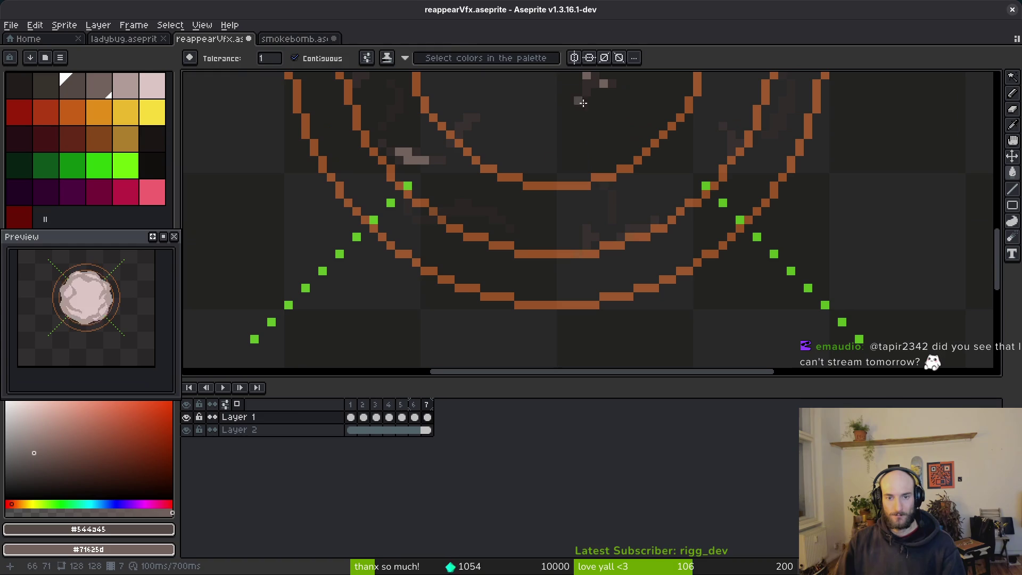
{"action": "key", "text": "alt"}
{"action": "key", "text": "alt"}
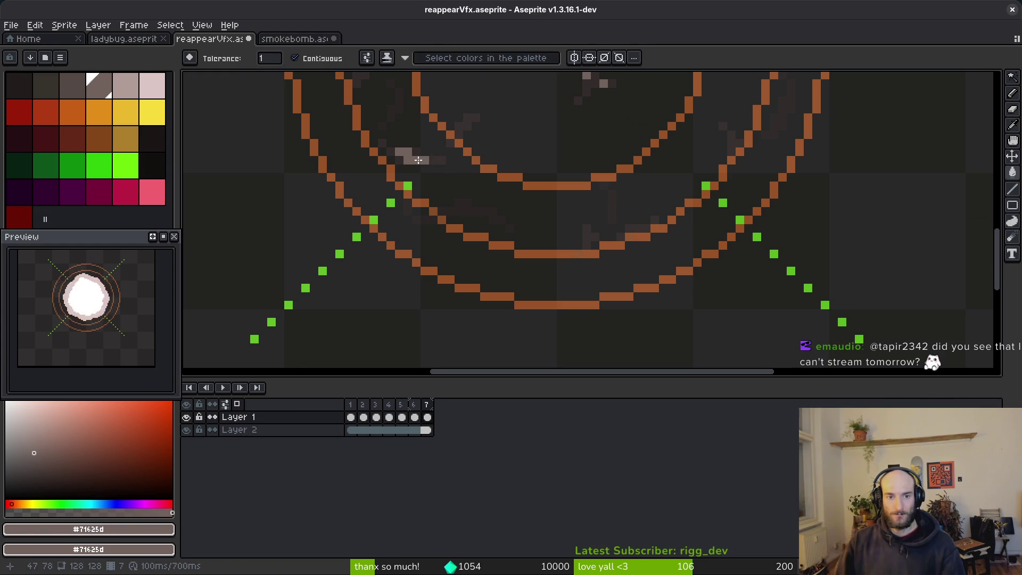
{"action": "scroll", "coordinate": [620, 238], "scroll_direction": "down", "scroll_amount": 2}
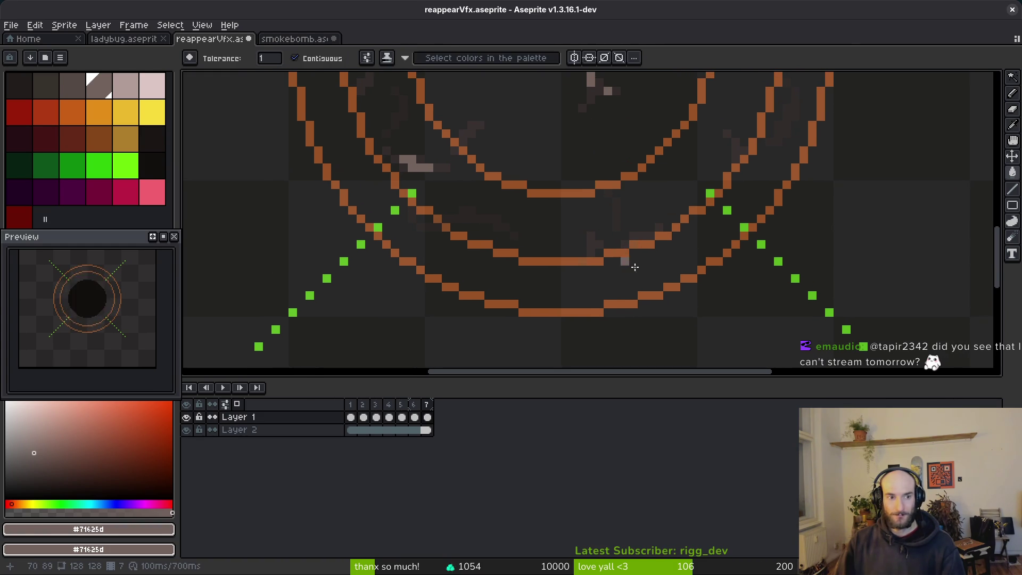
{"action": "scroll", "coordinate": [633, 237], "scroll_direction": "up", "scroll_amount": 2}
{"action": "key", "text": "alt"}
{"action": "scroll", "coordinate": [644, 237], "scroll_direction": "up", "scroll_amount": 3}
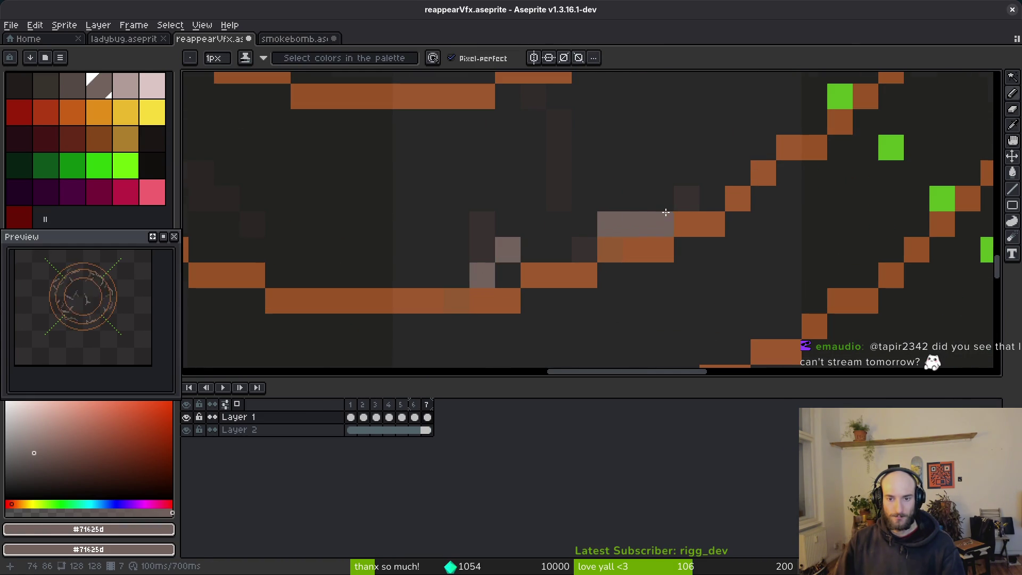
{"action": "scroll", "coordinate": [665, 212], "scroll_direction": "down", "scroll_amount": 3}
{"action": "scroll", "coordinate": [695, 227], "scroll_direction": "up", "scroll_amount": 3}
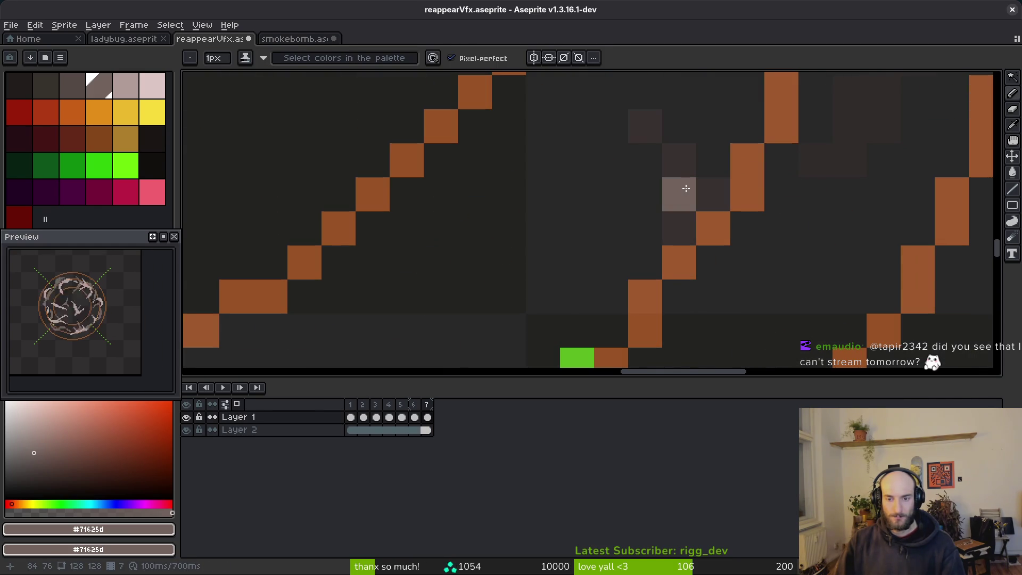
{"action": "scroll", "coordinate": [682, 170], "scroll_direction": "down", "scroll_amount": 8}
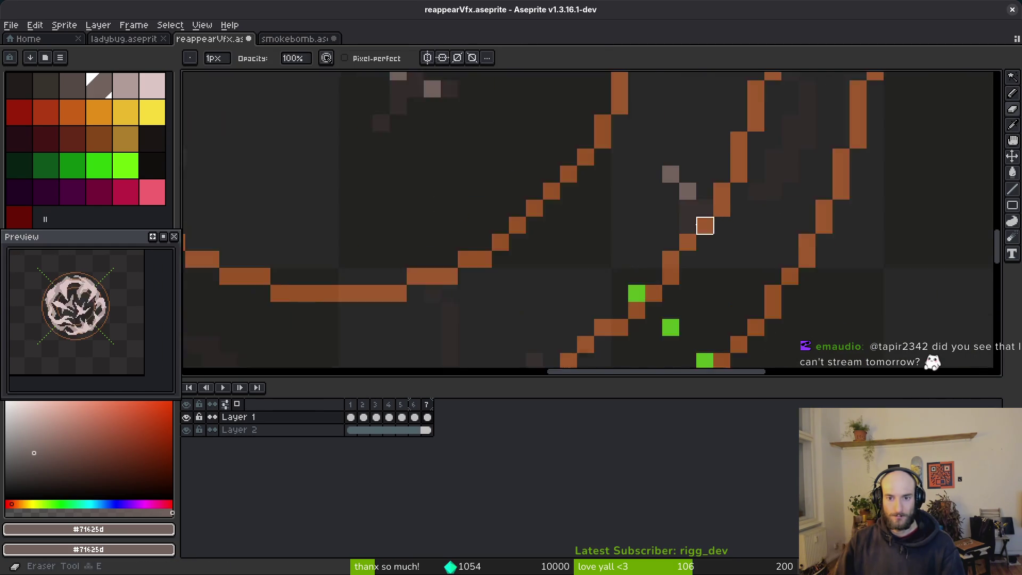
{"action": "key", "text": "alt"}
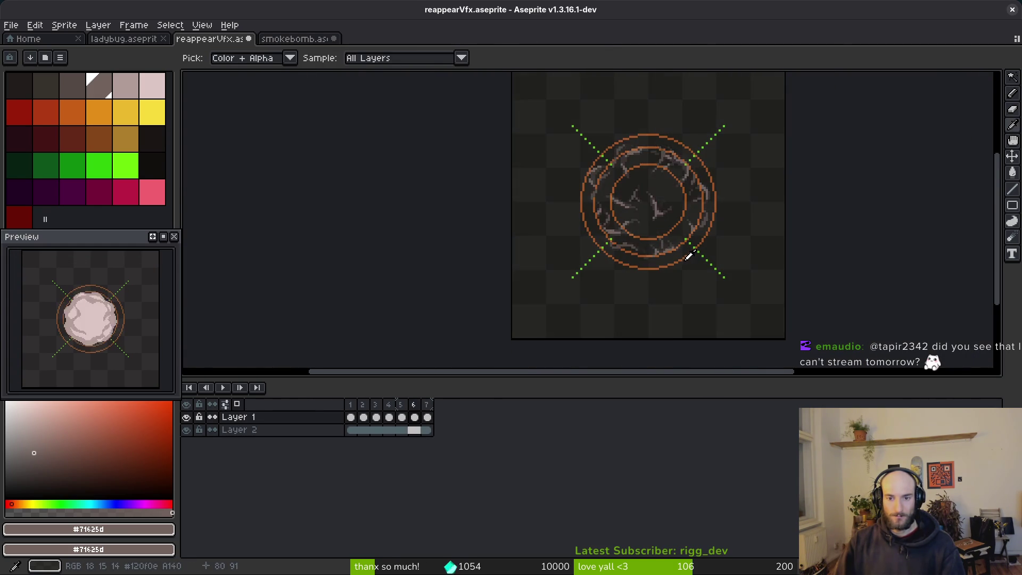
{"action": "scroll", "coordinate": [690, 255], "scroll_direction": "up", "scroll_amount": 3}
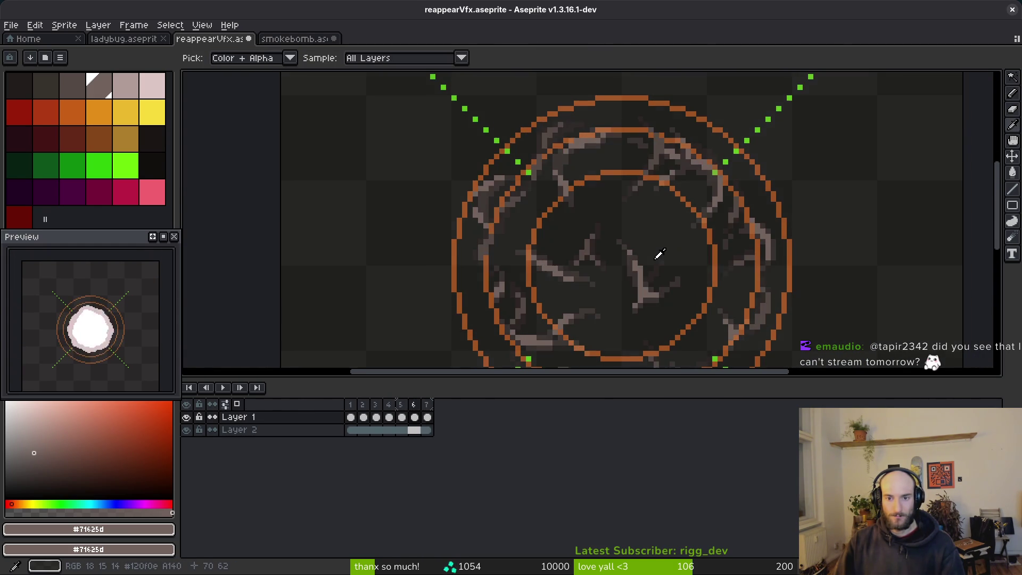
{"action": "scroll", "coordinate": [659, 254], "scroll_direction": "down", "scroll_amount": 2}
{"action": "scroll", "coordinate": [588, 213], "scroll_direction": "up", "scroll_amount": 2}
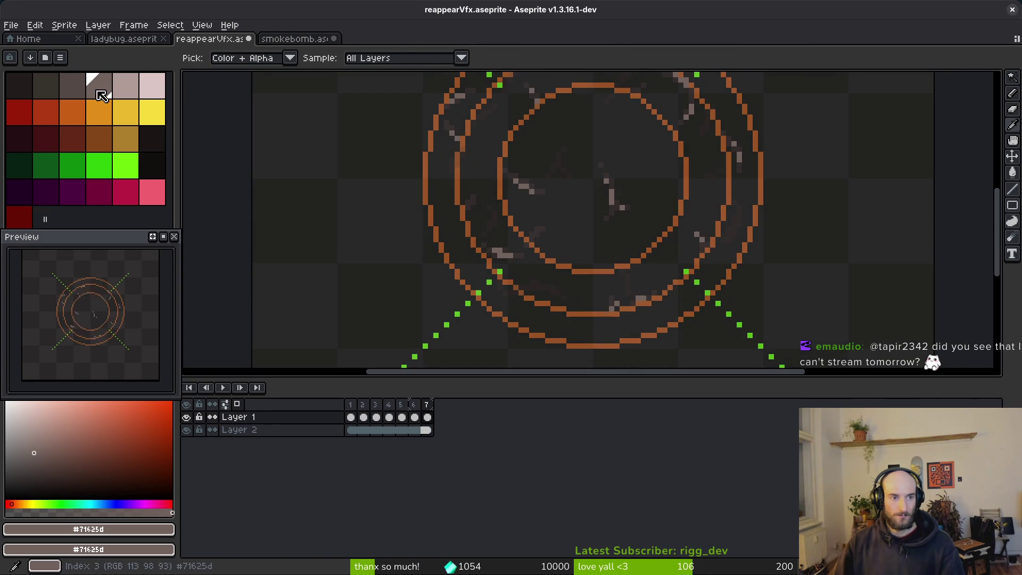
- Paint a short stroke of palette-grey smoke pixels, then erase stray ones
{"action": "left_click", "coordinate": [72, 86]}
{"action": "scroll", "coordinate": [564, 236], "scroll_direction": "up", "scroll_amount": 2}
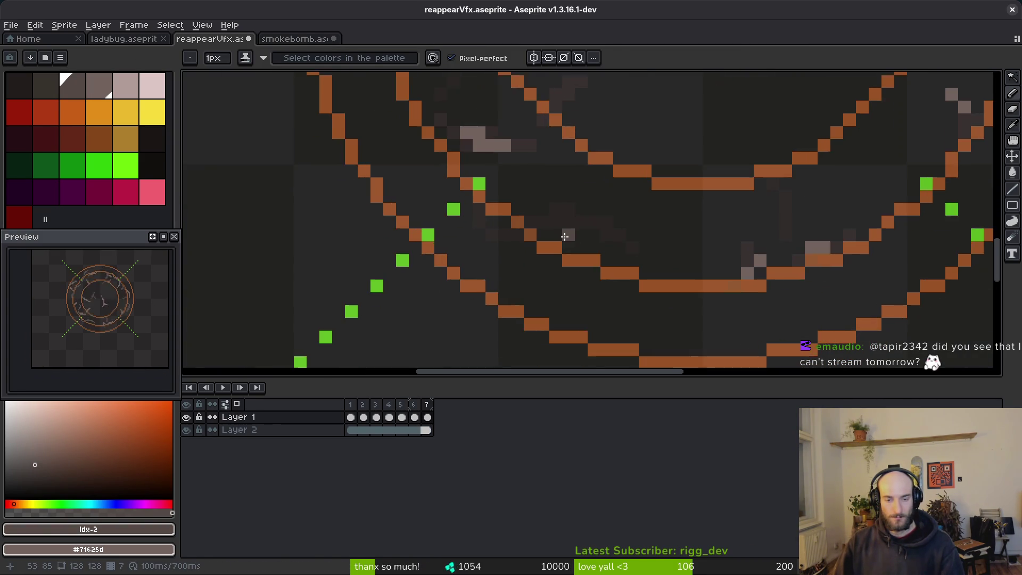
{"action": "scroll", "coordinate": [564, 236], "scroll_direction": "up", "scroll_amount": 4}
{"action": "left_click_drag", "start_coordinate": [564, 226], "coordinate": [341, 256]}
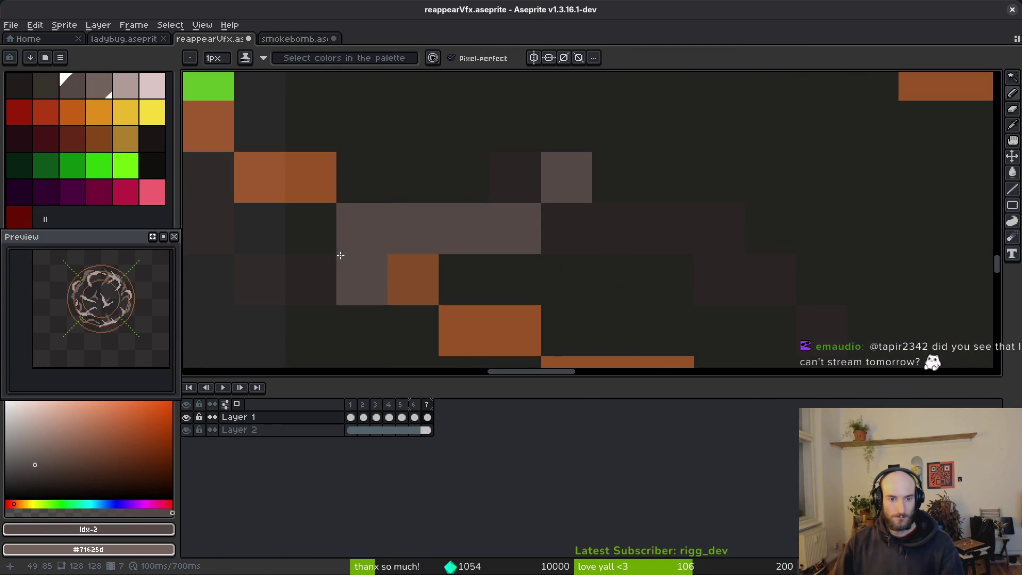
{"action": "scroll", "coordinate": [343, 245], "scroll_direction": "down", "scroll_amount": 2}
{"action": "key", "text": "e"}
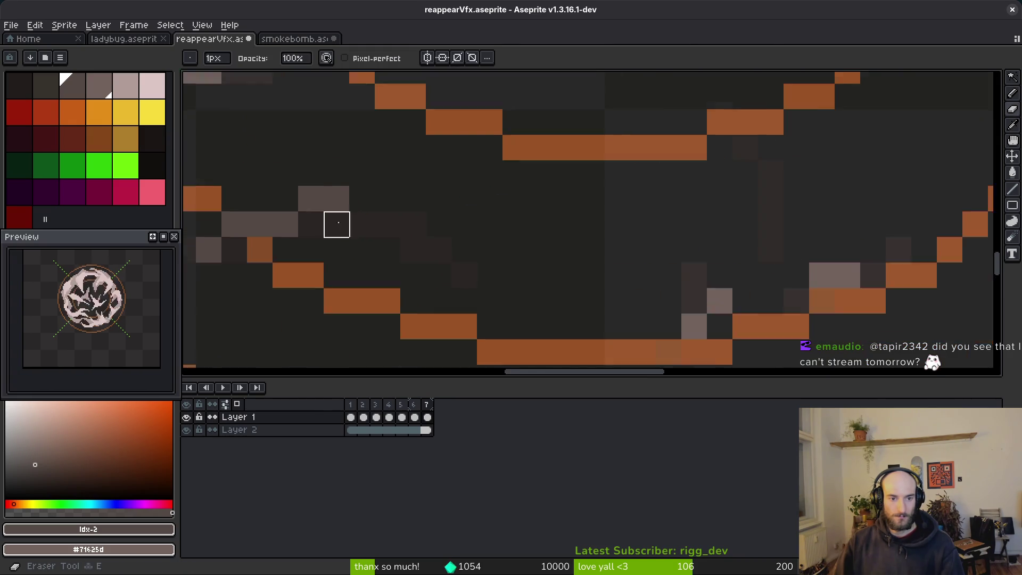
{"action": "scroll", "coordinate": [337, 224], "scroll_direction": "down", "scroll_amount": 2}
{"action": "scroll", "coordinate": [628, 234], "scroll_direction": "up", "scroll_amount": 4}
- Sample greys #71625d and #544a45 and draw a smoke pixel on frame 7
{"action": "key", "text": "i"}
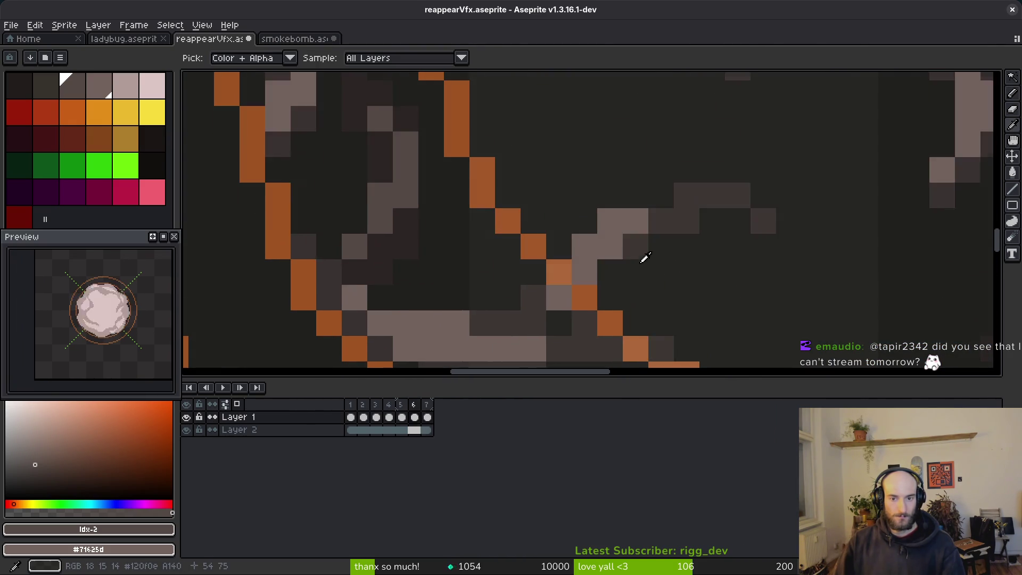
{"action": "scroll", "coordinate": [598, 250], "scroll_direction": "down", "scroll_amount": 2}
{"action": "left_click", "coordinate": [458, 276]}
{"action": "scroll", "coordinate": [458, 277], "scroll_direction": "up", "scroll_amount": 2}
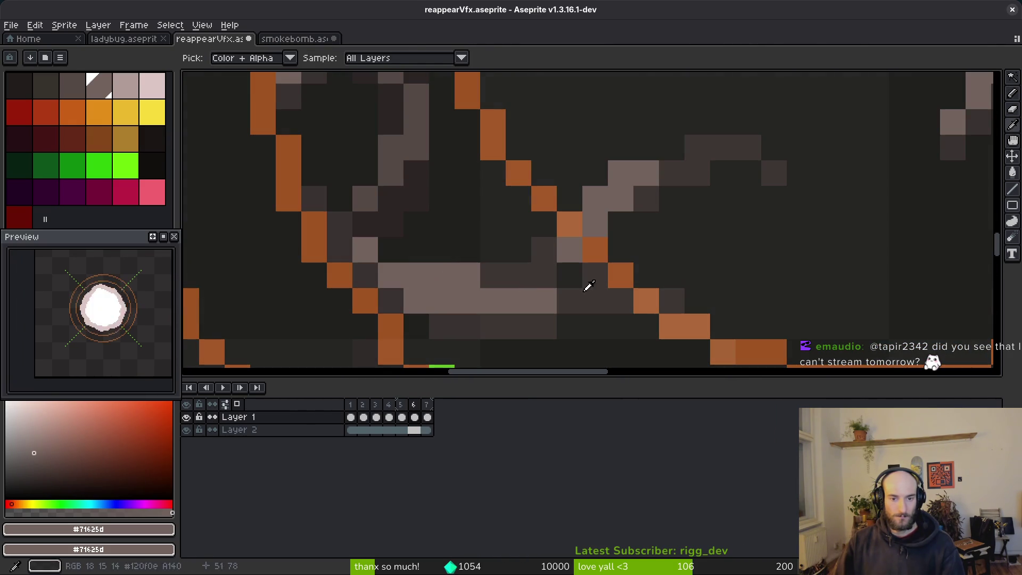
{"action": "key", "text": "b"}
{"action": "key", "text": "period"}
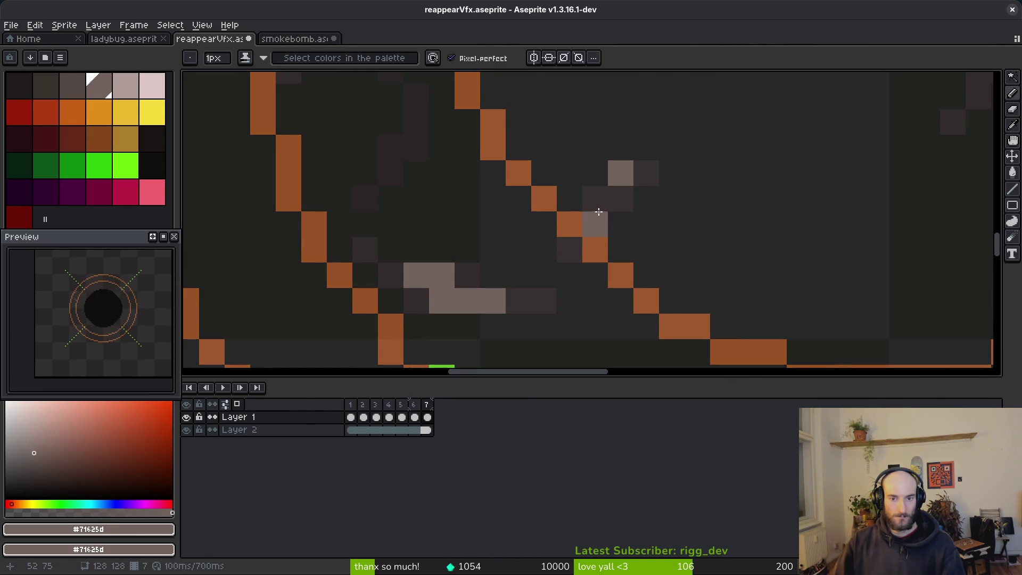
{"action": "key", "text": "i"}
{"action": "key", "text": "comma"}
{"action": "scroll", "coordinate": [600, 202], "scroll_direction": "down", "scroll_amount": 2}
{"action": "scroll", "coordinate": [630, 224], "scroll_direction": "up", "scroll_amount": 3}
{"action": "left_click", "coordinate": [618, 270]}
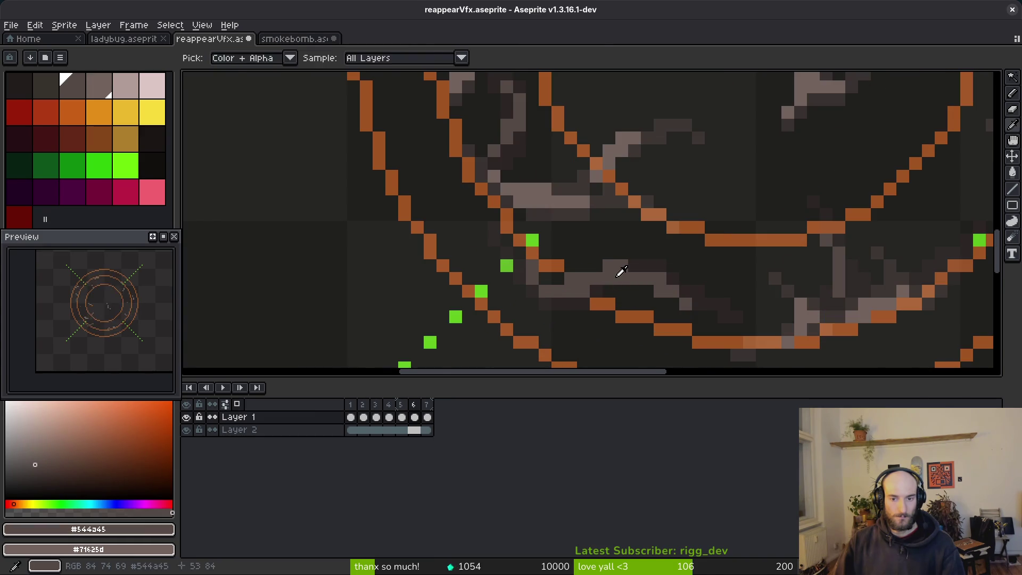
{"action": "key", "text": "b"}
{"action": "key", "text": "period"}
{"action": "scroll", "coordinate": [586, 228], "scroll_direction": "up", "scroll_amount": 3}
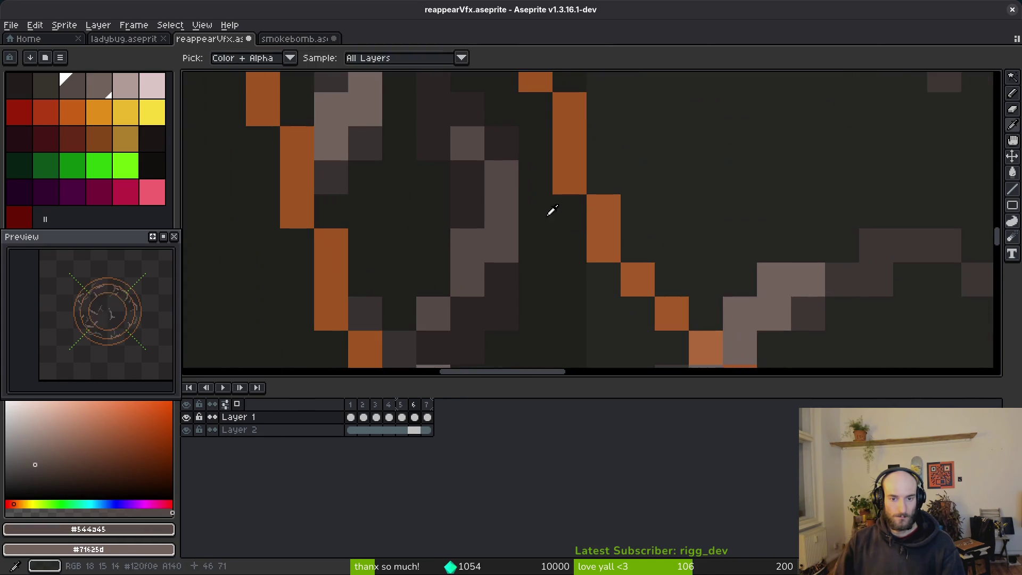
{"action": "left_click", "coordinate": [501, 188]}
{"action": "scroll", "coordinate": [532, 229], "scroll_direction": "down", "scroll_amount": 2}
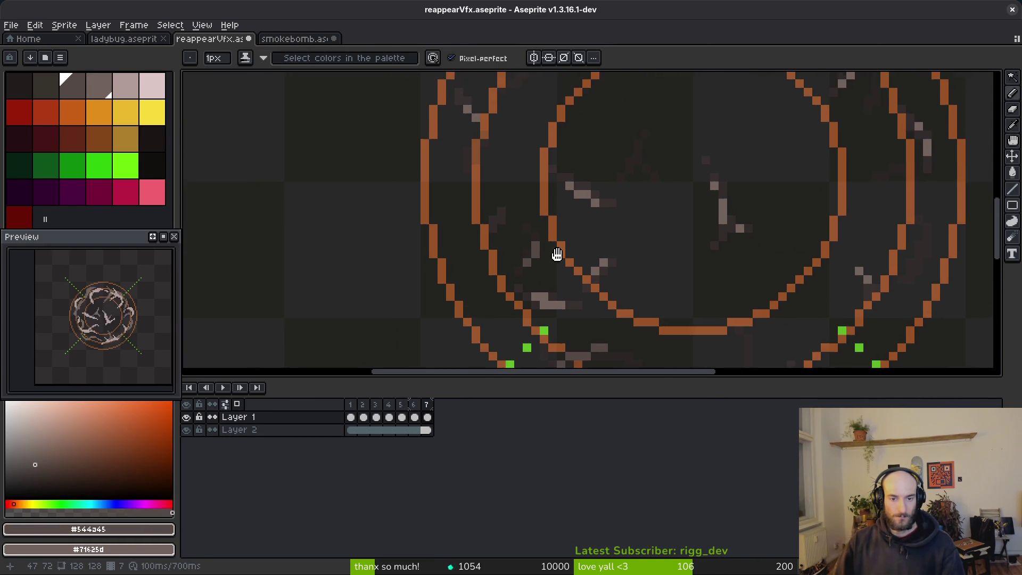
- Flip between frames 6 and 7, alternating Eyedropper and Pencil, to compare the smoke
{"action": "key", "text": "i"}
{"action": "key", "text": "comma"}
{"action": "key", "text": "b"}
{"action": "key", "text": "period"}
{"action": "scroll", "coordinate": [615, 250], "scroll_direction": "up", "scroll_amount": 3}
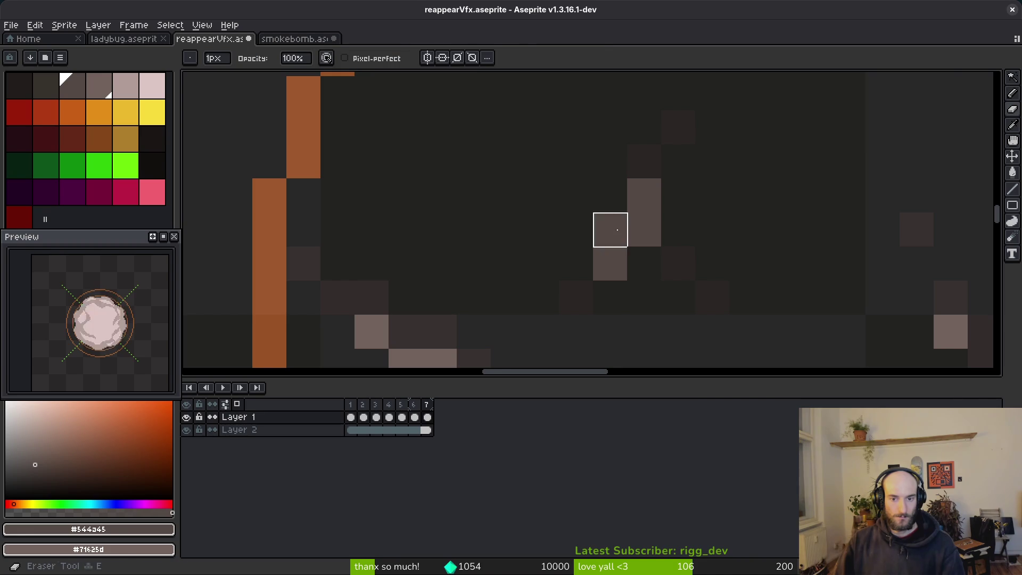
{"action": "scroll", "coordinate": [617, 230], "scroll_direction": "down", "scroll_amount": 3}
{"action": "key", "text": "period"}
{"action": "key", "text": "period"}
{"action": "key", "text": "period"}
{"action": "key", "text": "i"}
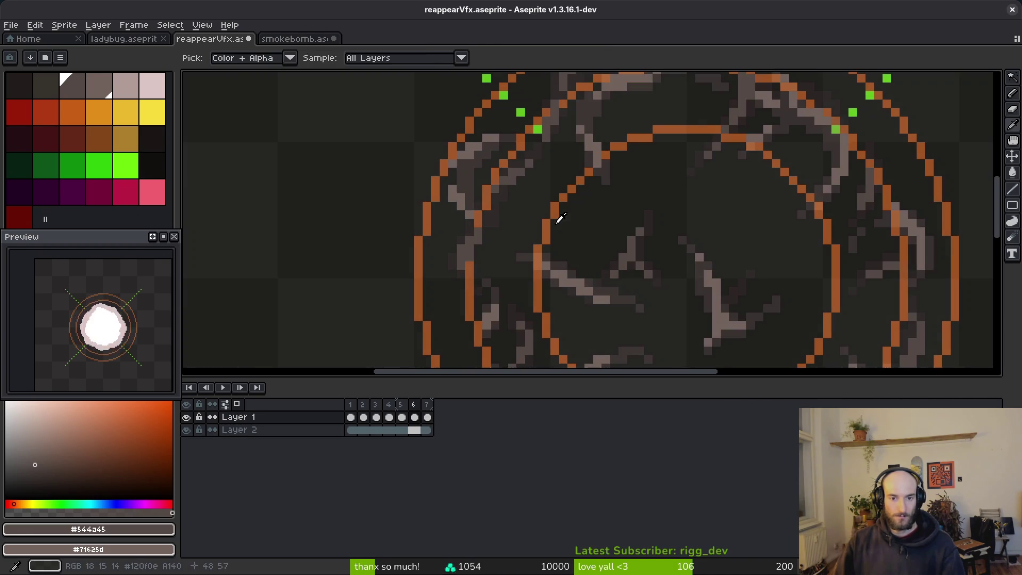
{"action": "key", "text": "b"}
{"action": "key", "text": "period"}
{"action": "key", "text": "period"}
{"action": "key", "text": "period"}
{"action": "scroll", "coordinate": [605, 144], "scroll_direction": "up", "scroll_amount": 3}
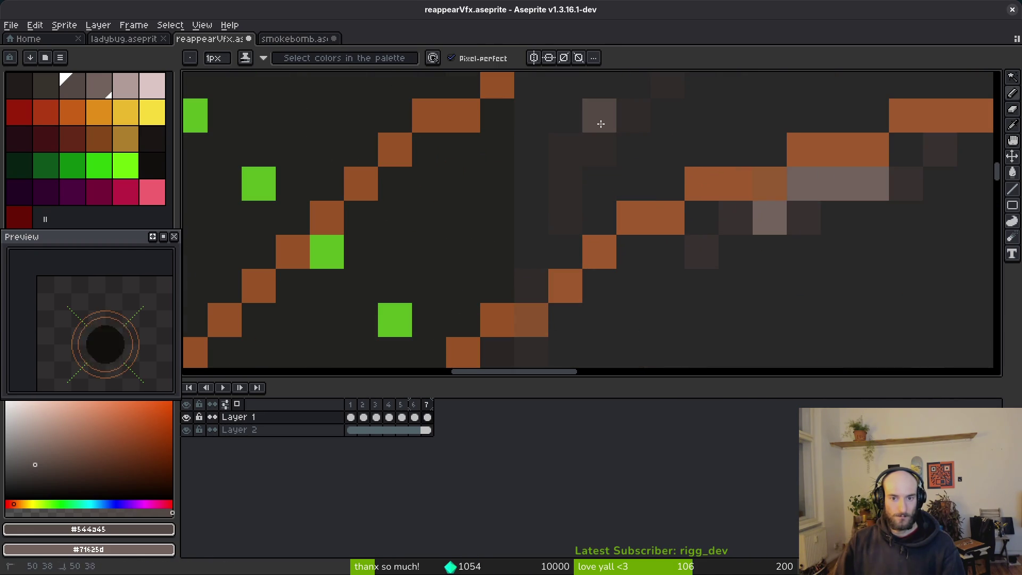
{"action": "scroll", "coordinate": [570, 188], "scroll_direction": "down", "scroll_amount": 3}
{"action": "key", "text": "i"}
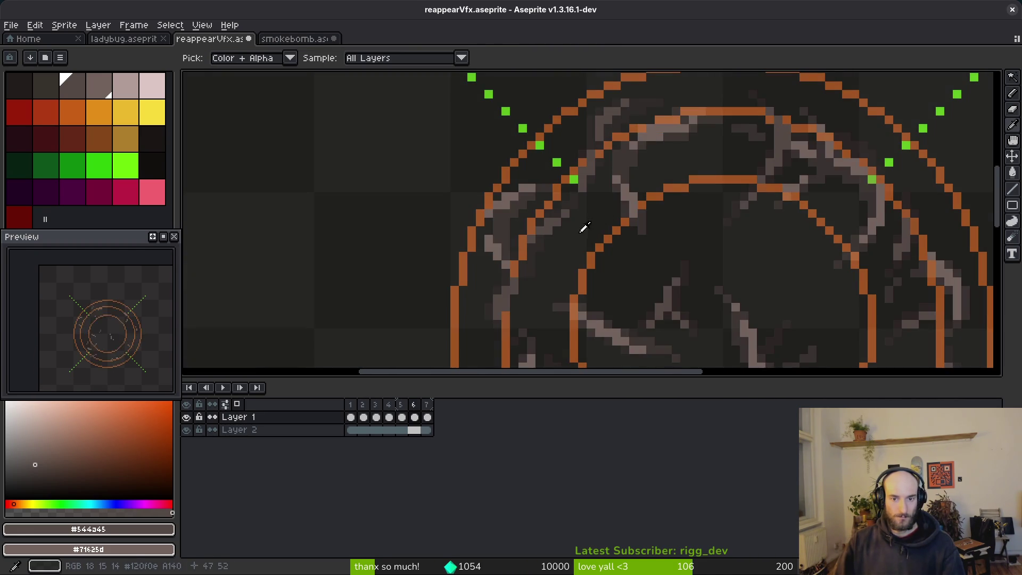
{"action": "key", "text": "b"}
{"action": "scroll", "coordinate": [548, 225], "scroll_direction": "up", "scroll_amount": 3}
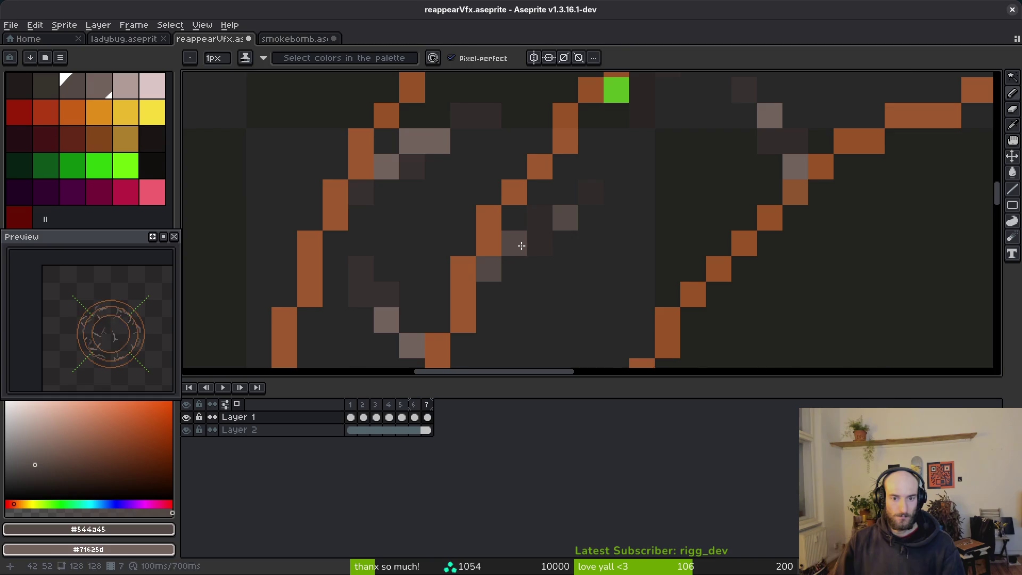
{"action": "scroll", "coordinate": [521, 245], "scroll_direction": "down", "scroll_amount": 3}
- Touch up the smoke pixel at 85,52 on frame 7
{"action": "key", "text": "i"}
{"action": "key", "text": "comma"}
{"action": "key", "text": "b"}
{"action": "key", "text": "period"}
{"action": "scroll", "coordinate": [736, 179], "scroll_direction": "up", "scroll_amount": 3}
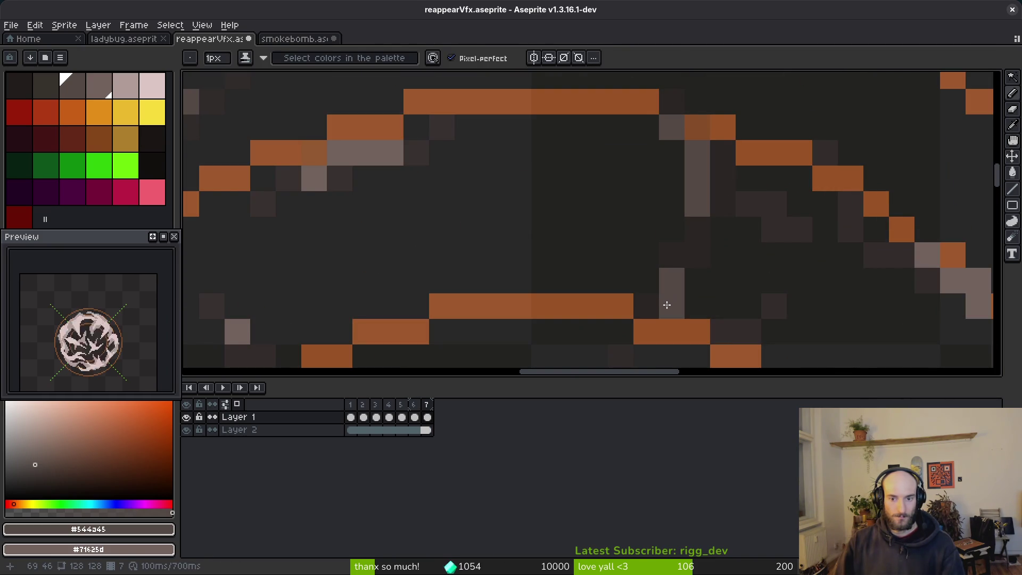
{"action": "scroll", "coordinate": [559, 213], "scroll_direction": "down", "scroll_amount": 3}
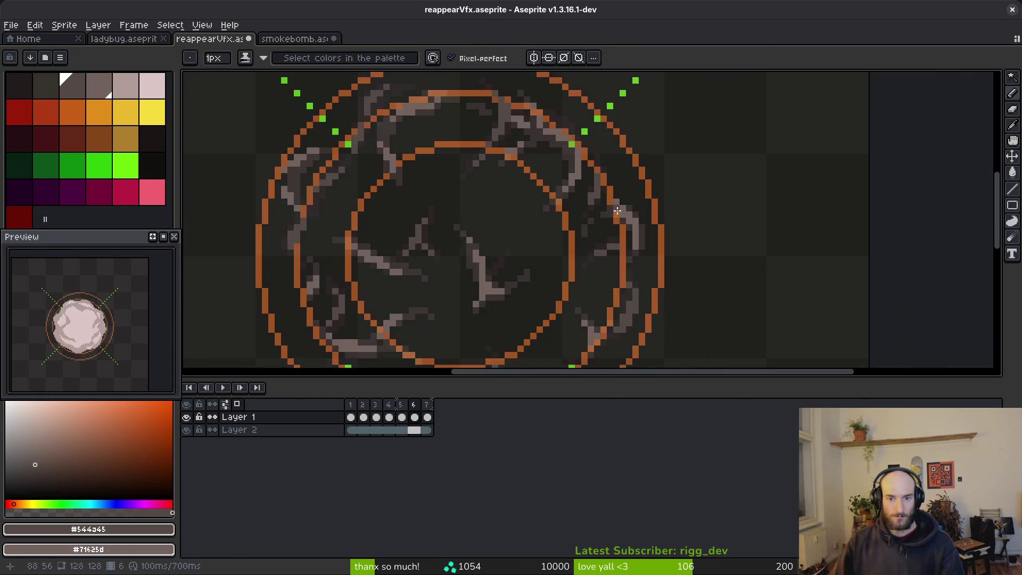
{"action": "scroll", "coordinate": [599, 180], "scroll_direction": "up", "scroll_amount": 3}
{"action": "scroll", "coordinate": [598, 180], "scroll_direction": "up", "scroll_amount": 1}
{"action": "left_click", "coordinate": [603, 176]}
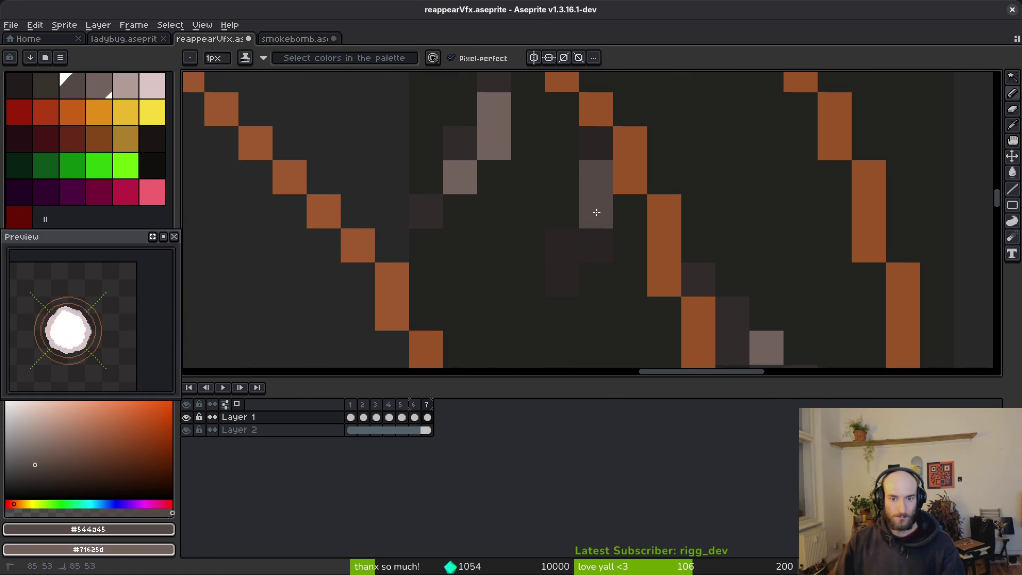
{"action": "scroll", "coordinate": [574, 278], "scroll_direction": "down", "scroll_amount": 3}
{"action": "scroll", "coordinate": [621, 279], "scroll_direction": "up", "scroll_amount": 2}
- Add a light smoke pixel at 91,71 and show the Layer 2 guide rings
{"action": "scroll", "coordinate": [621, 279], "scroll_direction": "down", "scroll_amount": 2}
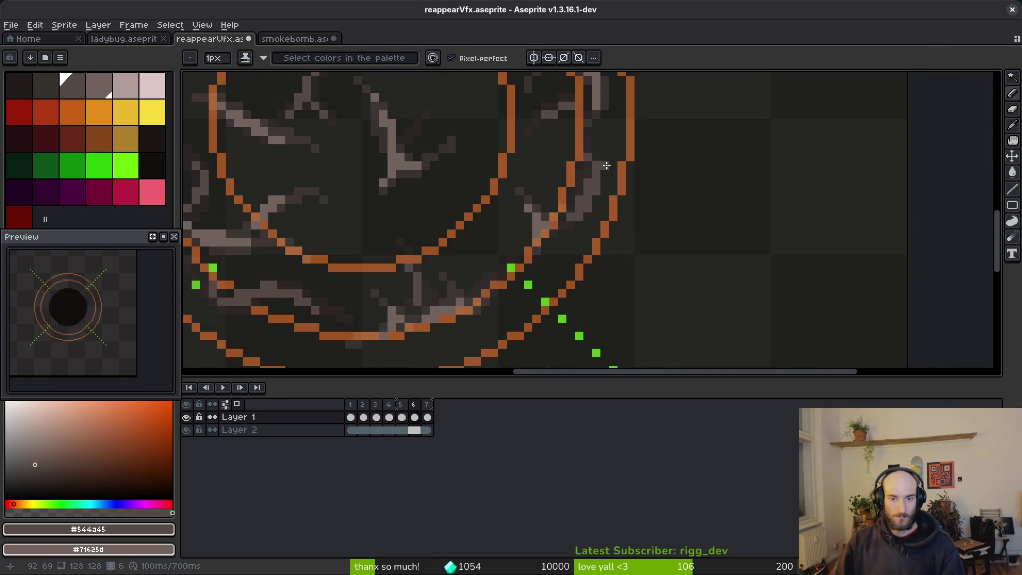
{"action": "scroll", "coordinate": [591, 191], "scroll_direction": "up", "scroll_amount": 2}
{"action": "scroll", "coordinate": [590, 192], "scroll_direction": "up", "scroll_amount": 1}
{"action": "left_click", "coordinate": [617, 160]}
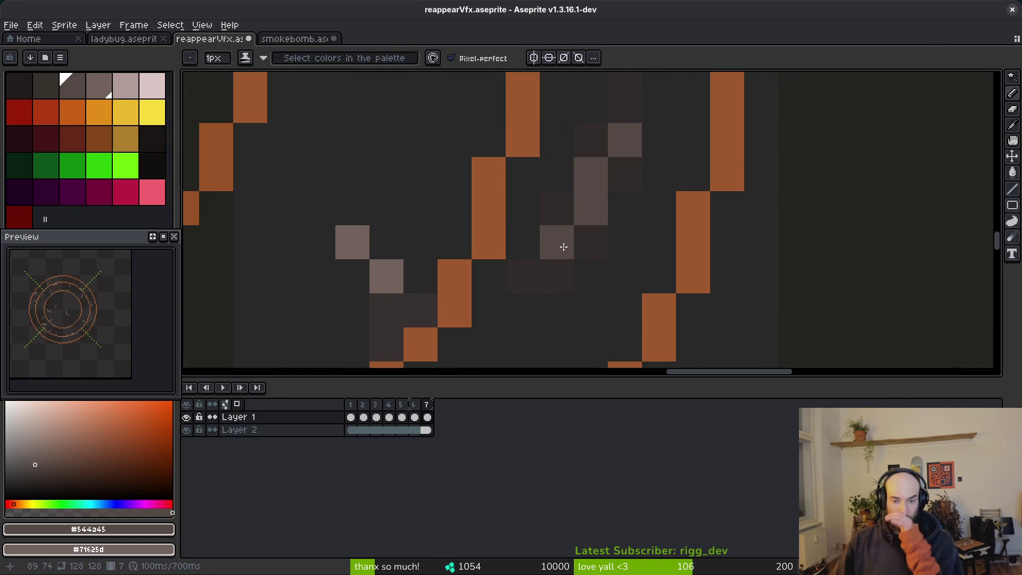
{"action": "scroll", "coordinate": [550, 243], "scroll_direction": "down", "scroll_amount": 5}
{"action": "scroll", "coordinate": [638, 164], "scroll_direction": "up", "scroll_amount": 5}
{"action": "scroll", "coordinate": [653, 262], "scroll_direction": "down", "scroll_amount": 3}
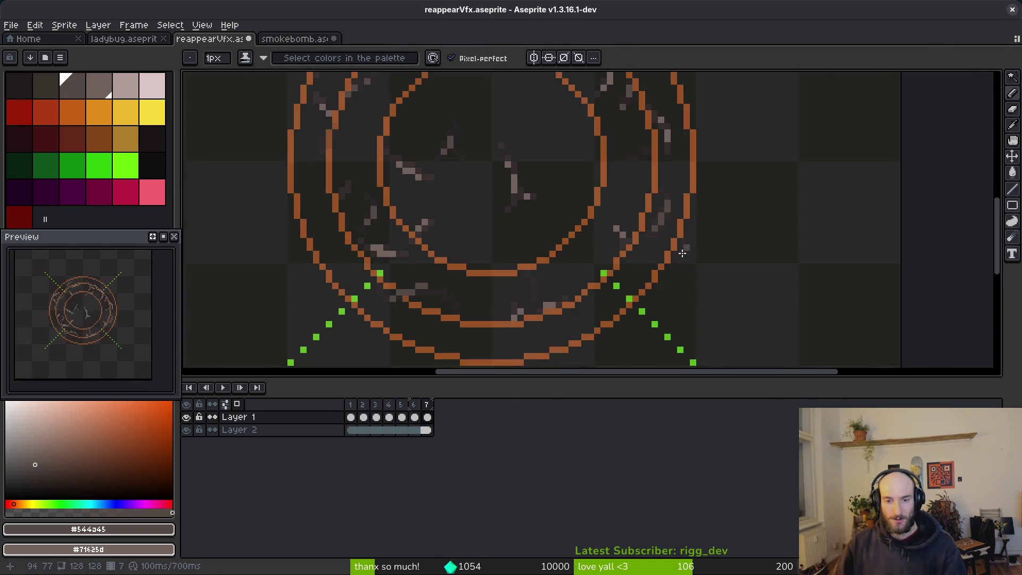
{"action": "scroll", "coordinate": [551, 287], "scroll_direction": "up", "scroll_amount": 5}
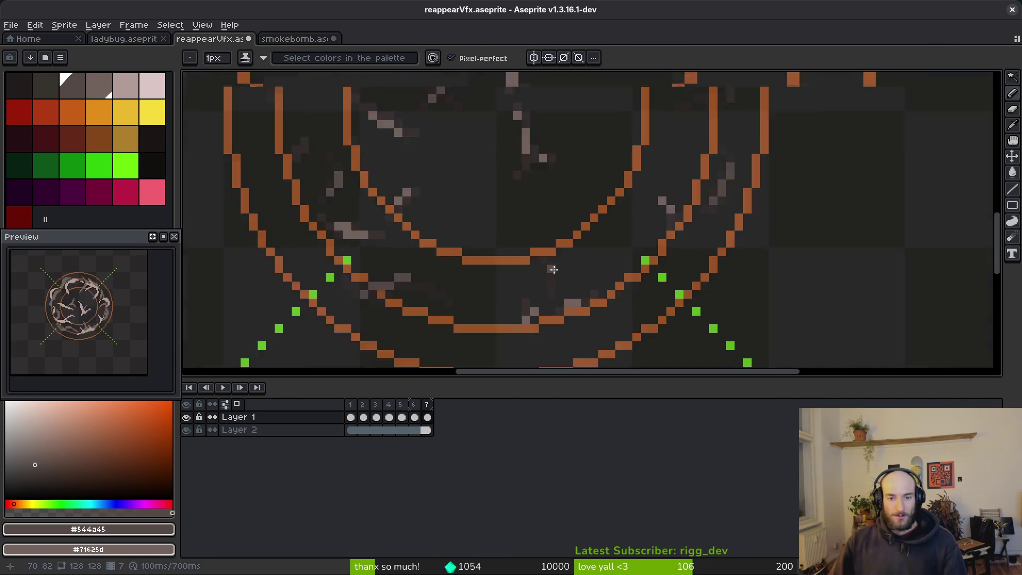
{"action": "scroll", "coordinate": [559, 243], "scroll_direction": "down", "scroll_amount": 5}
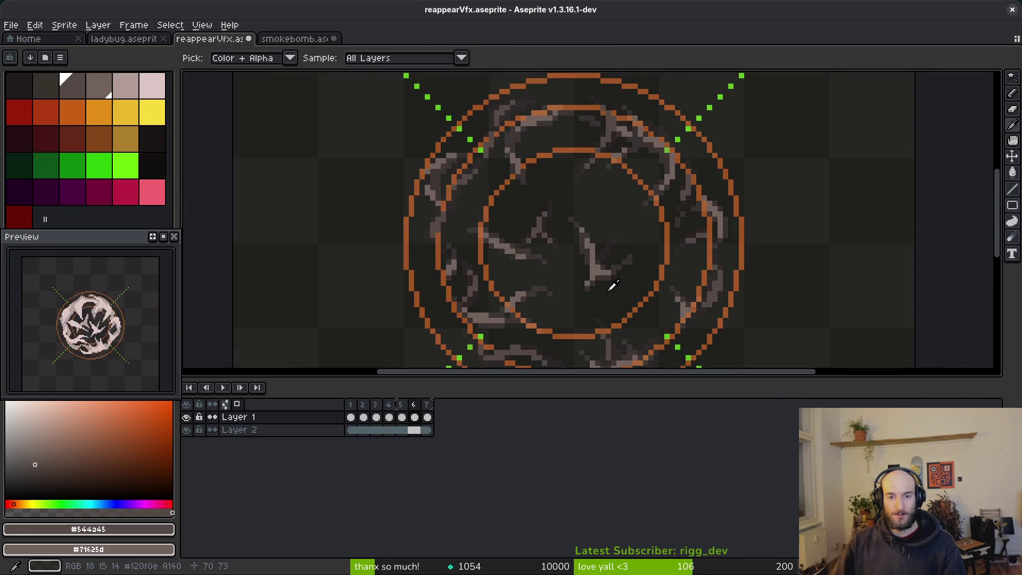
{"action": "left_click", "coordinate": [188, 431]}
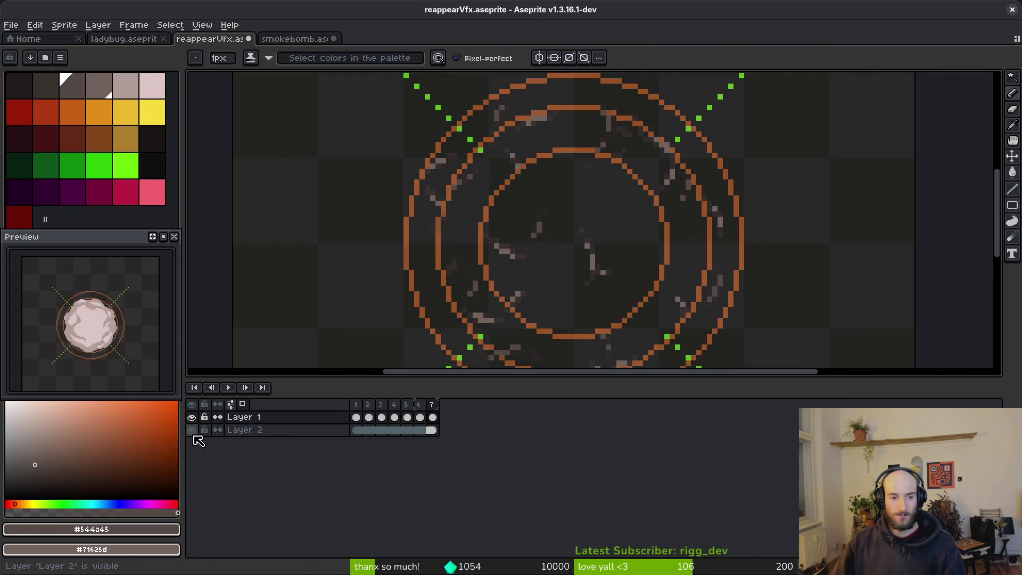
- Hide the Layer 2 guide rings and narrow the palette and preview column
{"action": "left_click", "coordinate": [191, 430]}
{"action": "left_click_drag", "start_coordinate": [184, 357], "coordinate": [177, 358]}
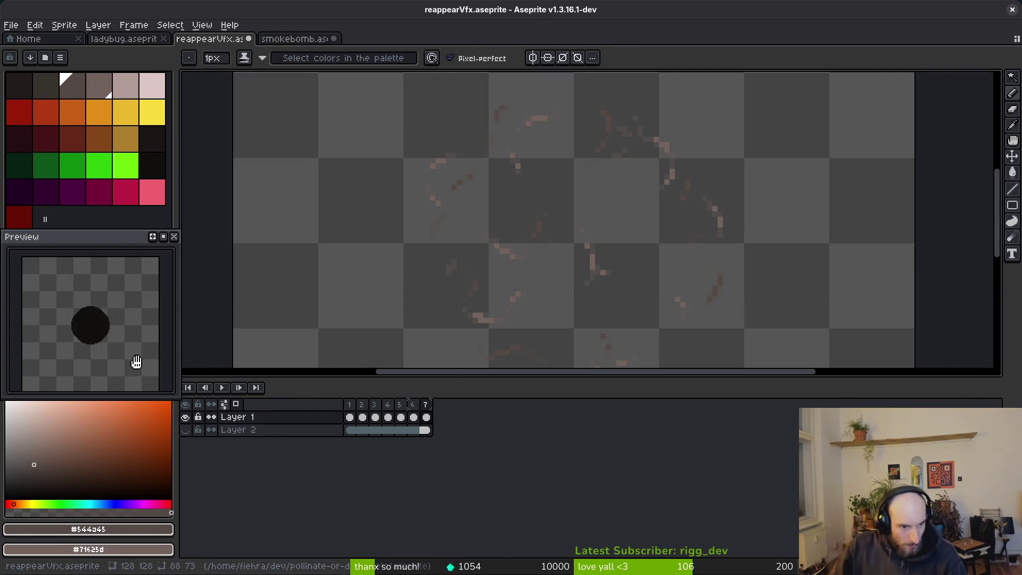
{"action": "scroll", "coordinate": [565, 272], "scroll_direction": "right", "scroll_amount": 1}
{"action": "scroll", "coordinate": [564, 272], "scroll_direction": "down", "scroll_amount": 1}
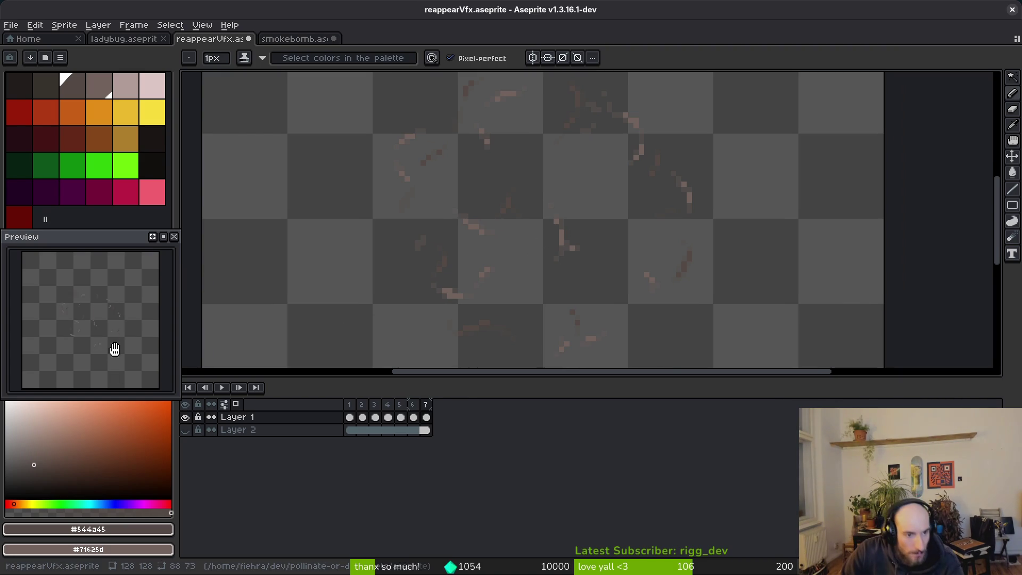
{"action": "scroll", "coordinate": [575, 208], "scroll_direction": "down", "scroll_amount": 2}
{"action": "key", "text": "alt"}
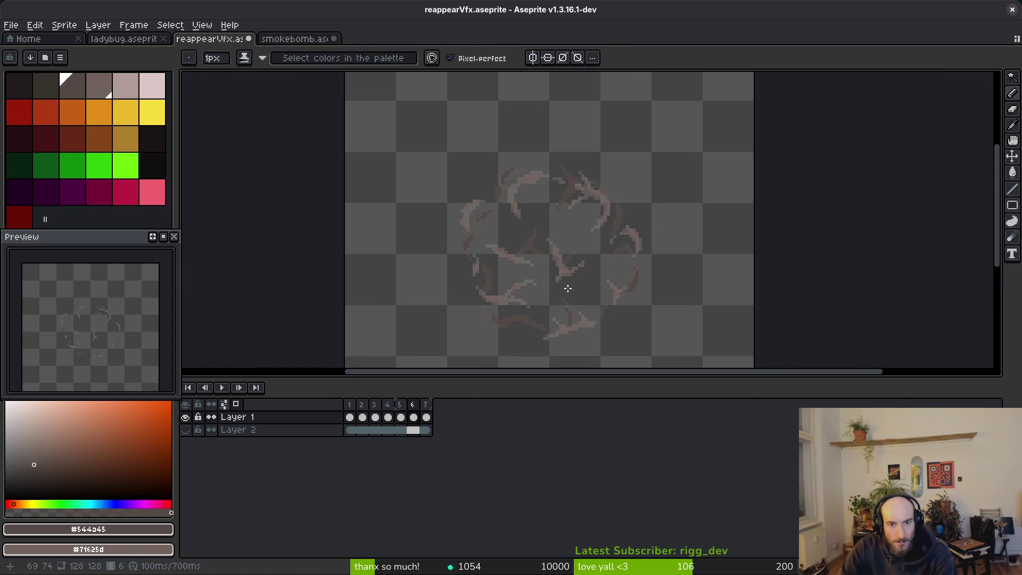
- Play the puff animation with onion skinning on, then stop at frame 1
{"action": "key", "text": "Return"}
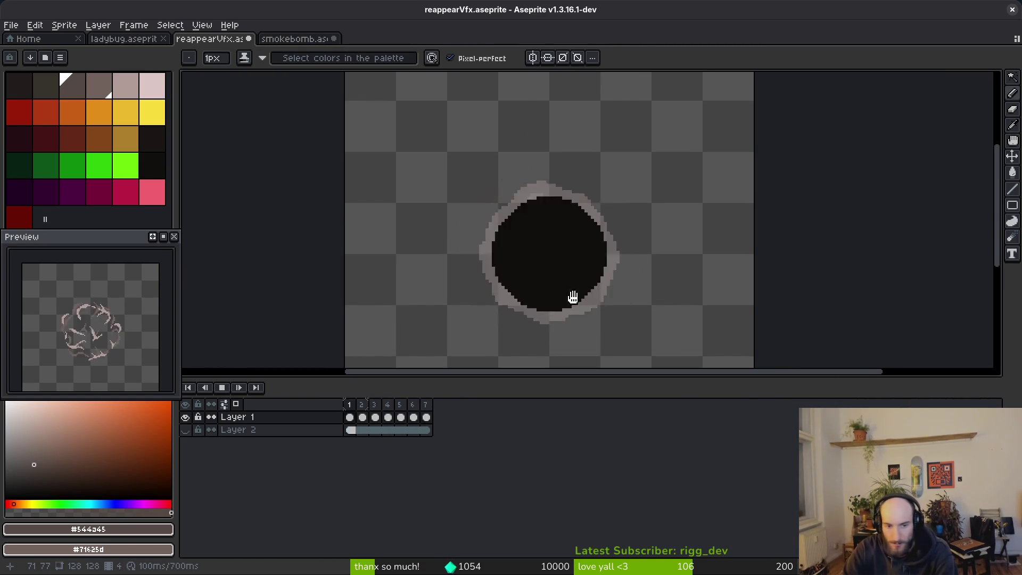
{"action": "left_click", "coordinate": [236, 404]}
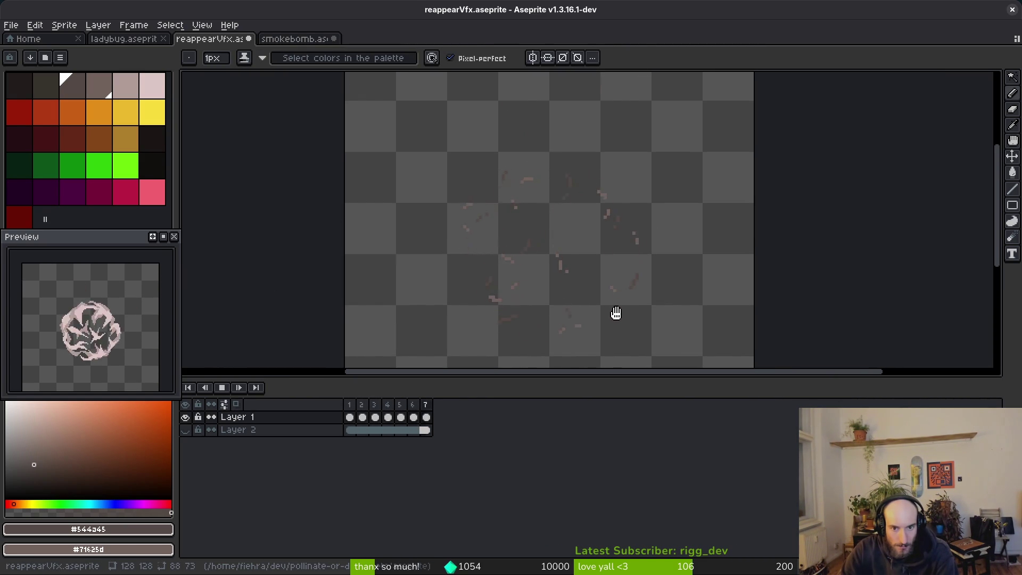
{"action": "scroll", "coordinate": [627, 309], "scroll_direction": "down", "scroll_amount": 4}
{"action": "scroll", "coordinate": [628, 310], "scroll_direction": "up", "scroll_amount": 2}
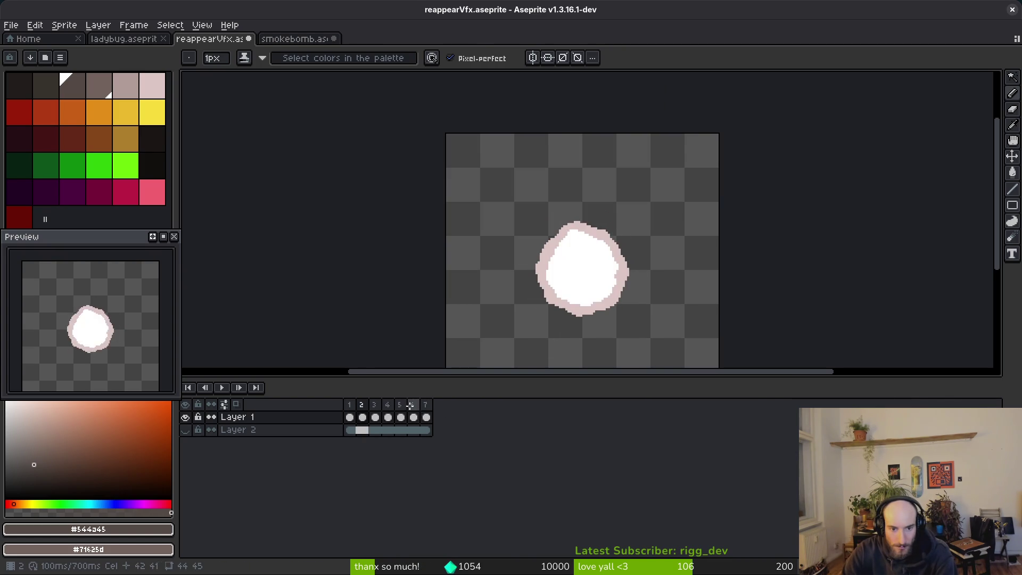
{"action": "key", "text": "Return"}
- Save reappearVfx with Ctrl+S and select all seven animation frames
{"action": "scroll", "coordinate": [574, 255], "scroll_direction": "up", "scroll_amount": 4}
{"action": "left_click", "coordinate": [163, 174]}
{"action": "key", "text": "g"}
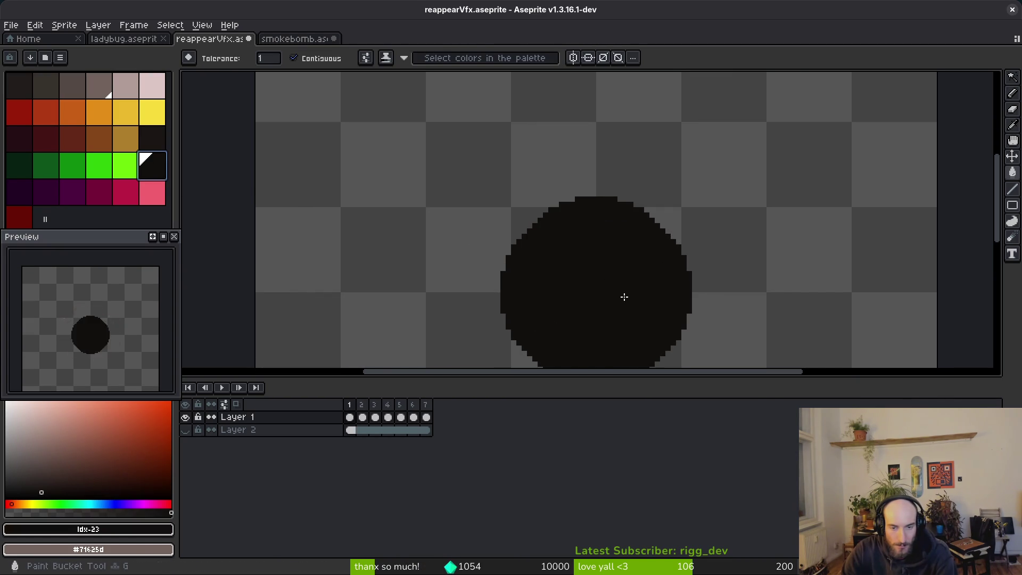
{"action": "left_click_drag", "start_coordinate": [640, 323], "coordinate": [586, 289]}
{"action": "key", "text": "ctrl+s"}
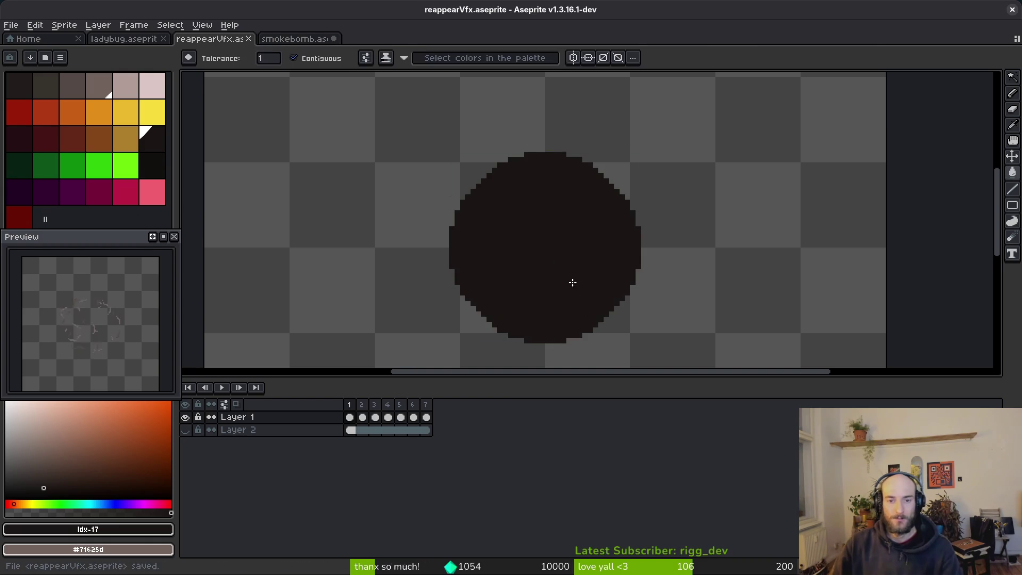
{"action": "scroll", "coordinate": [572, 282], "scroll_direction": "down", "scroll_amount": 2}
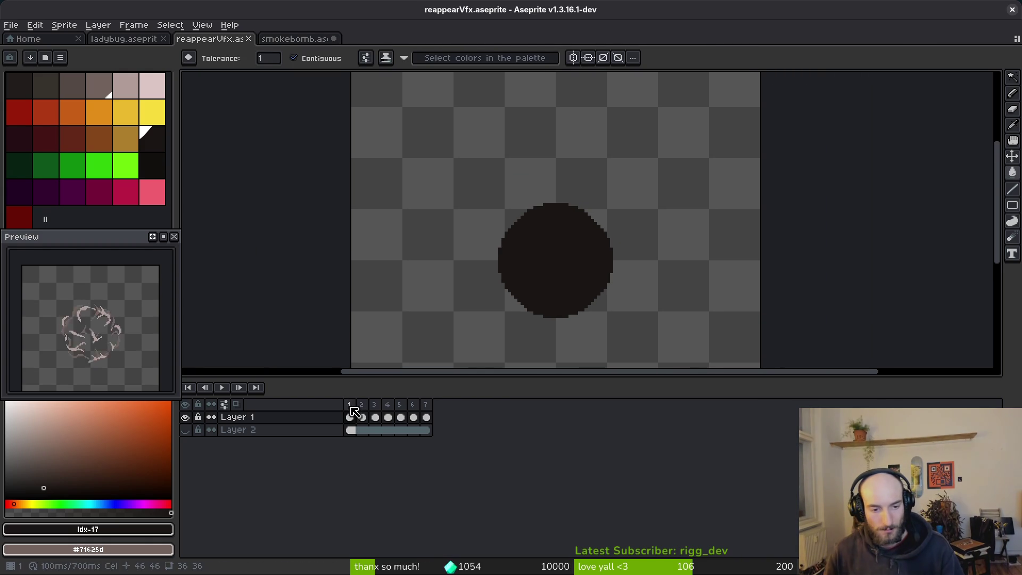
{"action": "left_click_drag", "start_coordinate": [352, 408], "coordinate": [473, 418]}
- Dismiss the sprite-sheet export, step back a frame, and bring up Canvas Size (Ctrl+Alt+C)
{"action": "key", "text": "ctrl+e"}
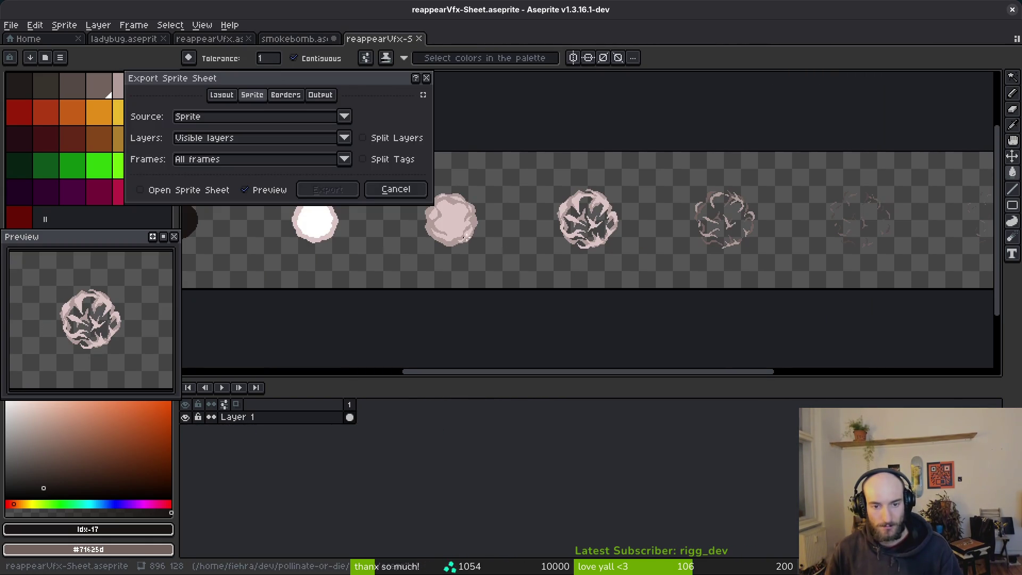
{"action": "left_click", "coordinate": [427, 77]}
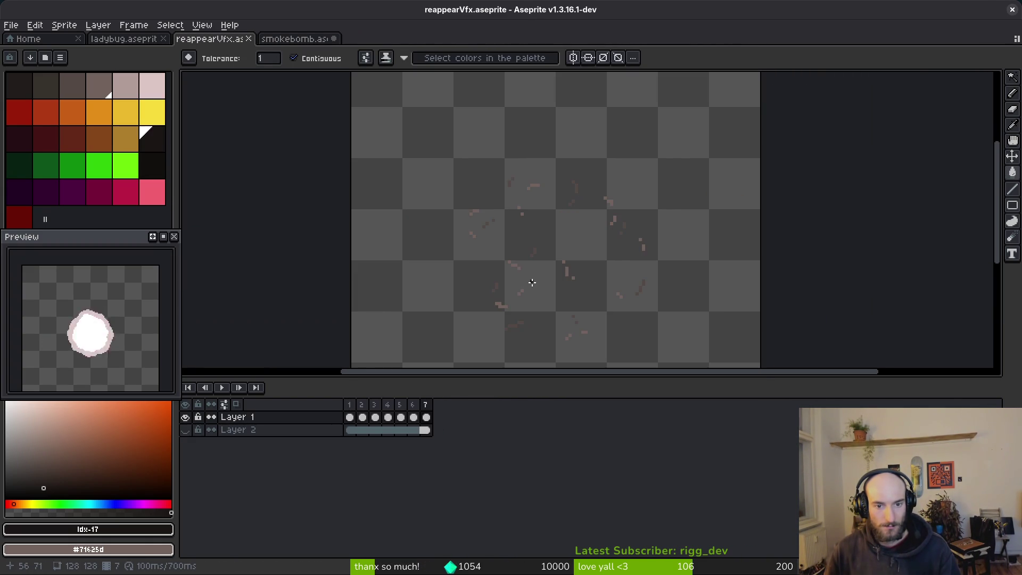
{"action": "key", "text": "Left"}
{"action": "key", "text": "Left"}
{"action": "key", "text": "Left"}
{"action": "scroll", "coordinate": [581, 287], "scroll_direction": "down", "scroll_amount": 4}
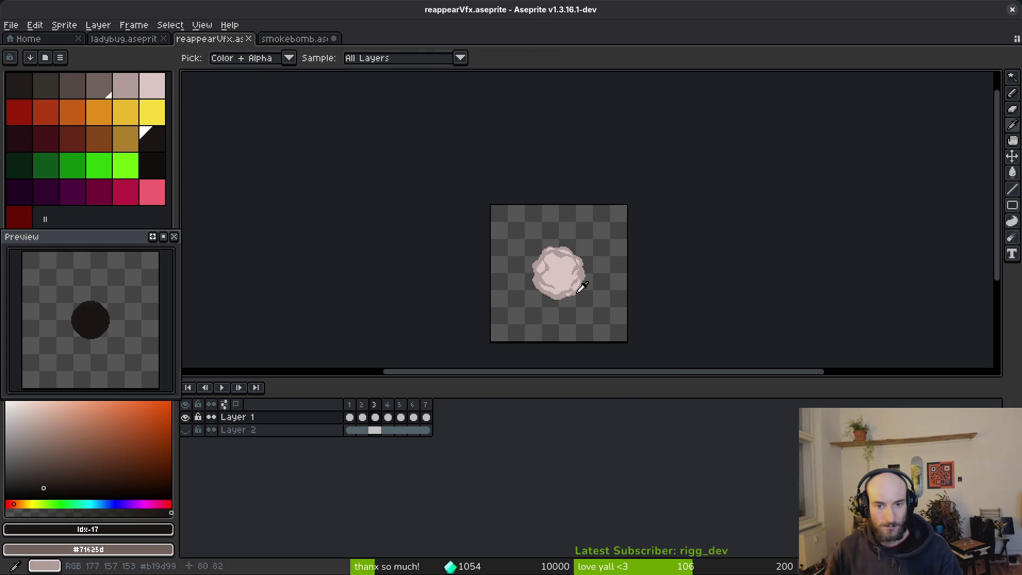
{"action": "key", "text": "w"}
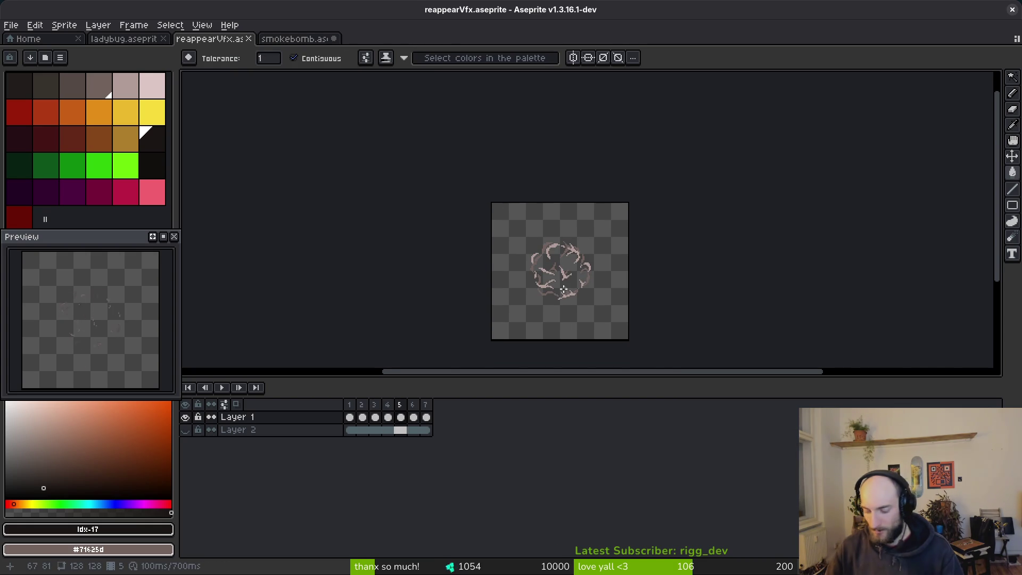
{"action": "key", "text": "ctrl+alt+c"}
- Resize the reappearVfx canvas width and height to 64 px
{"action": "key", "text": "BackSpace"}
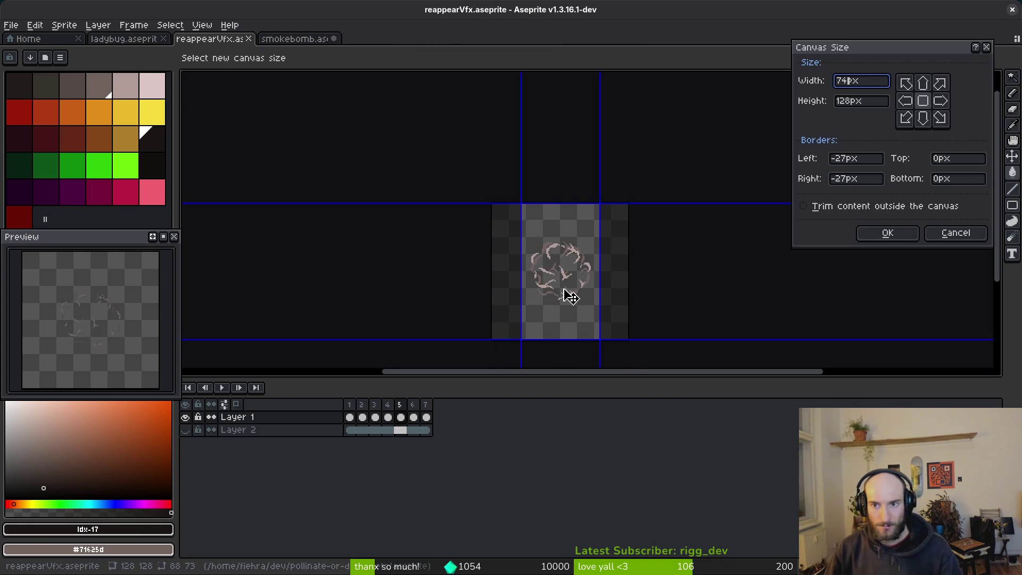
{"action": "type", "text": "64"}
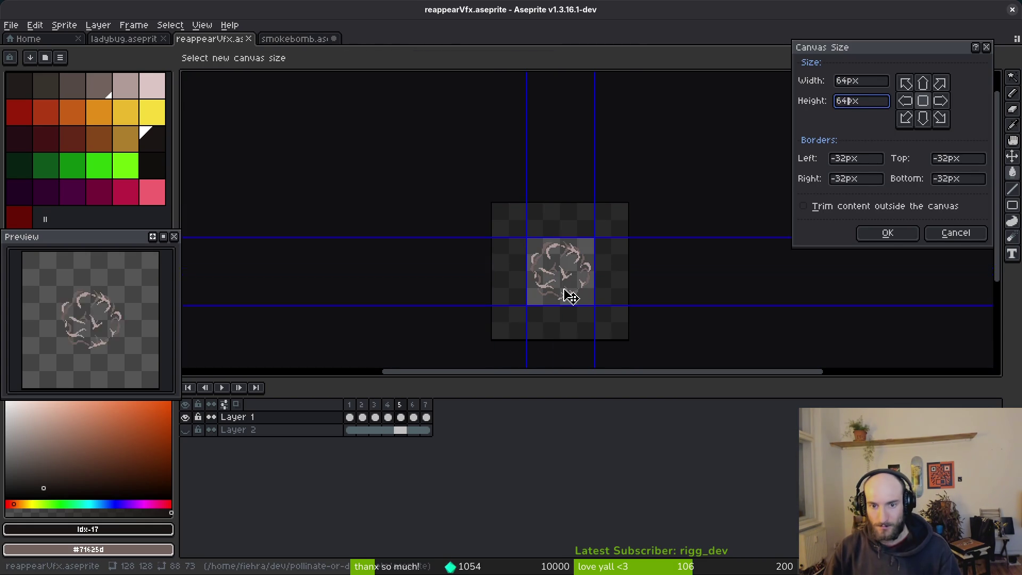
{"action": "key", "text": "Return"}
{"action": "scroll", "coordinate": [602, 284], "scroll_direction": "up", "scroll_amount": 4}
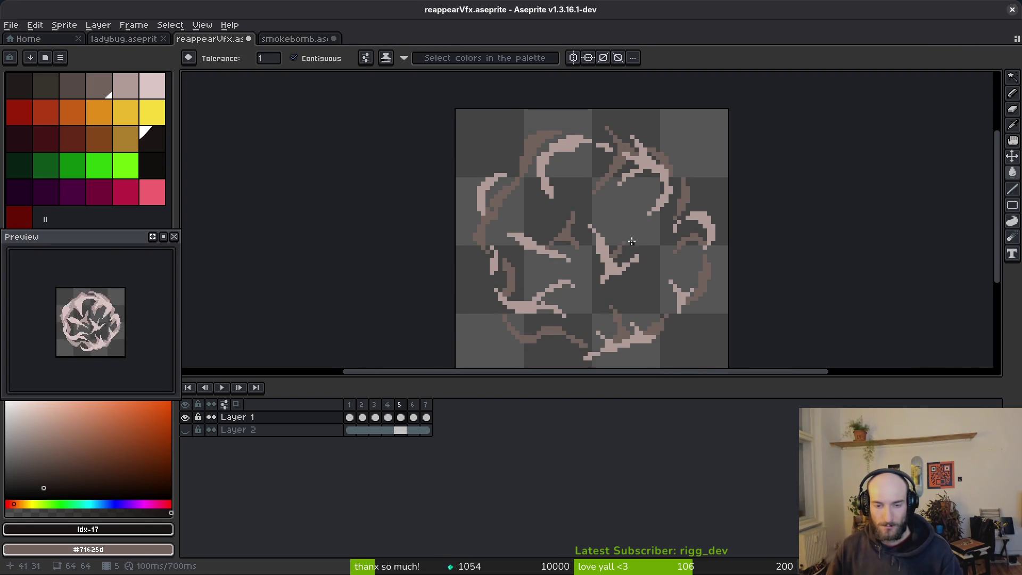
- Compare frames 3 and 4 to check the cloud fits the 64×64 canvas
{"action": "key", "text": "comma"}
{"action": "key", "text": "i"}
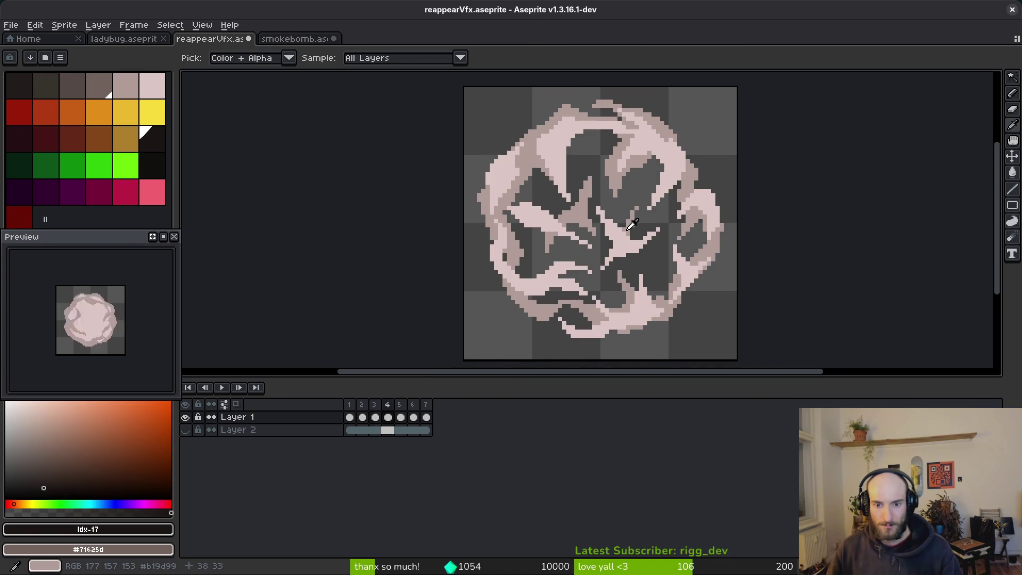
{"action": "key", "text": "comma"}
{"action": "key", "text": "period"}
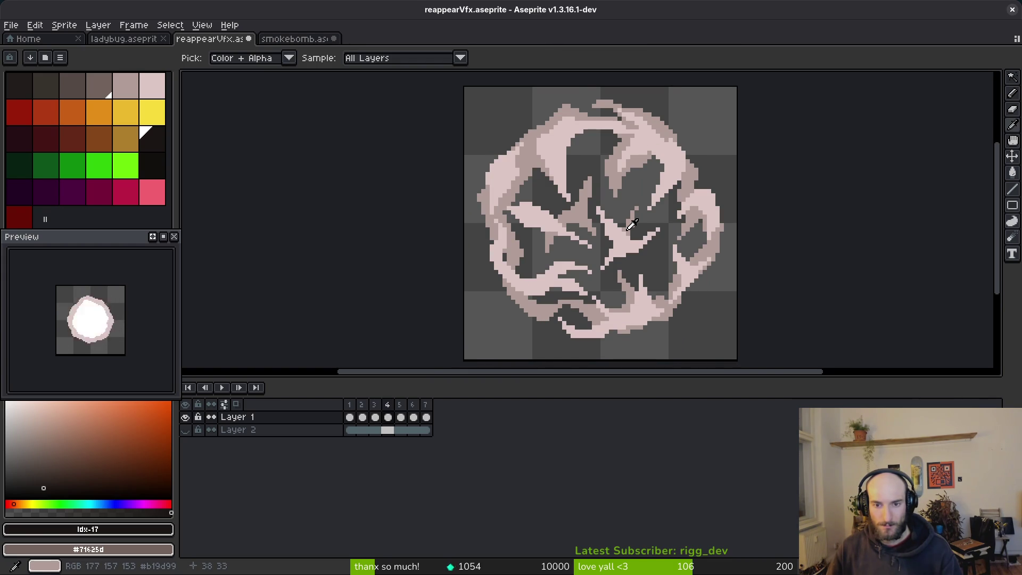
{"action": "key", "text": "m"}
{"action": "key", "text": "ctrl+a"}
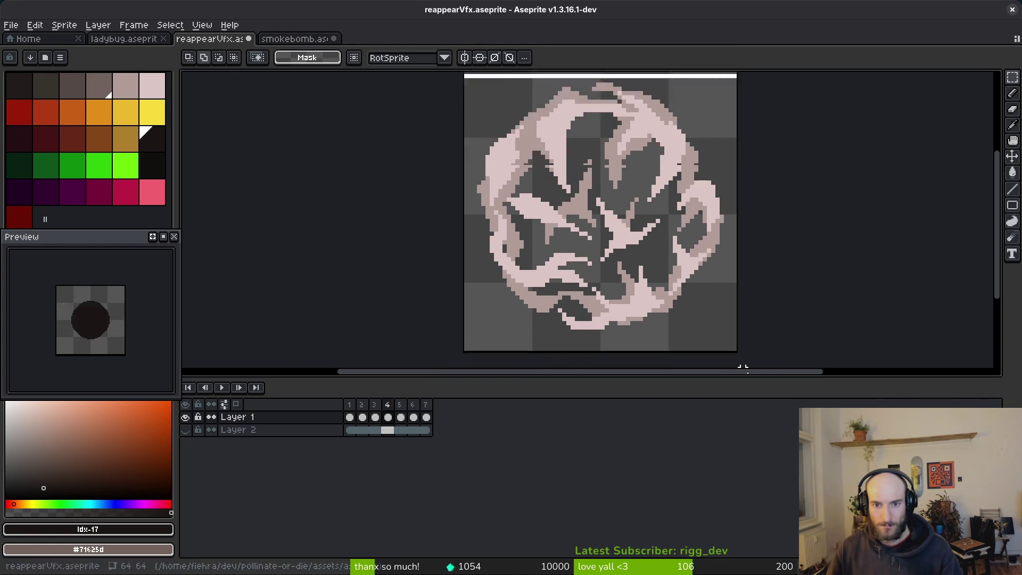
{"action": "scroll", "coordinate": [756, 379], "scroll_direction": "down", "scroll_amount": 3}
{"action": "key", "text": "ctrl+d"}
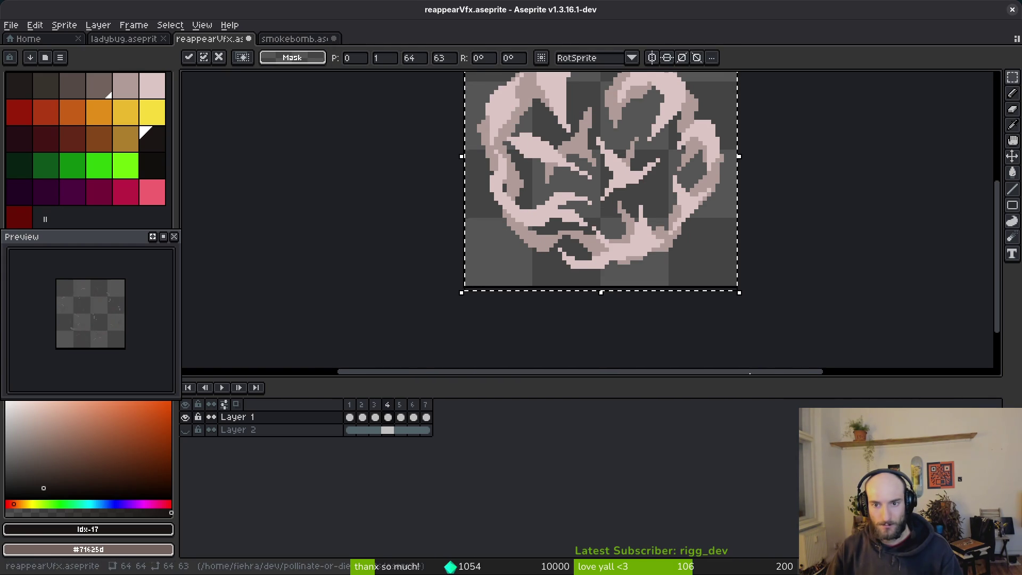
{"action": "scroll", "coordinate": [675, 239], "scroll_direction": "up", "scroll_amount": 3}
{"action": "scroll", "coordinate": [675, 238], "scroll_direction": "down", "scroll_amount": 1}
- Step through frames 3 to 6 to check the fading, then clear the selection
{"action": "key", "text": "comma"}
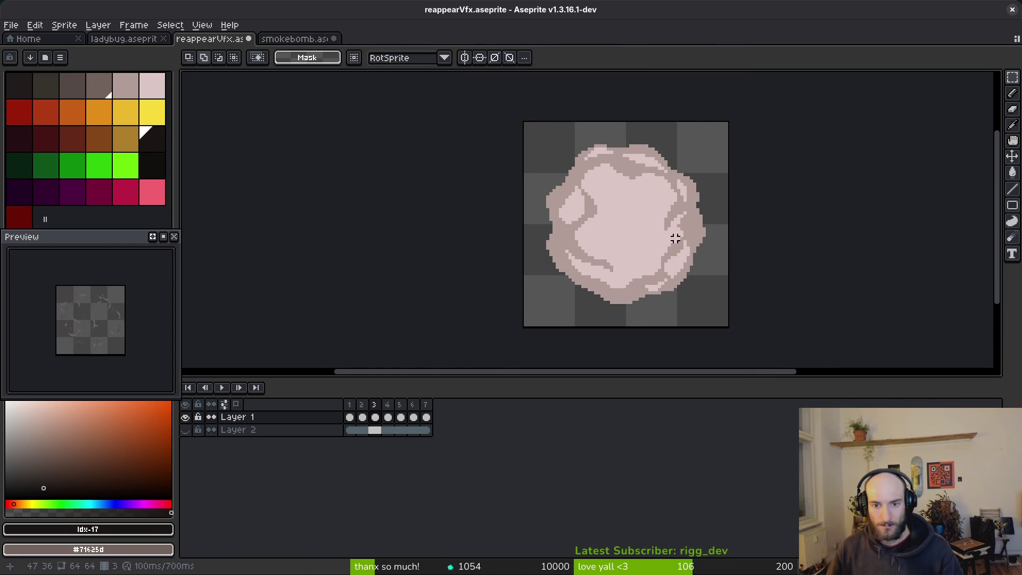
{"action": "key", "text": "period"}
{"action": "key", "text": "period"}
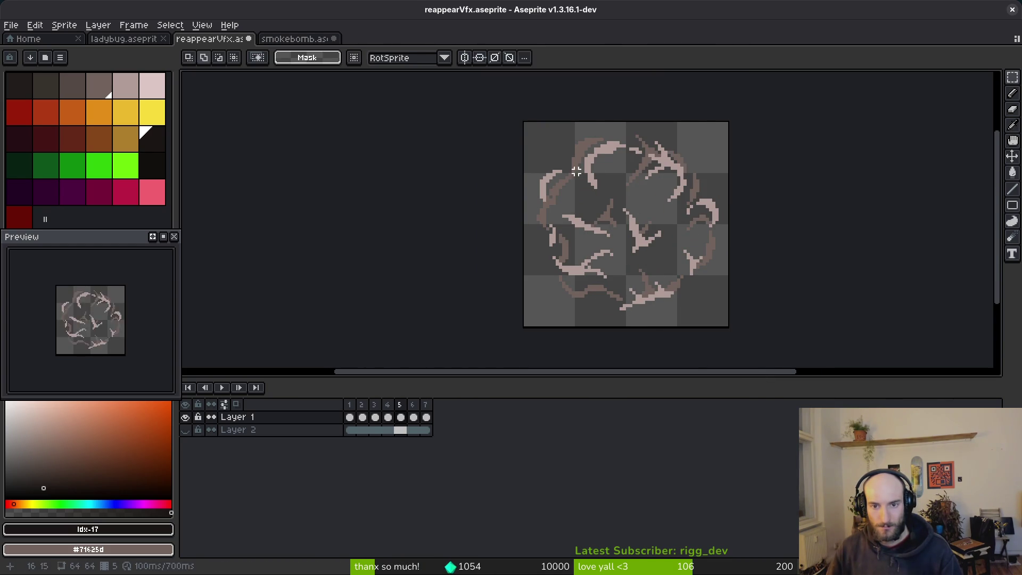
{"action": "key", "text": "comma"}
{"action": "key", "text": "period"}
{"action": "key", "text": "ctrl+a"}
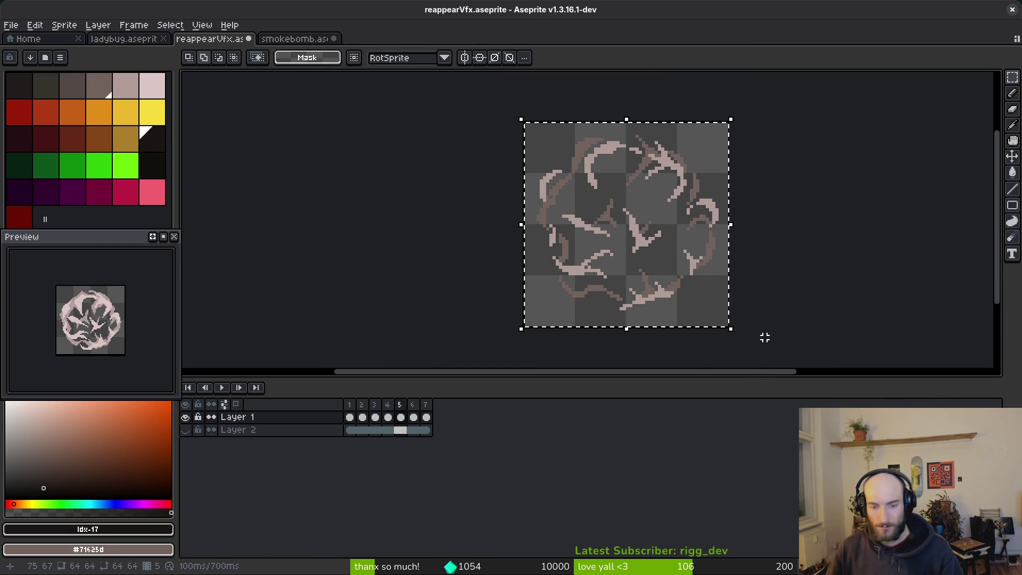
{"action": "key", "text": "period"}
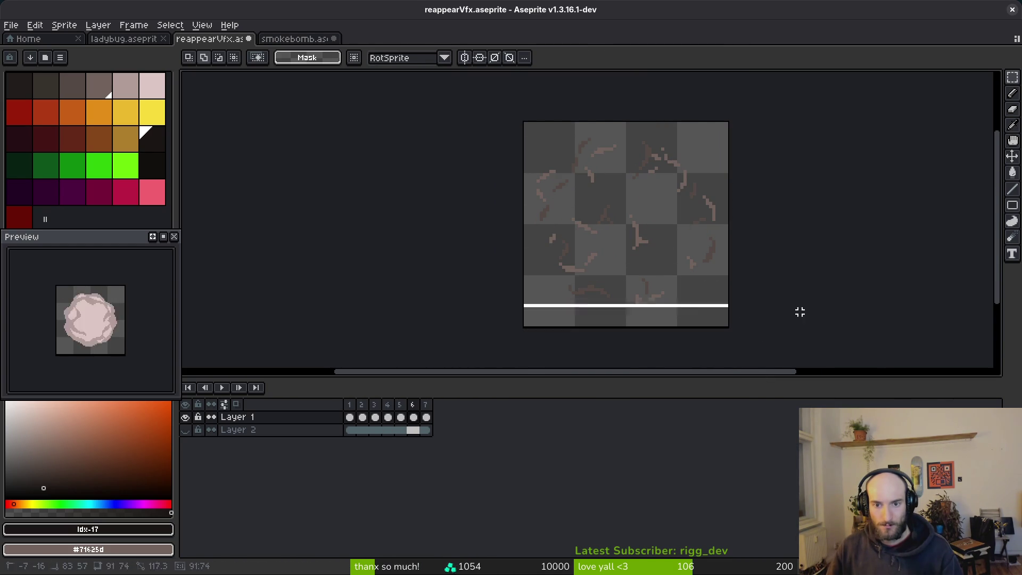
{"action": "key", "text": "period"}
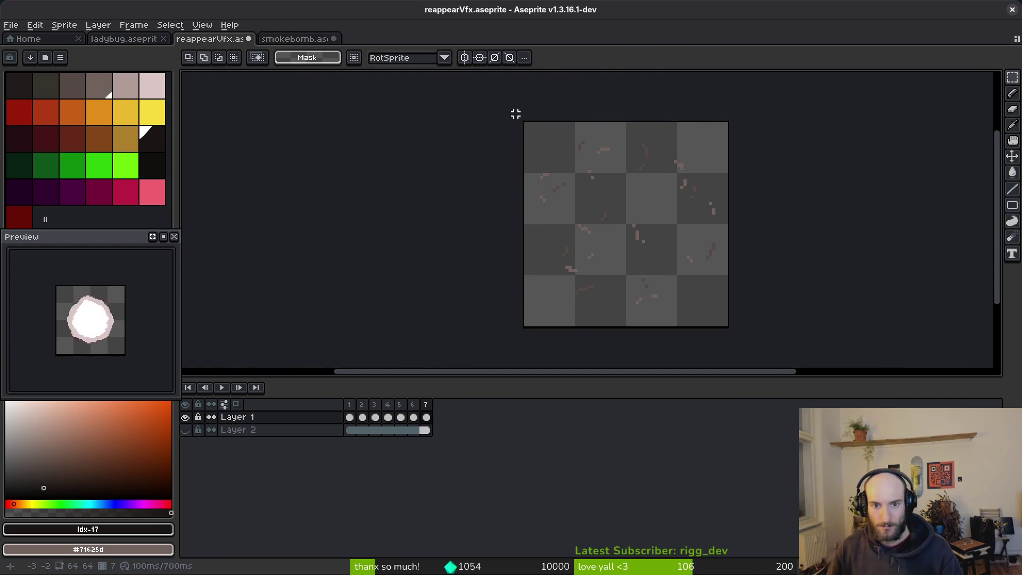
{"action": "key", "text": "ctrl+d"}
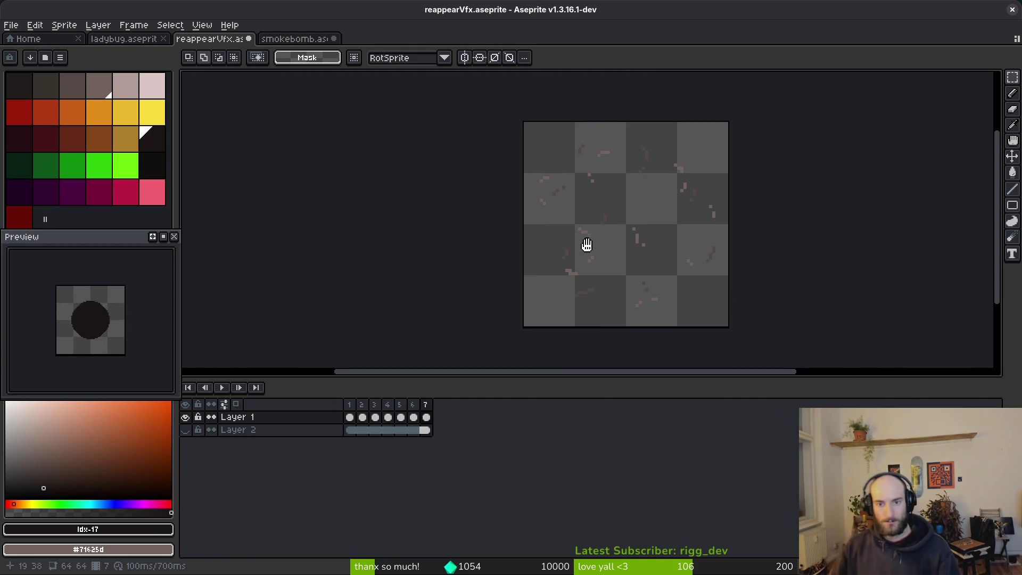
{"action": "left_click_drag", "start_coordinate": [587, 245], "coordinate": [595, 253]}
{"action": "scroll", "coordinate": [617, 225], "scroll_direction": "up", "scroll_amount": 2}
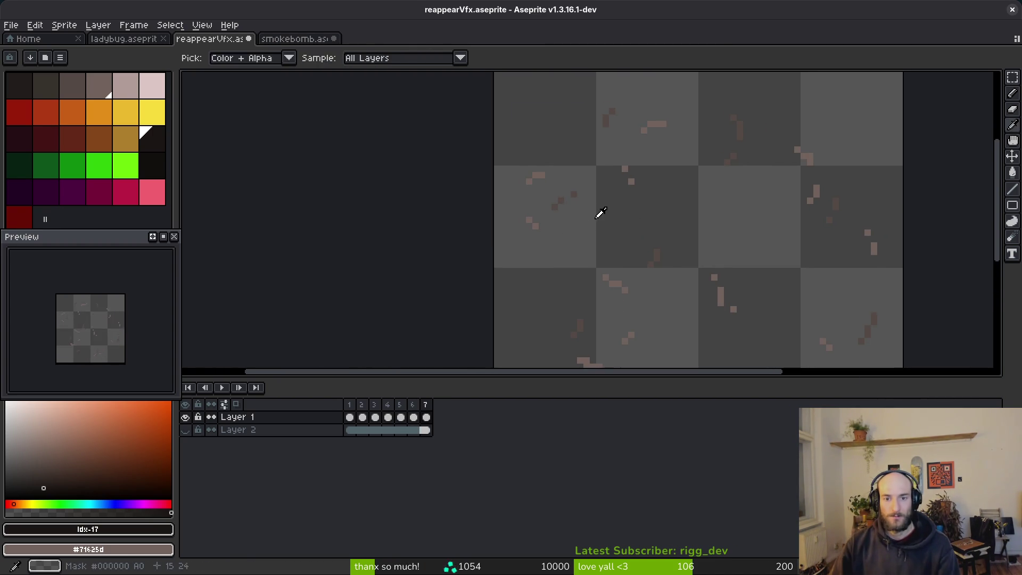
- Flip between frames 4 and 5 to compare the smoke, zoomed in on frame 5
{"action": "scroll", "coordinate": [661, 226], "scroll_direction": "down", "scroll_amount": 2}
{"action": "key", "text": "comma"}
{"action": "key", "text": "comma"}
{"action": "key", "text": "comma"}
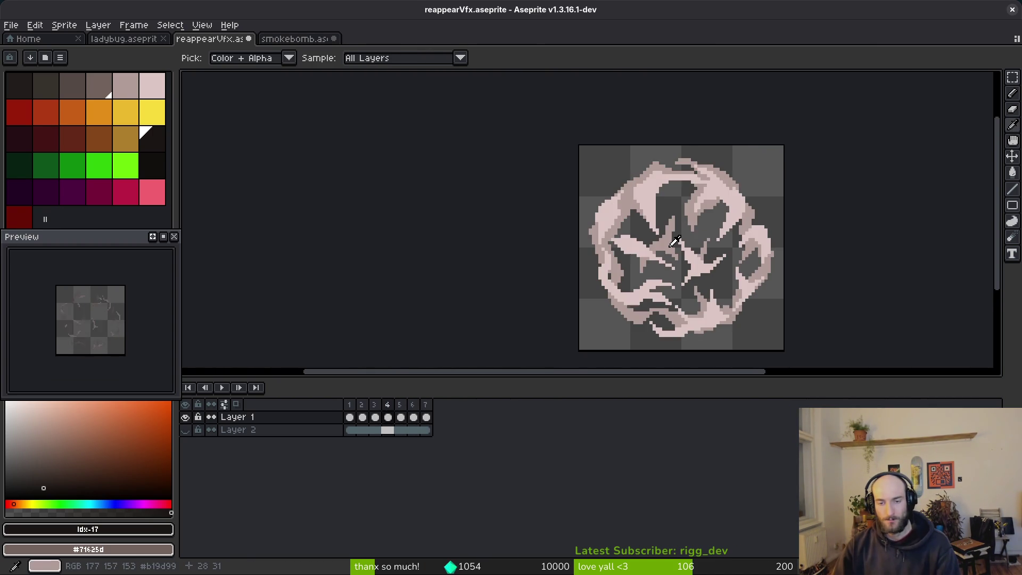
{"action": "key", "text": "period"}
{"action": "key", "text": "comma"}
{"action": "key", "text": "period"}
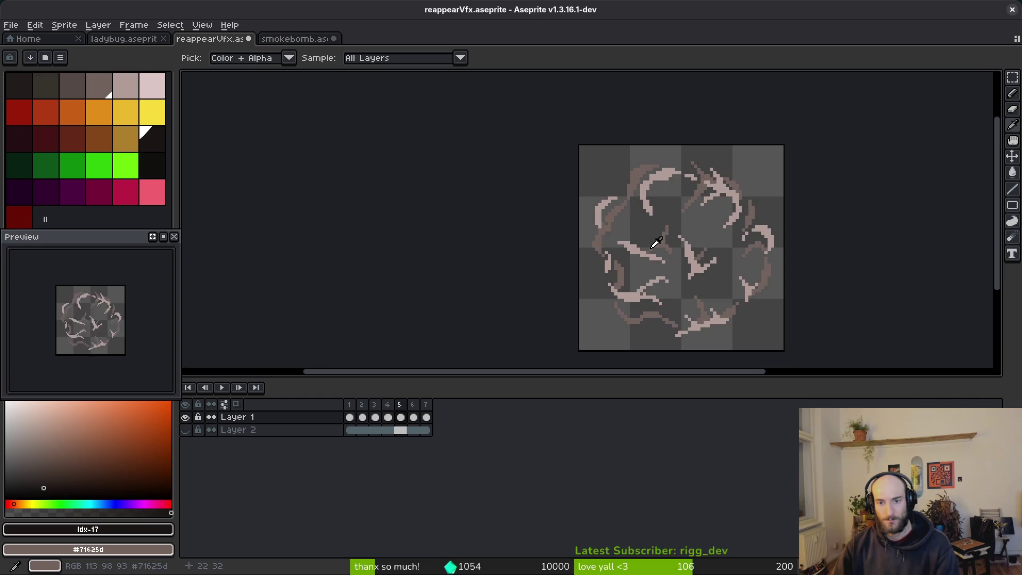
{"action": "key", "text": "comma"}
{"action": "key", "text": "period"}
- Eyedrop dark brown #71625d and pencil brown pixels onto the frame-5 wisps
{"action": "key", "text": "comma"}
{"action": "key", "text": "period"}
{"action": "scroll", "coordinate": [692, 213], "scroll_direction": "up", "scroll_amount": 3}
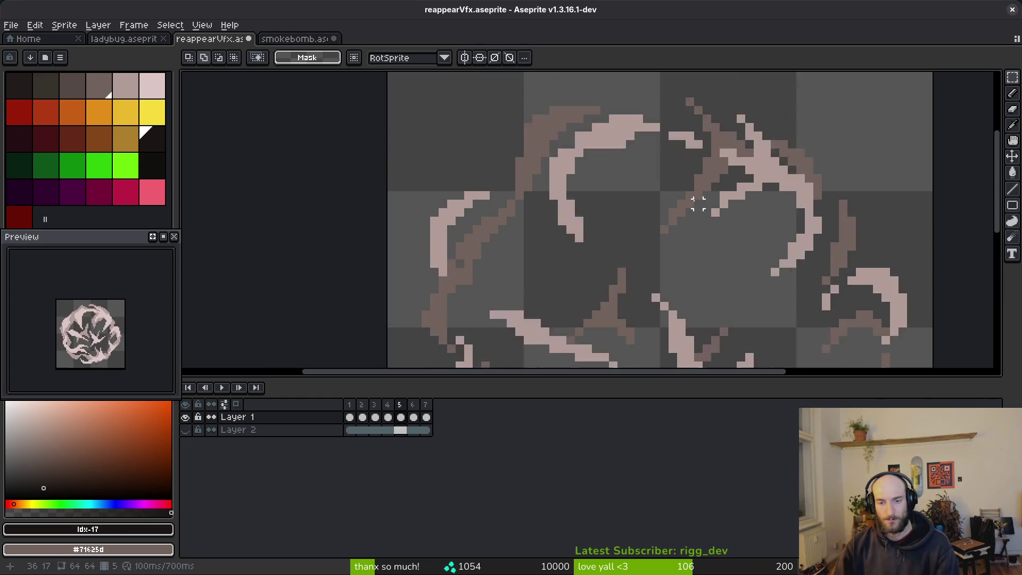
{"action": "left_click", "coordinate": [718, 169]}
{"action": "key", "text": "comma"}
{"action": "mouse_move", "coordinate": [714, 217]}
{"action": "left_mouse_down"}
{"action": "mouse_move", "coordinate": [648, 176]}
{"action": "mouse_move", "coordinate": [624, 250]}
{"action": "left_mouse_up"}
{"action": "key", "text": "period"}
{"action": "key", "text": "b"}
{"action": "key", "text": "alt"}
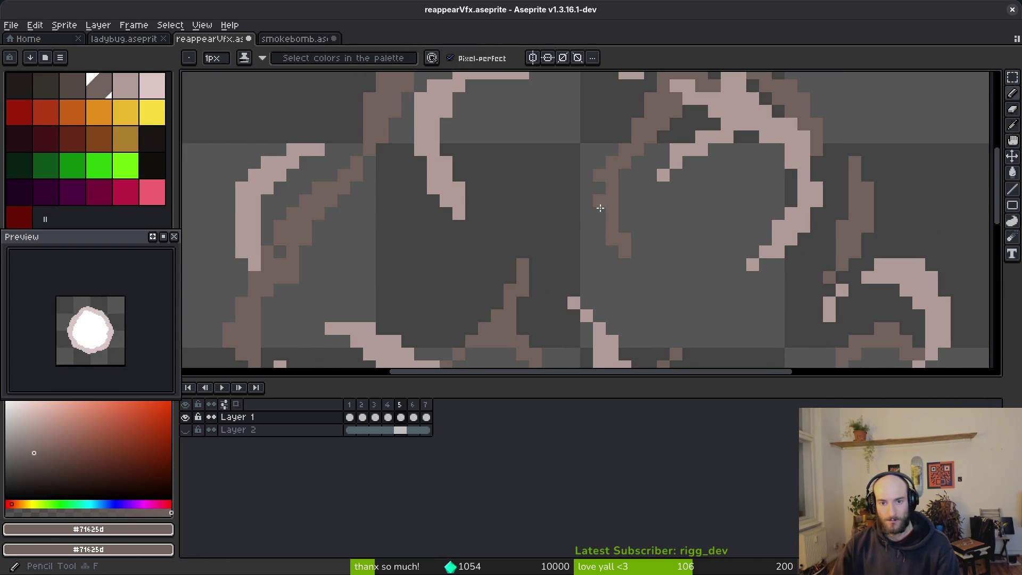
{"action": "scroll", "coordinate": [639, 213], "scroll_direction": "down", "scroll_amount": 5}
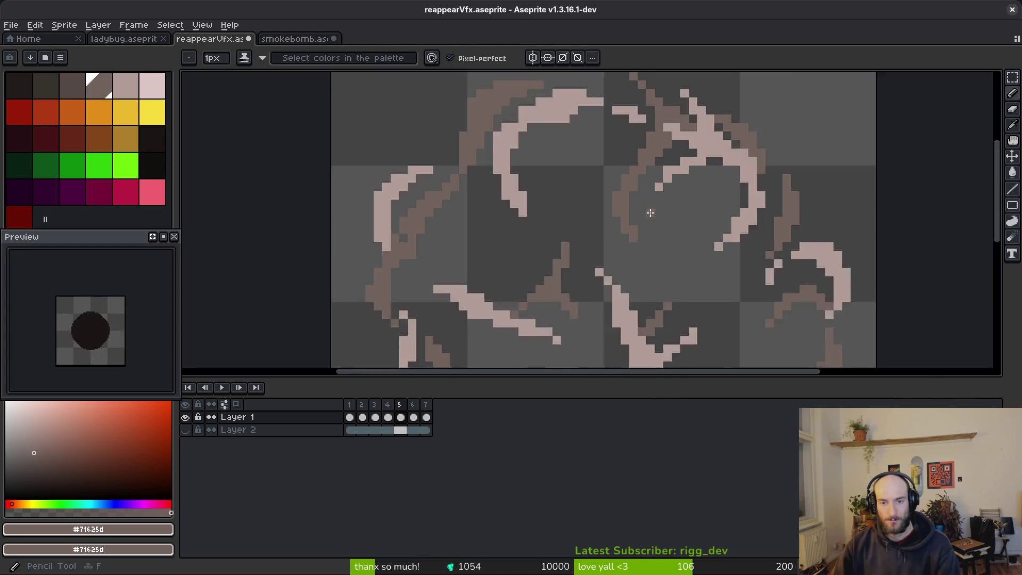
{"action": "key", "text": "alt"}
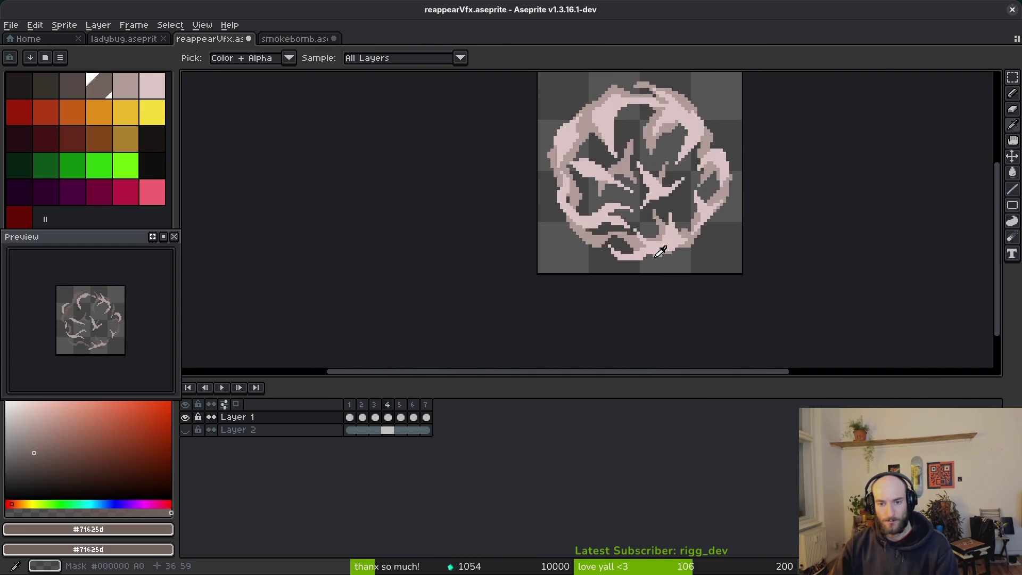
{"action": "scroll", "coordinate": [657, 252], "scroll_direction": "up", "scroll_amount": 2}
- Add pale pink #dcc6c5 pixels and recolour a whiter patch mid pink #b19d99
{"action": "left_click", "coordinate": [653, 235], "text": "alt"}
{"action": "scroll", "coordinate": [653, 235], "scroll_direction": "up", "scroll_amount": 2}
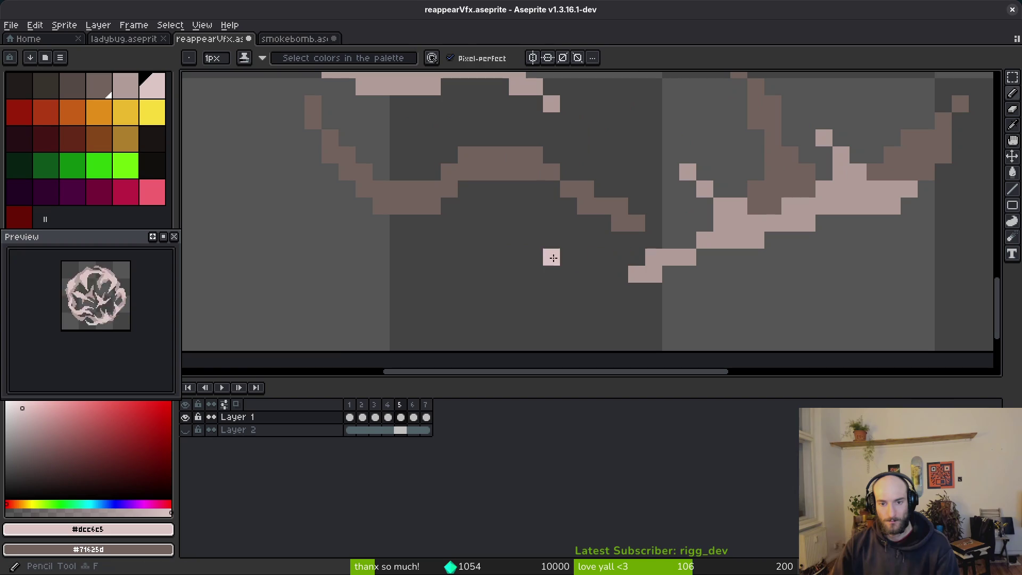
{"action": "left_click_drag", "start_coordinate": [517, 240], "coordinate": [553, 262]}
{"action": "left_click", "coordinate": [617, 257]}
{"action": "scroll", "coordinate": [616, 256], "scroll_direction": "down", "scroll_amount": 5}
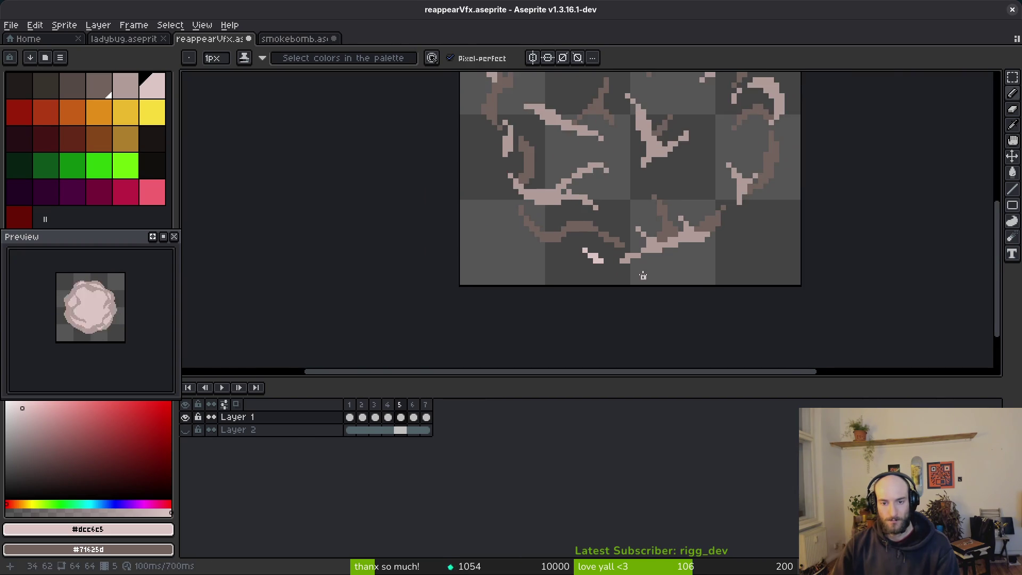
{"action": "scroll", "coordinate": [613, 259], "scroll_direction": "up", "scroll_amount": 3}
{"action": "scroll", "coordinate": [614, 258], "scroll_direction": "up", "scroll_amount": 3}
{"action": "left_click", "coordinate": [632, 247], "text": "alt"}
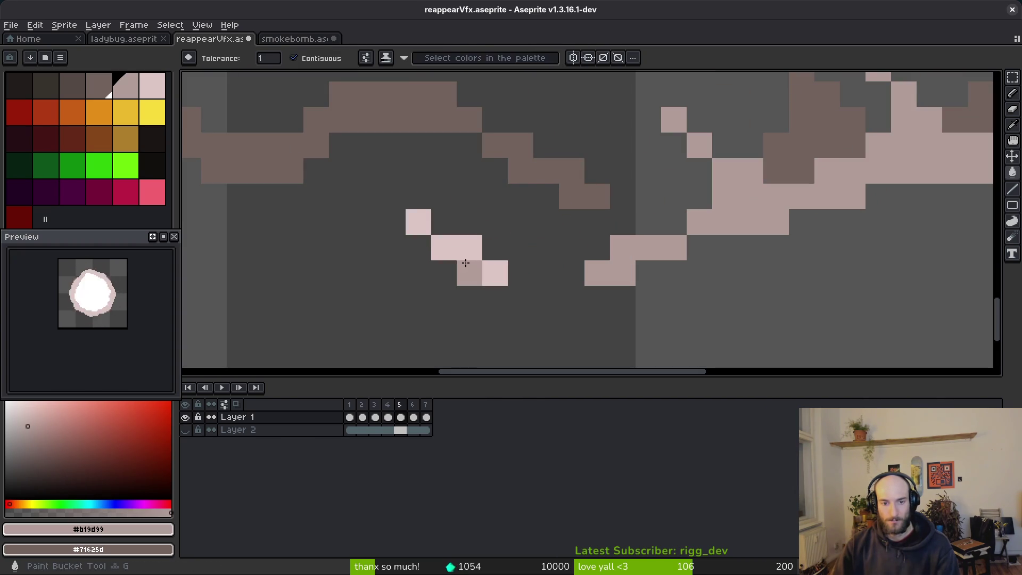
{"action": "left_click_drag", "start_coordinate": [496, 268], "coordinate": [418, 222]}
- Marquee-select the small pink pixel cluster and move it up one pixel
{"action": "key", "text": "m"}
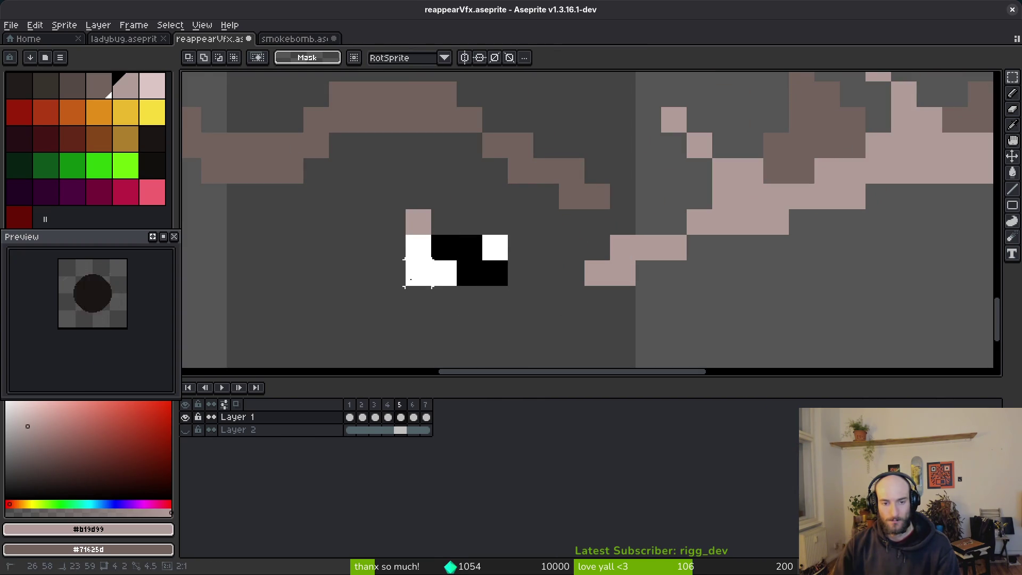
{"action": "left_click_drag", "start_coordinate": [535, 338], "coordinate": [353, 156]}
{"action": "mouse_move", "coordinate": [479, 264]}
{"action": "left_mouse_down"}
{"action": "mouse_move", "coordinate": [454, 238]}
{"action": "mouse_move", "coordinate": [468, 233]}
{"action": "mouse_move", "coordinate": [488, 247]}
{"action": "mouse_move", "coordinate": [446, 213]}
{"action": "left_mouse_up"}
{"action": "key", "text": "ctrl+d"}
{"action": "scroll", "coordinate": [488, 247], "scroll_direction": "down", "scroll_amount": 2}
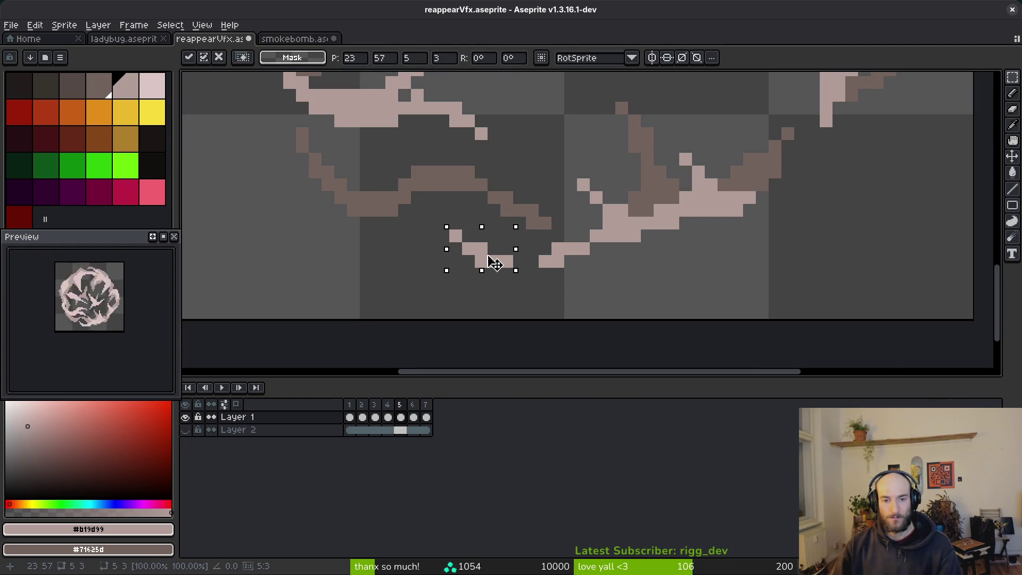
{"action": "scroll", "coordinate": [490, 262], "scroll_direction": "down", "scroll_amount": 3}
- Switch to the eraser to remove a stray pixel on frame 5
{"action": "key", "text": "i"}
{"action": "key", "text": "m"}
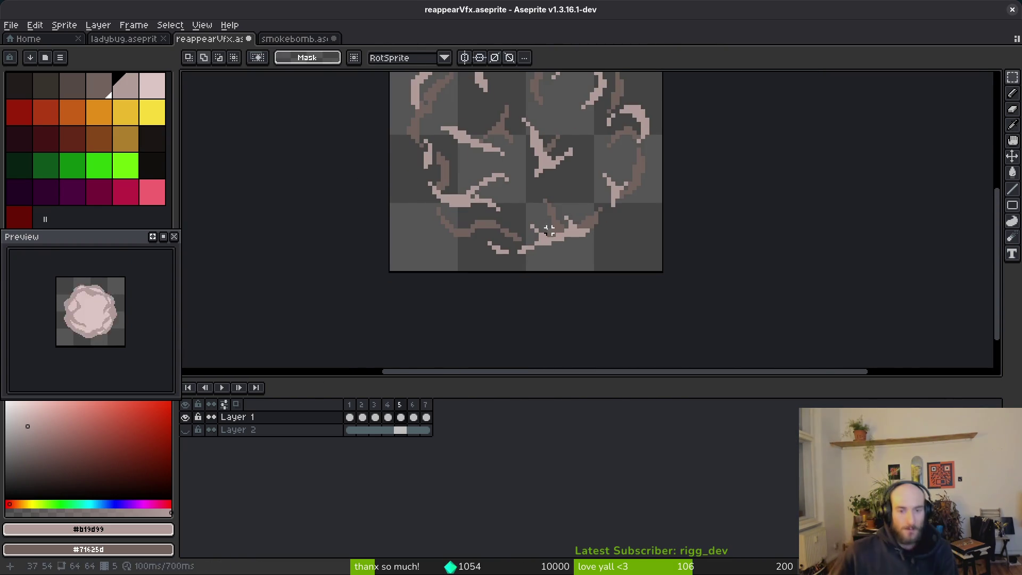
{"action": "scroll", "coordinate": [568, 244], "scroll_direction": "down", "scroll_amount": 2}
{"action": "scroll", "coordinate": [494, 228], "scroll_direction": "up", "scroll_amount": 4}
{"action": "scroll", "coordinate": [495, 228], "scroll_direction": "up", "scroll_amount": 4}
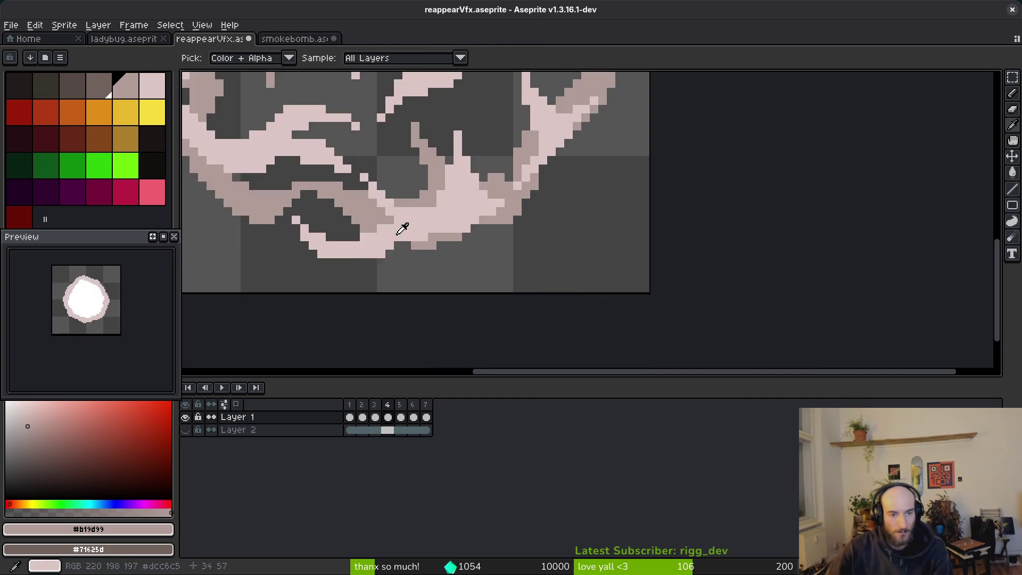
{"action": "key", "text": "e"}
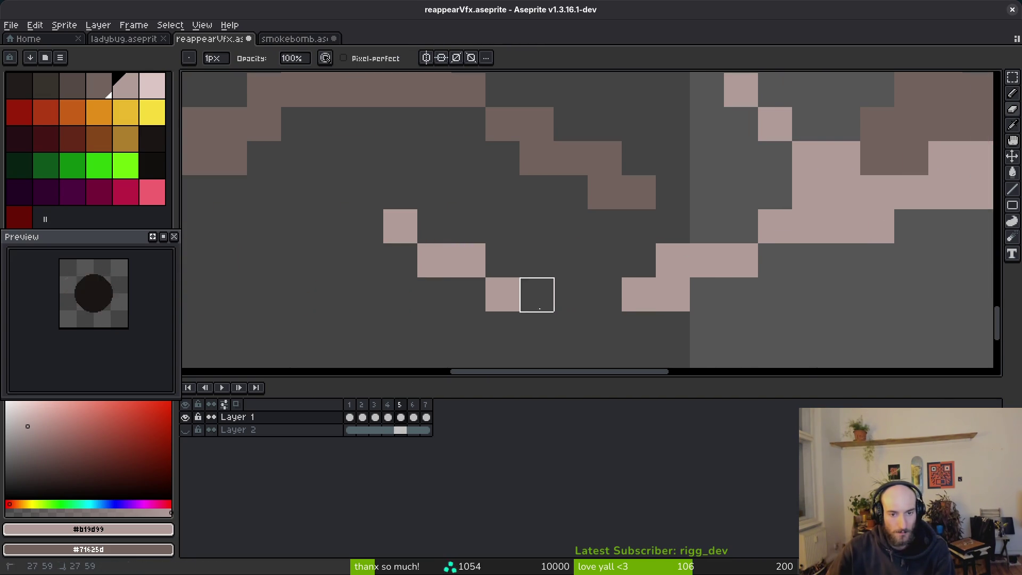
{"action": "scroll", "coordinate": [584, 291], "scroll_direction": "down", "scroll_amount": 2}
- Save the sprite and flip between frames 4 and 5 to compare the smoke
{"action": "scroll", "coordinate": [592, 274], "scroll_direction": "down", "scroll_amount": 3}
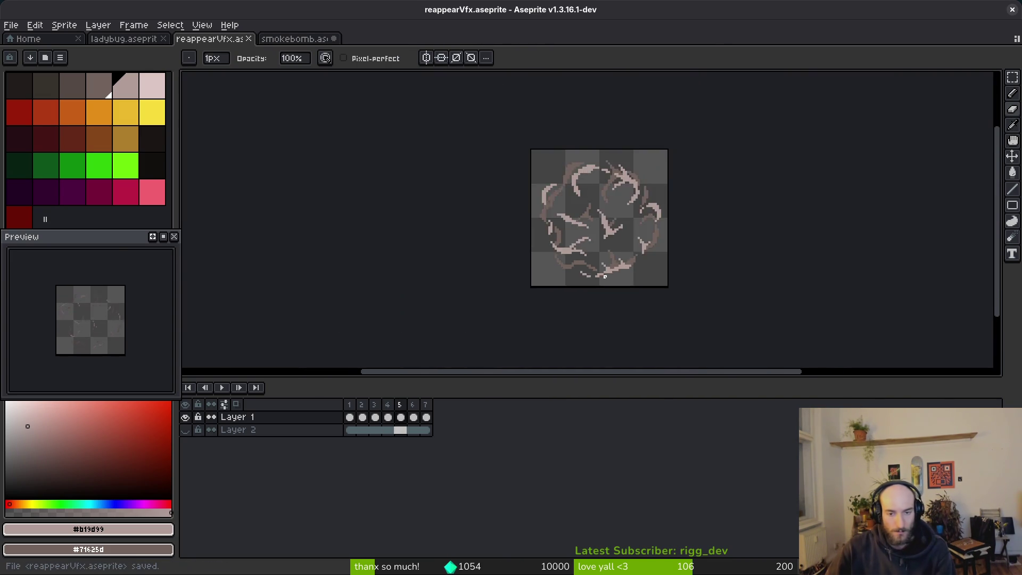
{"action": "key", "text": "Left"}
{"action": "key", "text": "ctrl+s"}
{"action": "key", "text": "Right"}
{"action": "key", "text": "Left"}
{"action": "key", "text": "Right"}
{"action": "key", "text": "Left"}
{"action": "key", "text": "Right"}
{"action": "key", "text": "Left"}
{"action": "key", "text": "Right"}
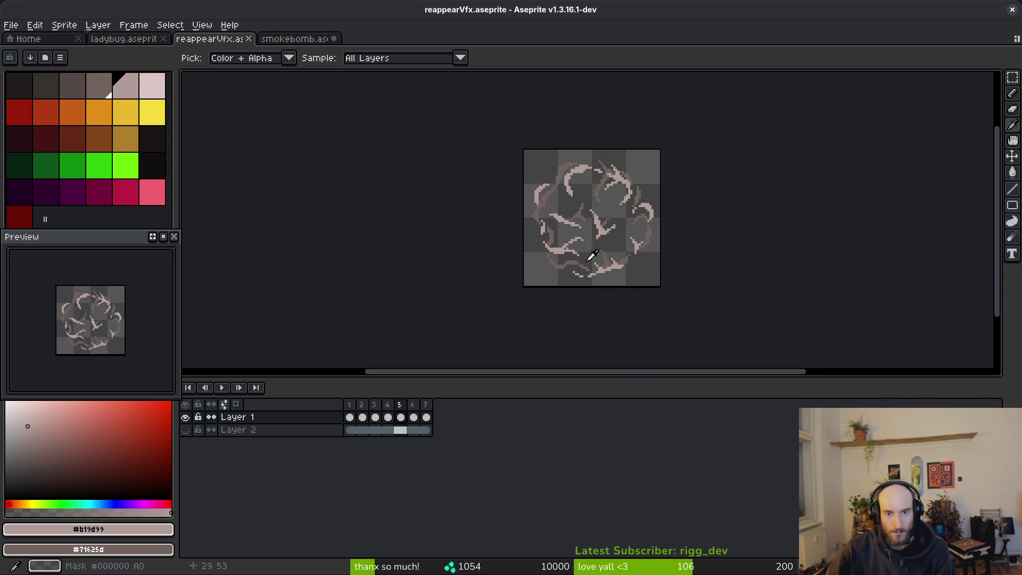
{"action": "scroll", "coordinate": [565, 186], "scroll_direction": "up", "scroll_amount": 4}
{"action": "key", "text": "Left"}
{"action": "key", "text": "Left"}
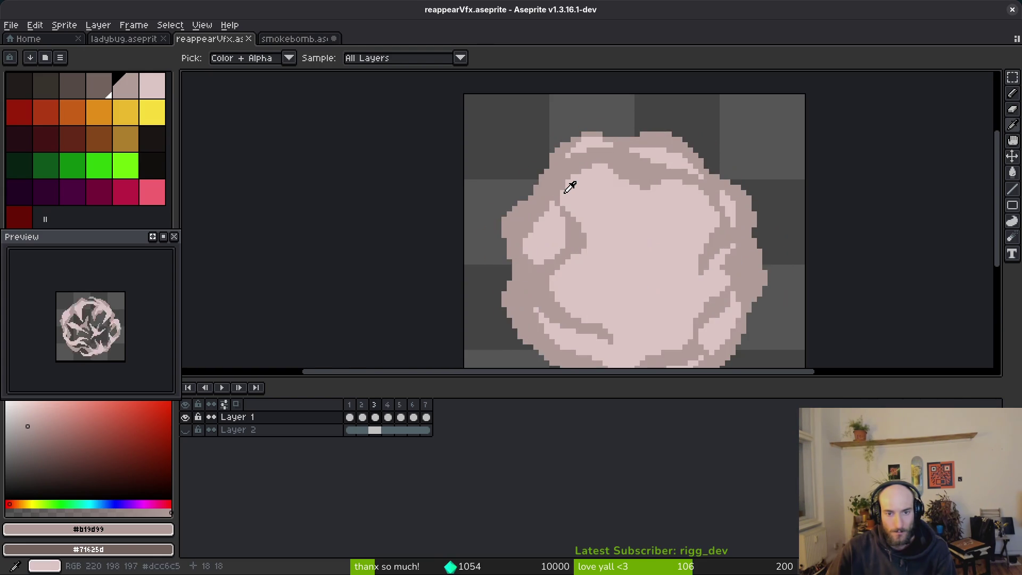
{"action": "key", "text": "Right"}
{"action": "key", "text": "Right"}
{"action": "key", "text": "Left"}
{"action": "key", "text": "Left"}
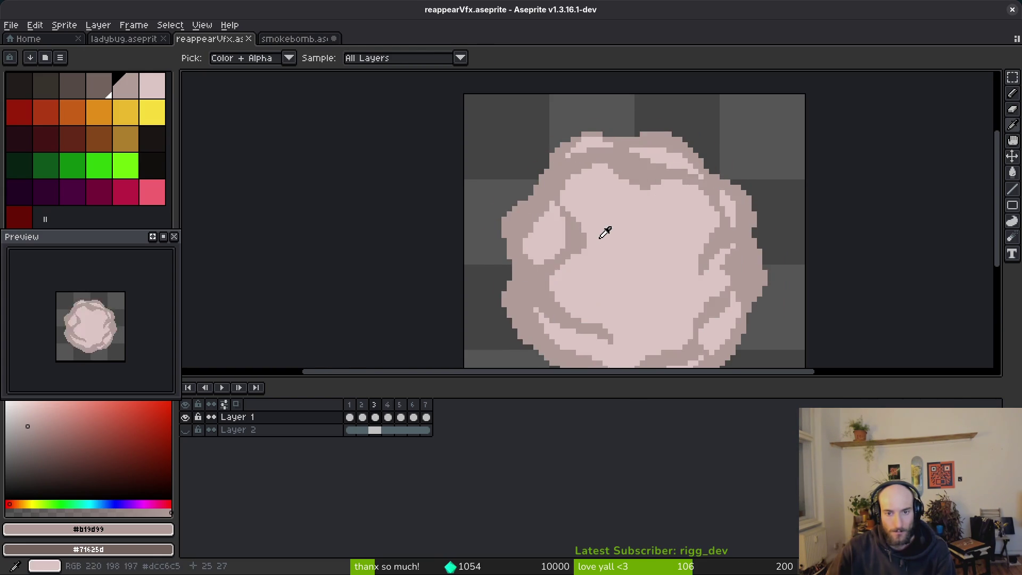
{"action": "key", "text": "Right"}
{"action": "key", "text": "Right"}
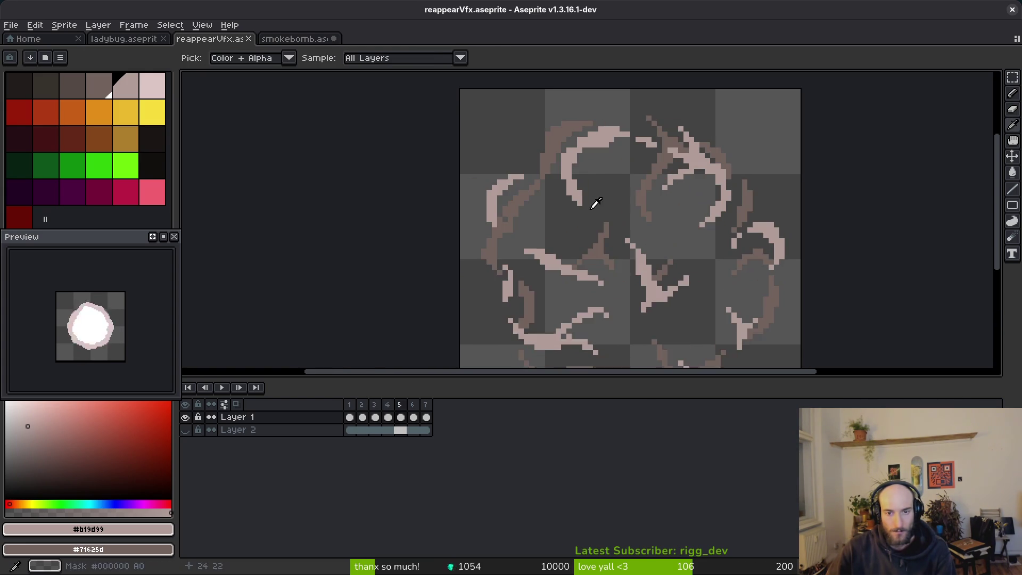
{"action": "scroll", "coordinate": [587, 199], "scroll_direction": "up", "scroll_amount": 5}
- Paint light-pink pixels, erase the stray column, and save reappearVfx.aseprite again
{"action": "mouse_move", "coordinate": [587, 199]}
{"action": "left_mouse_down"}
{"action": "mouse_move", "coordinate": [587, 251]}
{"action": "mouse_move", "coordinate": [565, 212]}
{"action": "mouse_move", "coordinate": [587, 199]}
{"action": "mouse_move", "coordinate": [586, 267]}
{"action": "left_mouse_up"}
{"action": "key", "text": "e"}
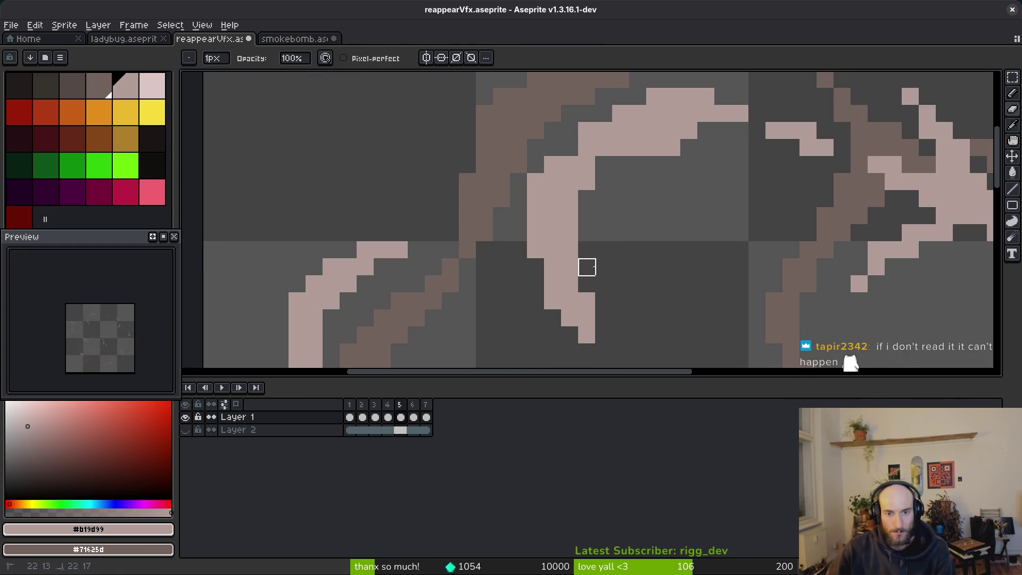
{"action": "key", "text": "ctrl+s"}
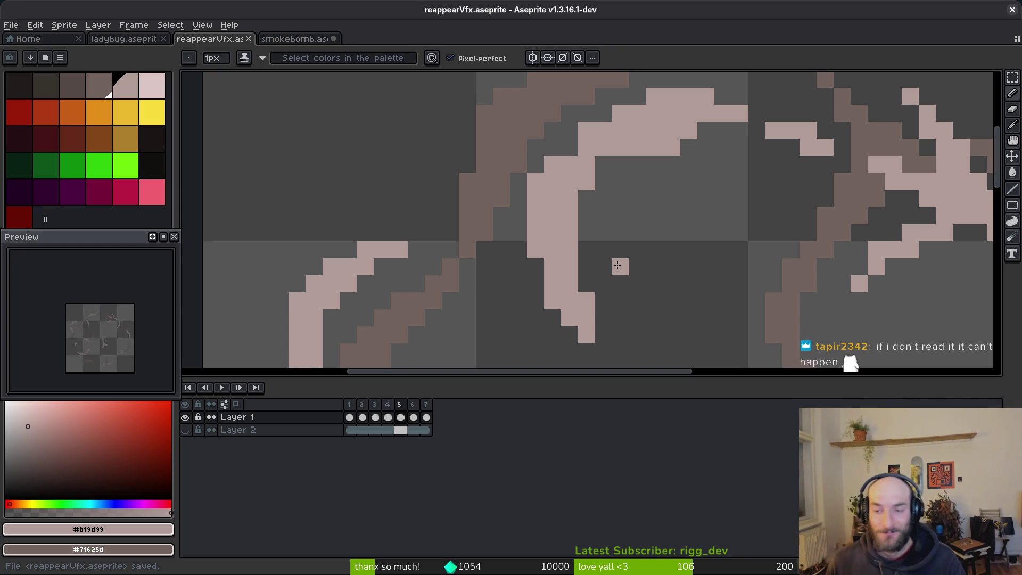
{"action": "scroll", "coordinate": [638, 251], "scroll_direction": "down", "scroll_amount": 3}
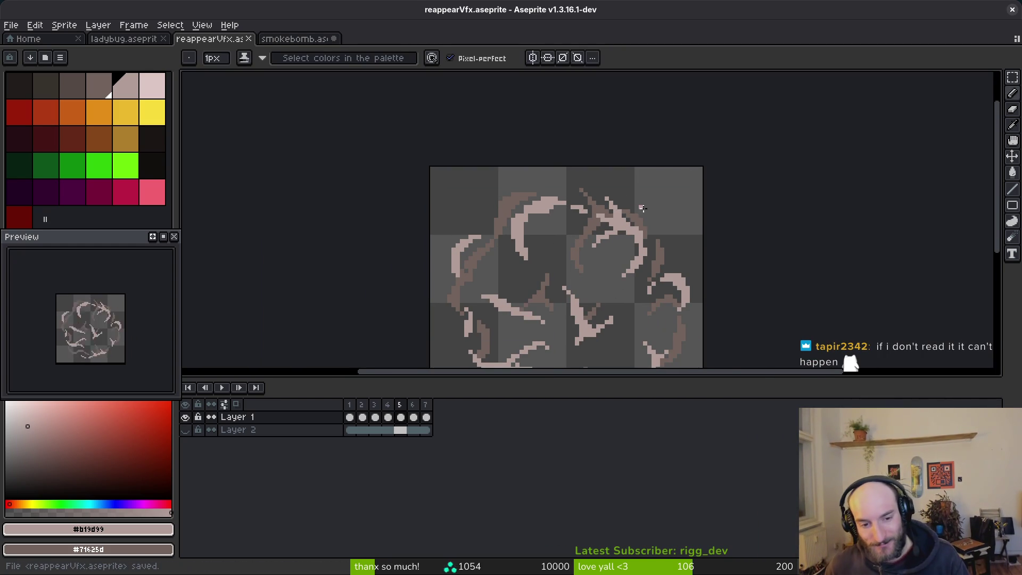
- Export the animation as a sprite sheet, reappearVfx-Sheet.png, into assets/art/vfx
{"action": "key", "text": "ctrl+e"}
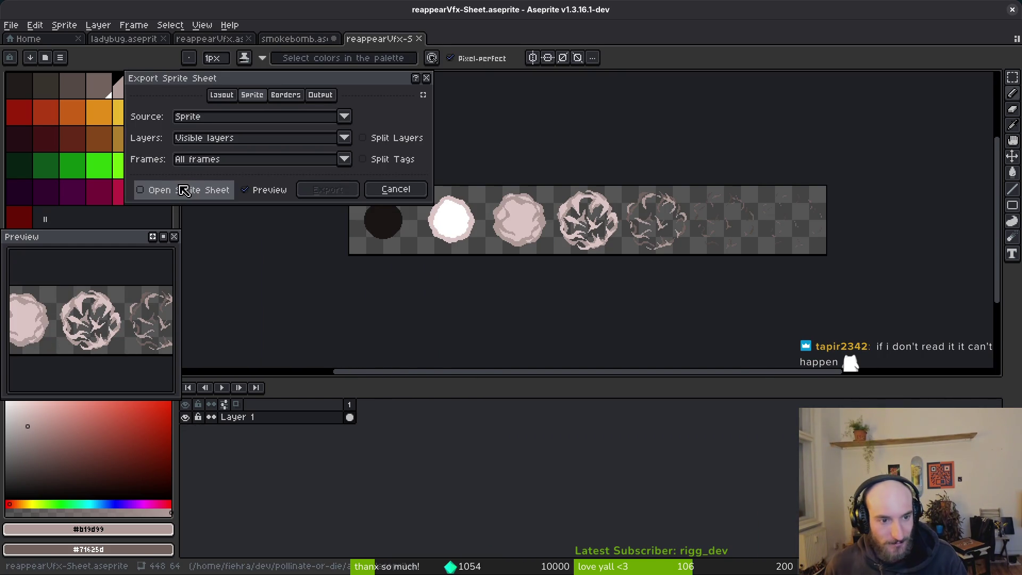
{"action": "left_click", "coordinate": [159, 190]}
{"action": "left_click", "coordinate": [327, 191]}
{"action": "key", "text": "ctrl+shift+e"}
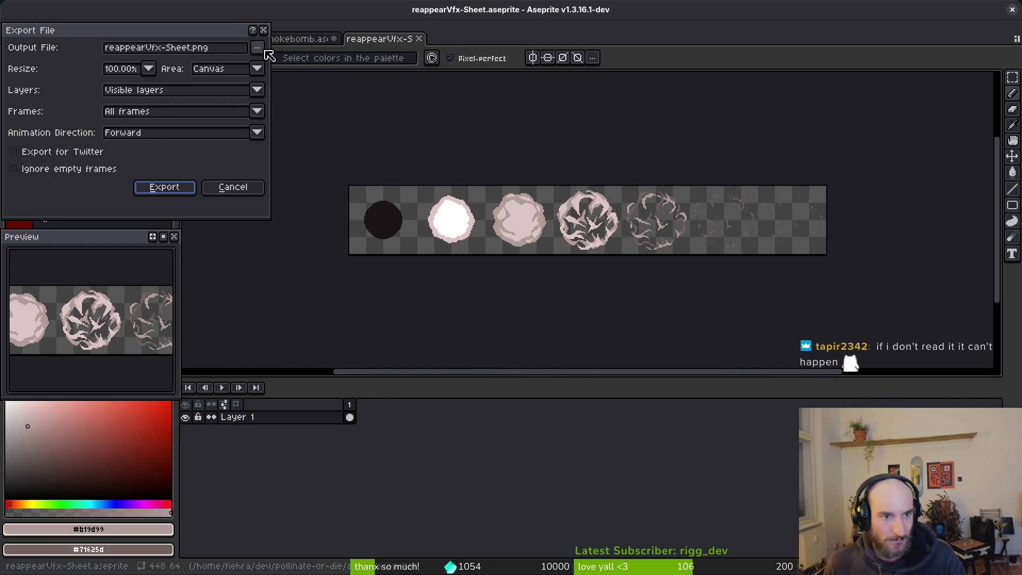
{"action": "left_click", "coordinate": [256, 48]}
{"action": "left_click", "coordinate": [276, 65]}
{"action": "left_click", "coordinate": [40, 105]}
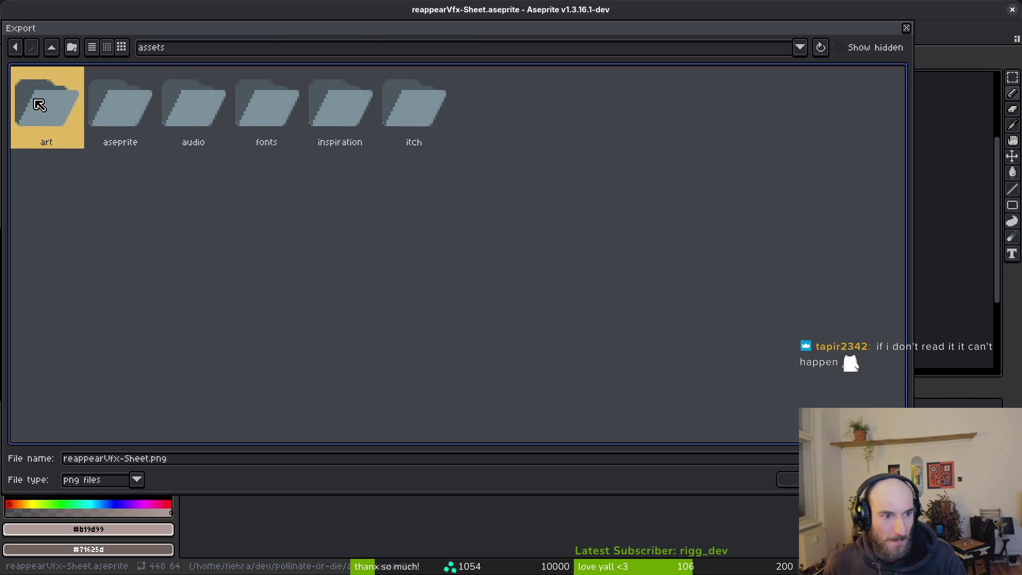
{"action": "double_click", "coordinate": [40, 105]}
{"action": "left_click", "coordinate": [321, 190]}
{"action": "double_click", "coordinate": [299, 198]}
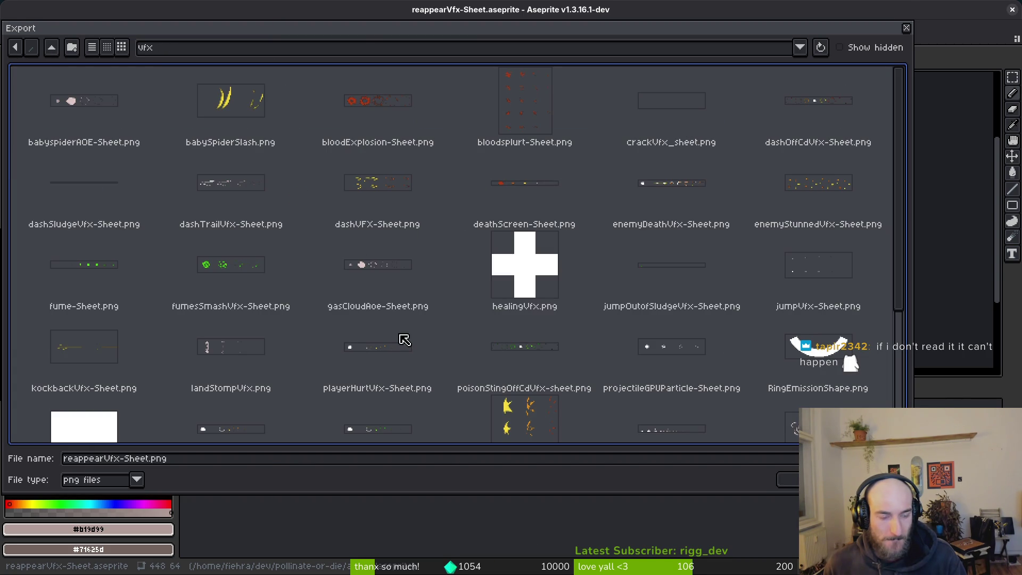
{"action": "key", "text": "Return"}
{"action": "left_click", "coordinate": [165, 189]}
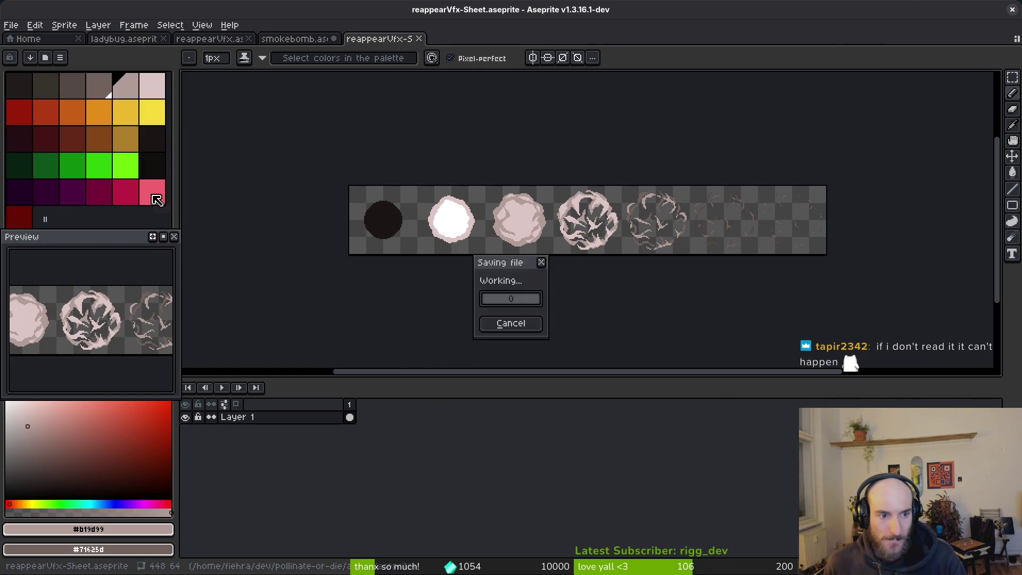
- Save and close the smokebomb sprite, close the sheet and ladybug tabs, then switch to Godot
{"action": "left_click", "coordinate": [25, 39]}
{"action": "left_click", "coordinate": [294, 39]}
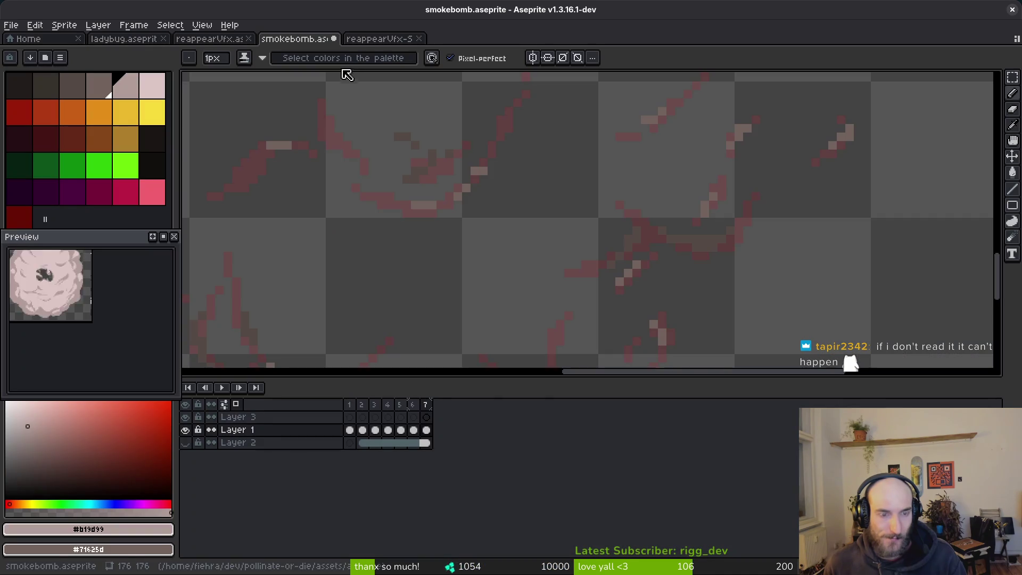
{"action": "scroll", "coordinate": [510, 198], "scroll_direction": "down", "scroll_amount": 5}
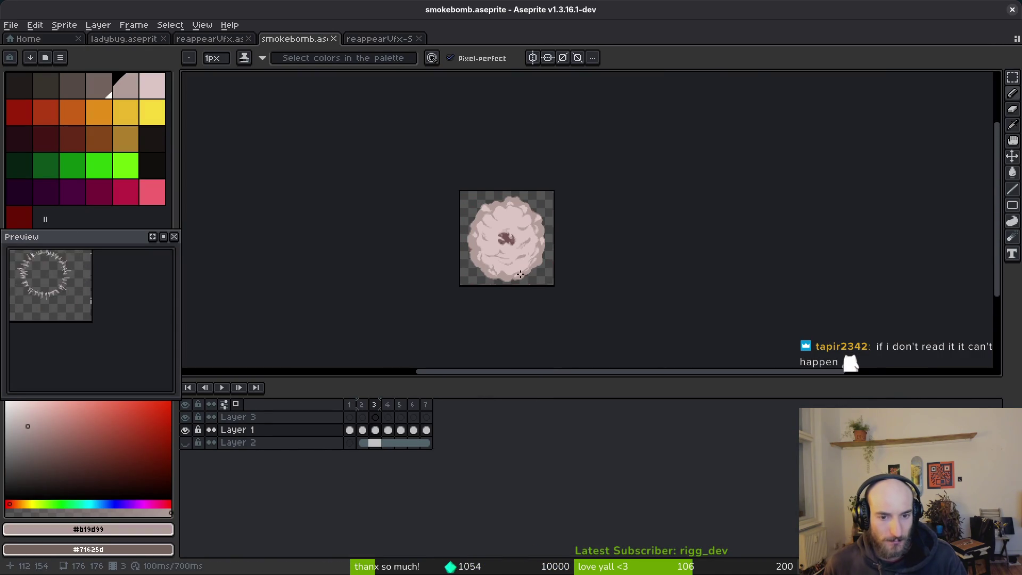
{"action": "key", "text": "ctrl+s"}
{"action": "middle_click", "coordinate": [295, 40]}
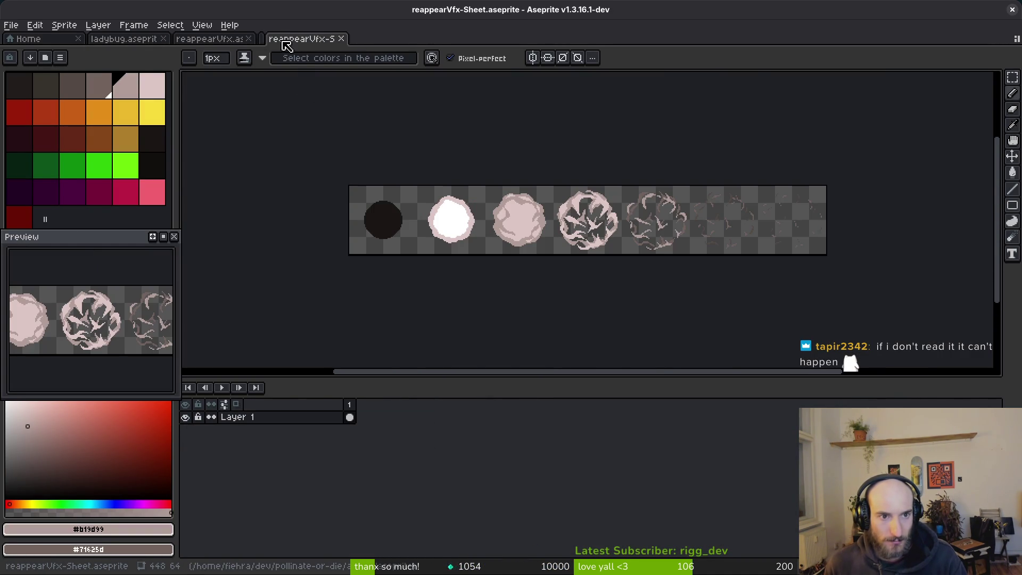
{"action": "middle_click", "coordinate": [297, 41]}
{"action": "left_click", "coordinate": [124, 39]}
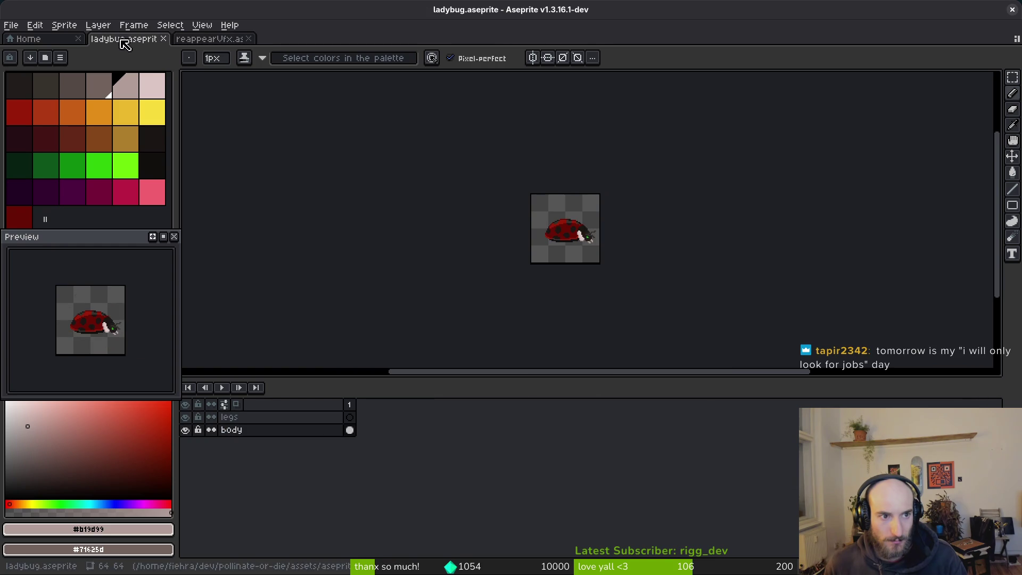
{"action": "left_click", "coordinate": [163, 39]}
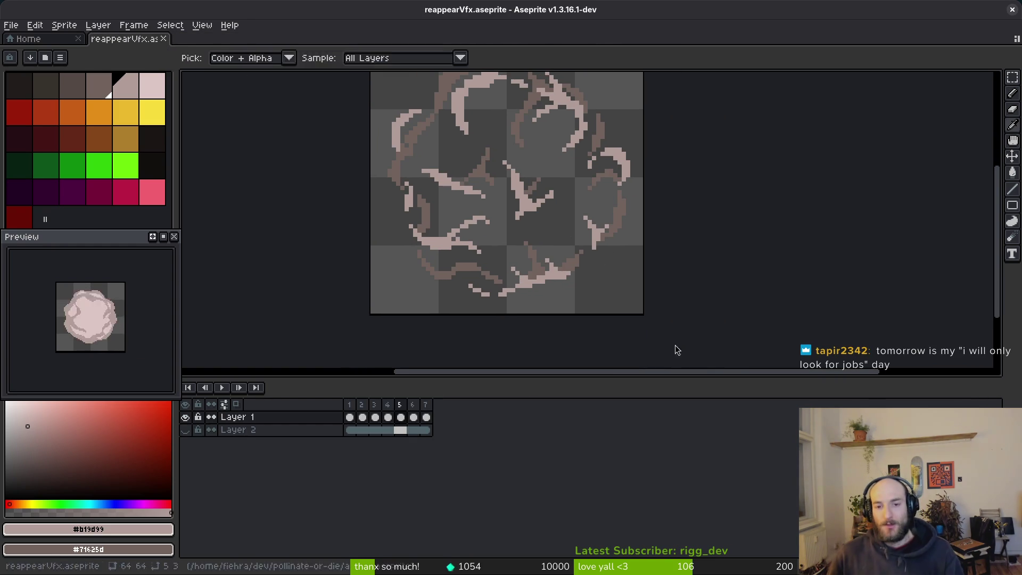
{"action": "key", "text": "alt+Tab"}
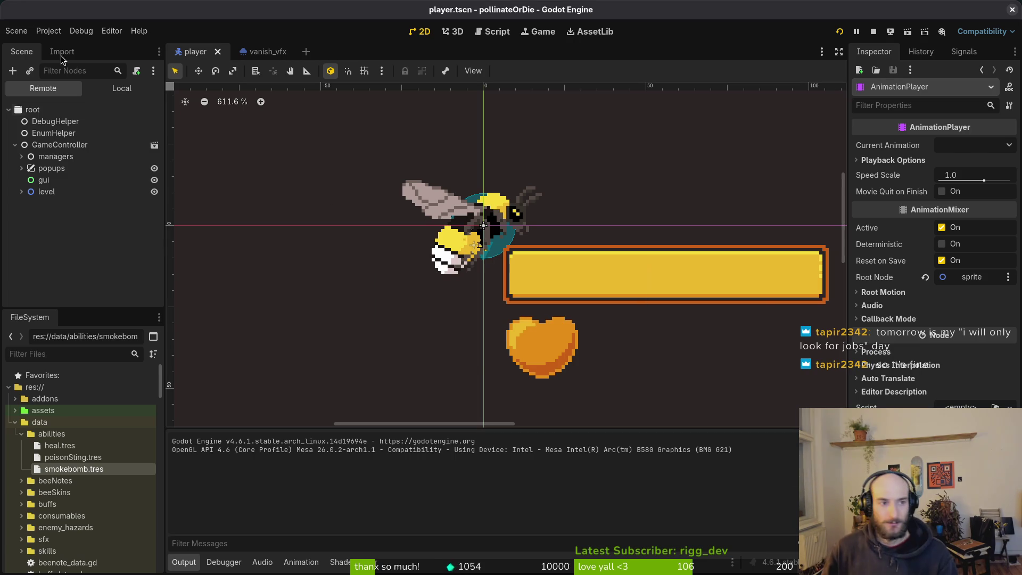
- Create a new 2D scene and rename its root node to reappearVfx
{"action": "left_click", "coordinate": [16, 32]}
{"action": "left_click", "coordinate": [30, 43]}
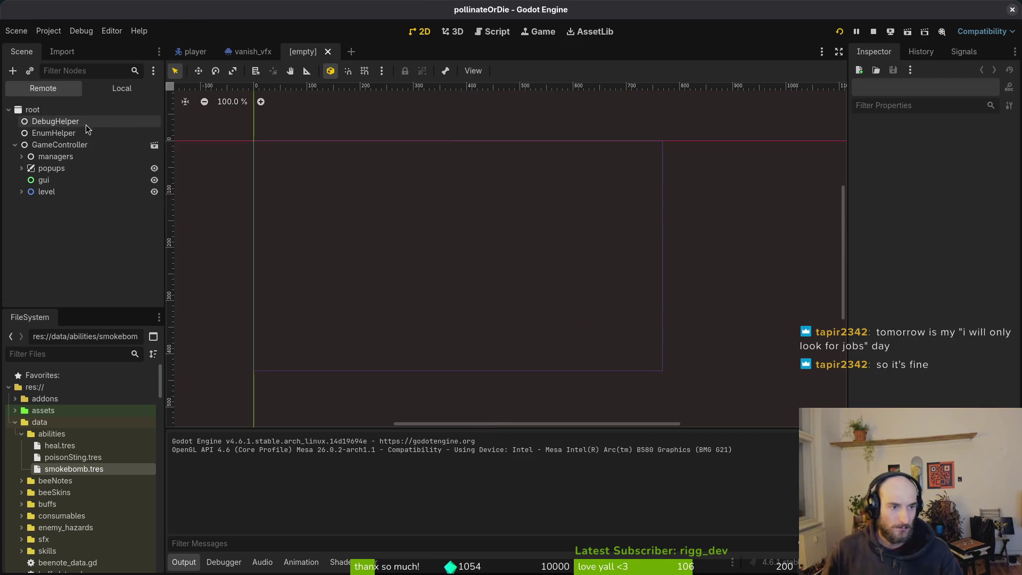
{"action": "left_click", "coordinate": [74, 124]}
{"action": "double_click", "coordinate": [66, 110]}
{"action": "type", "text": "reappearV"}
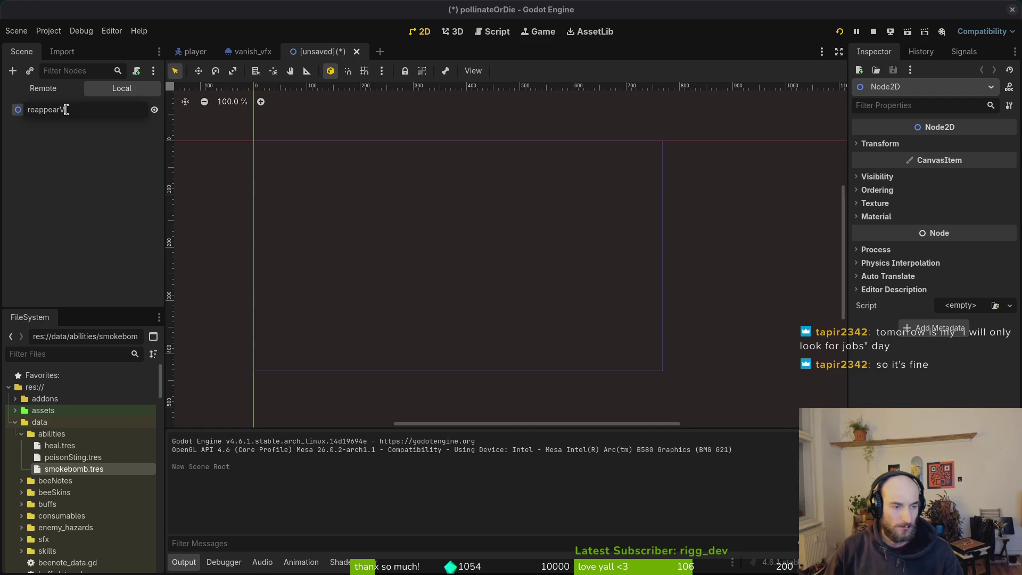
{"action": "type", "text": "fx"}
{"action": "key", "text": "Return"}
{"action": "key", "text": "ctrl+a"}
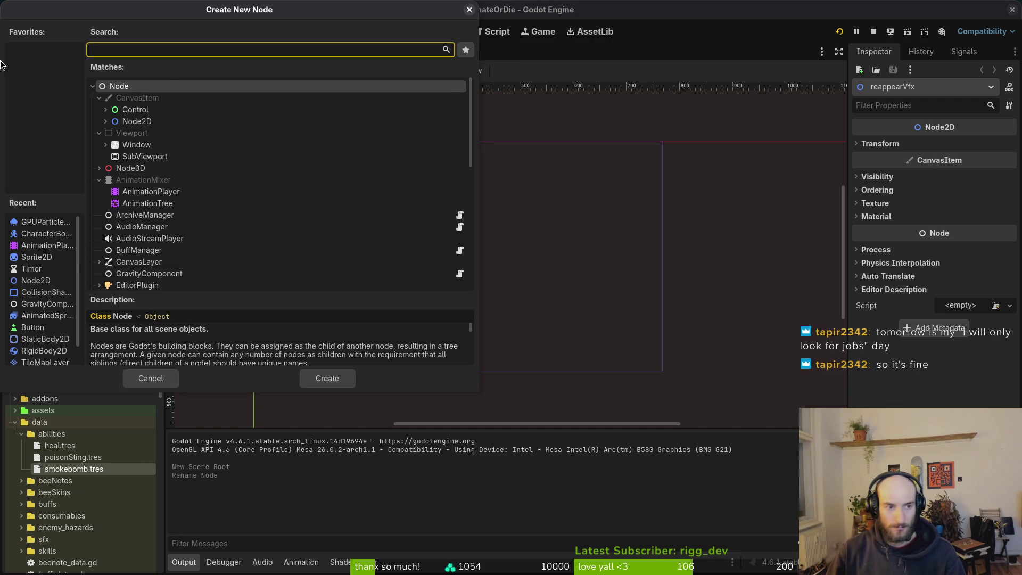
{"action": "key", "text": "Escape"}
- Quick-open jump_vfx.tscn for reference, then return to the unsaved reappearVfx scene
{"action": "key", "text": "ctrl+shift+a"}
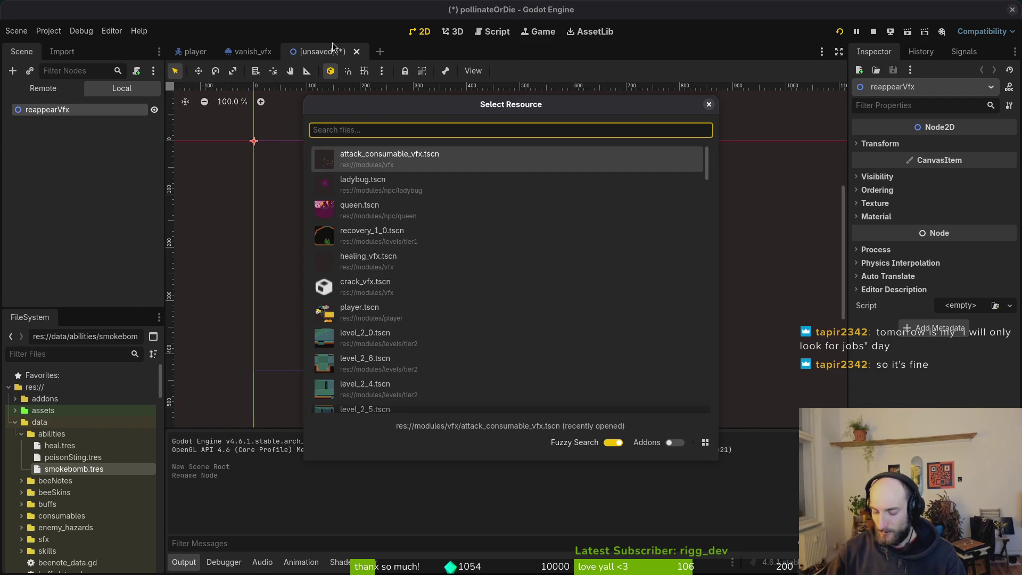
{"action": "type", "text": "vfxts"}
{"action": "key", "text": "Down"}
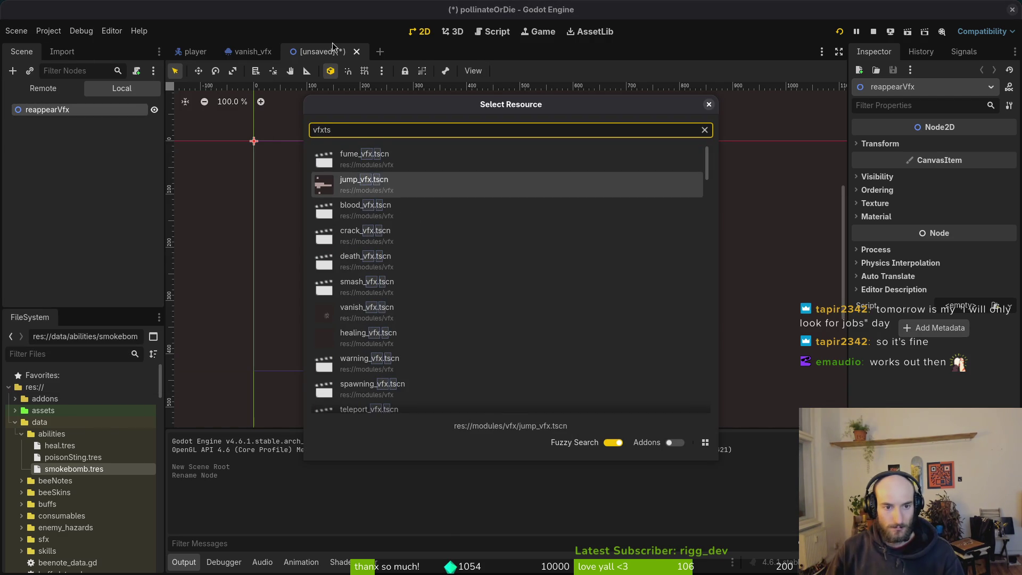
{"action": "key", "text": "Return"}
{"action": "left_click", "coordinate": [319, 52]}
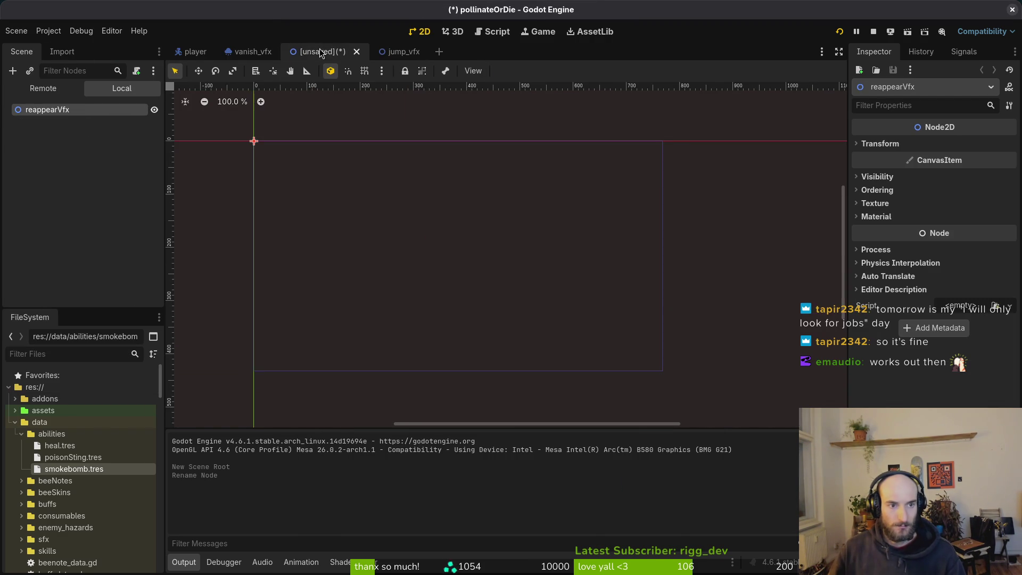
{"action": "key", "text": "ctrl+a"}
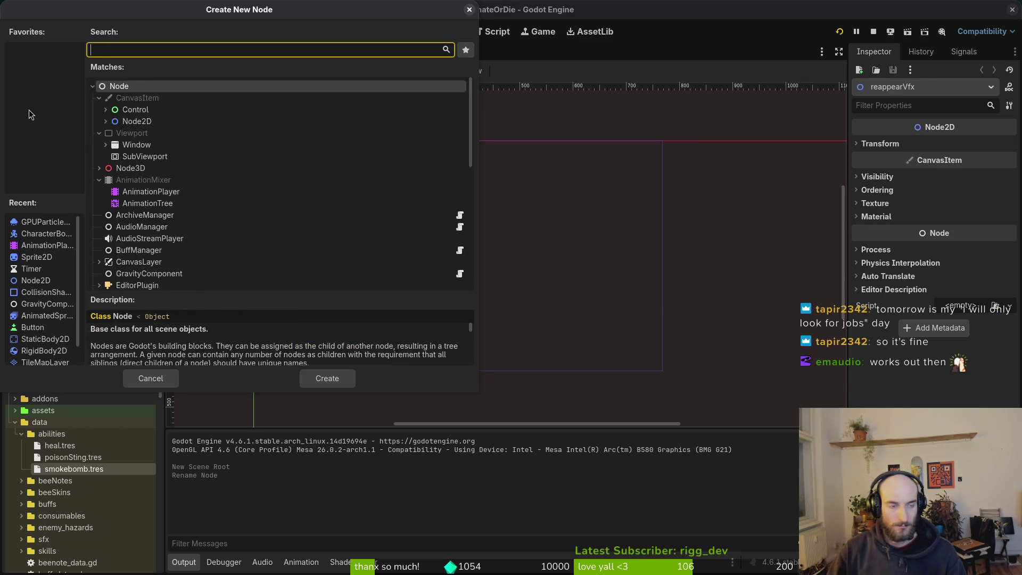
- Add a Sprite2D and an AnimationPlayer as children of reappearVfx
{"action": "type", "text": "sprite"}
{"action": "key", "text": "Return"}
{"action": "left_click", "coordinate": [29, 110]}
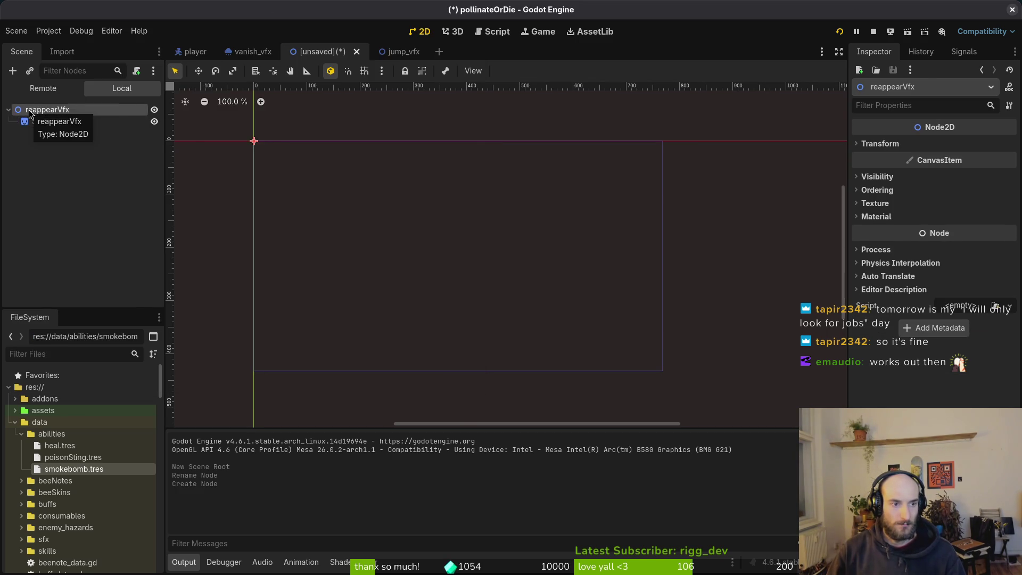
{"action": "key", "text": "ctrl+a"}
{"action": "type", "text": "anipla"}
{"action": "key", "text": "Return"}
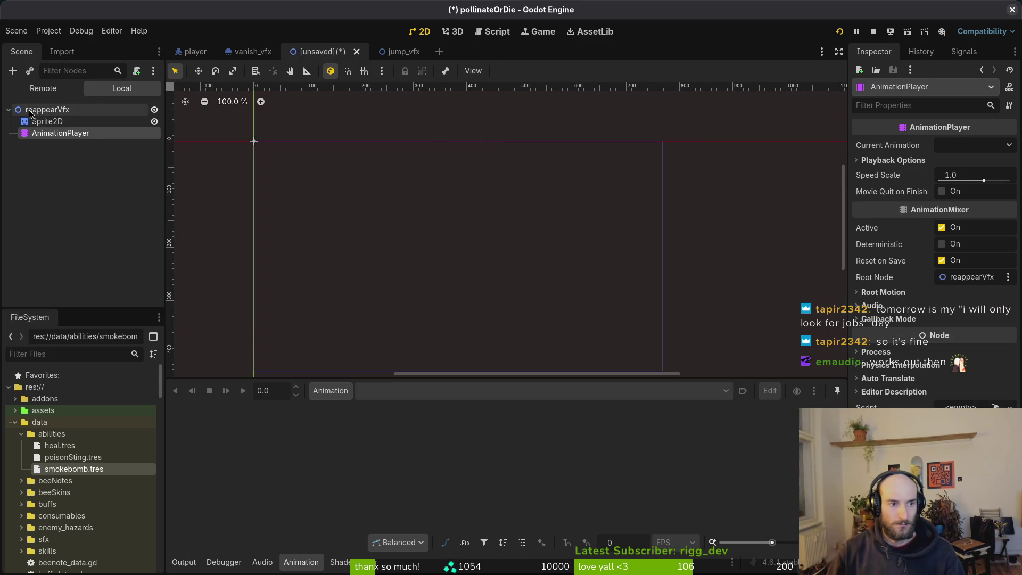
{"action": "key", "text": "Up"}
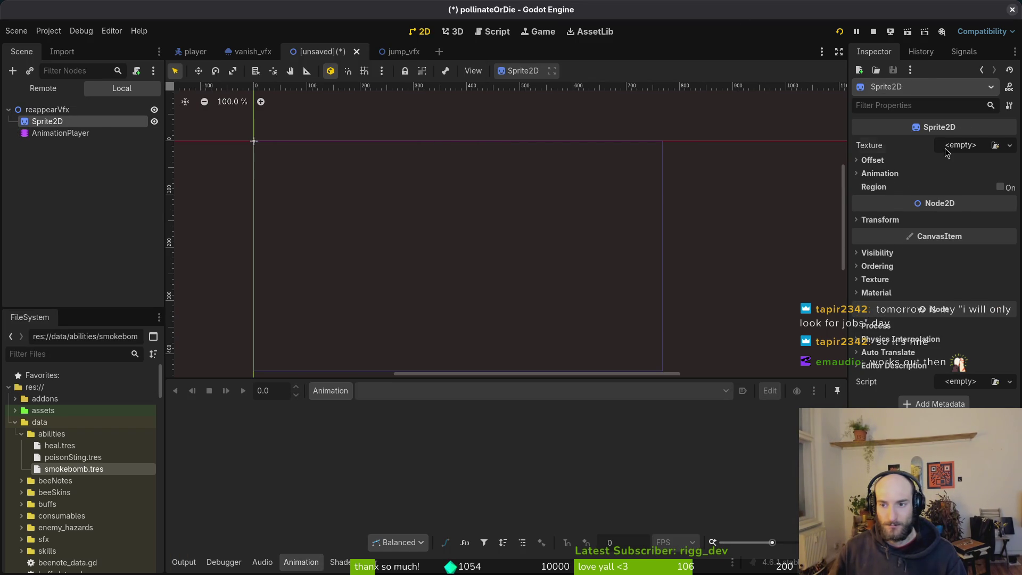
- Assign reappearVfx-Sheet.png as the Sprite2D texture
{"action": "left_click", "coordinate": [946, 153]}
{"action": "left_click", "coordinate": [883, 384]}
{"action": "type", "text": "re"}
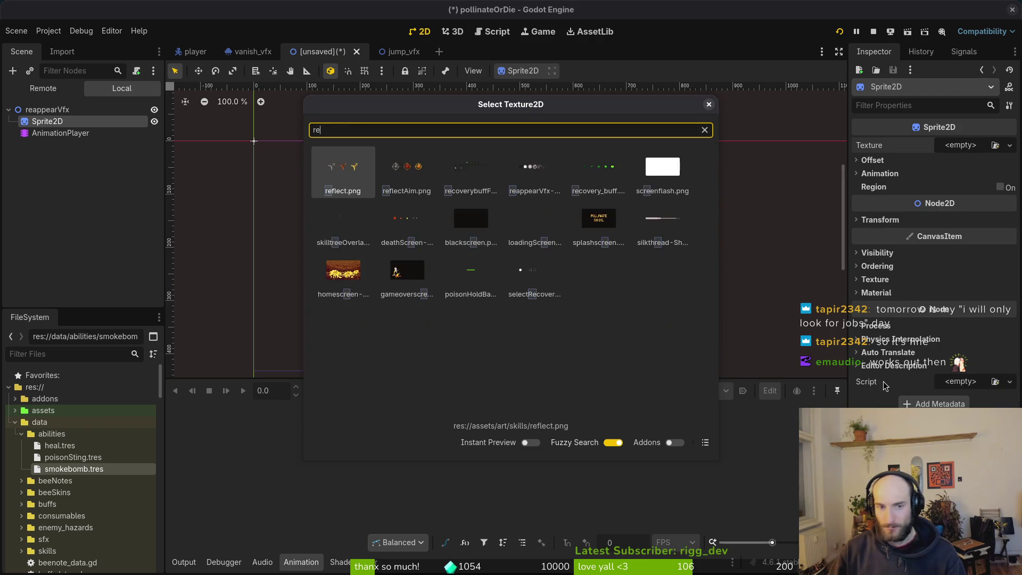
{"action": "type", "text": "ap"}
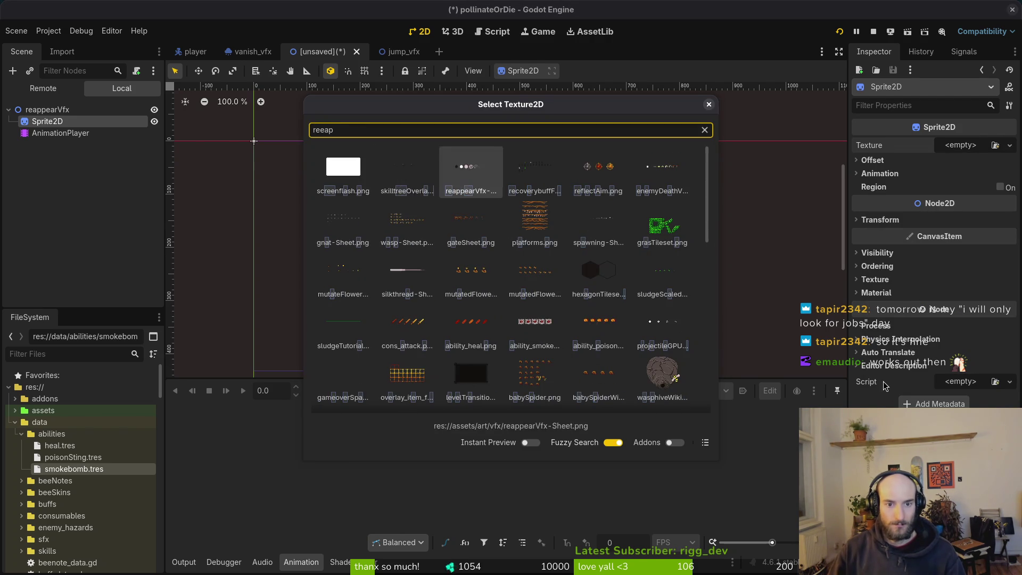
{"action": "key", "text": "Return"}
- Set the sprite's Hframes to 7, then cancel the Save Scene As dialog
{"action": "left_click", "coordinate": [898, 193]}
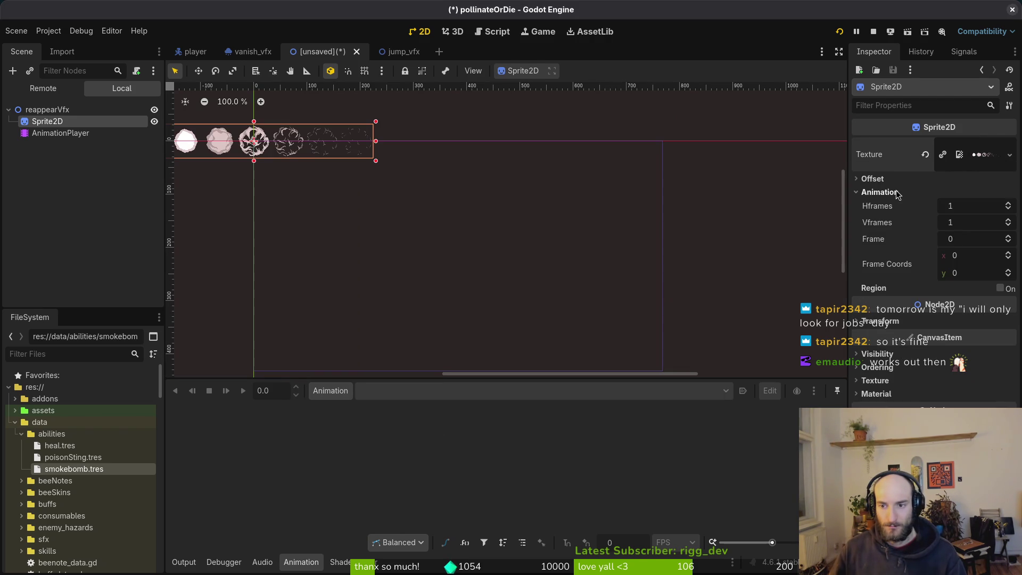
{"action": "left_click", "coordinate": [985, 206]}
{"action": "scroll", "coordinate": [458, 225], "scroll_direction": "up", "scroll_amount": 3}
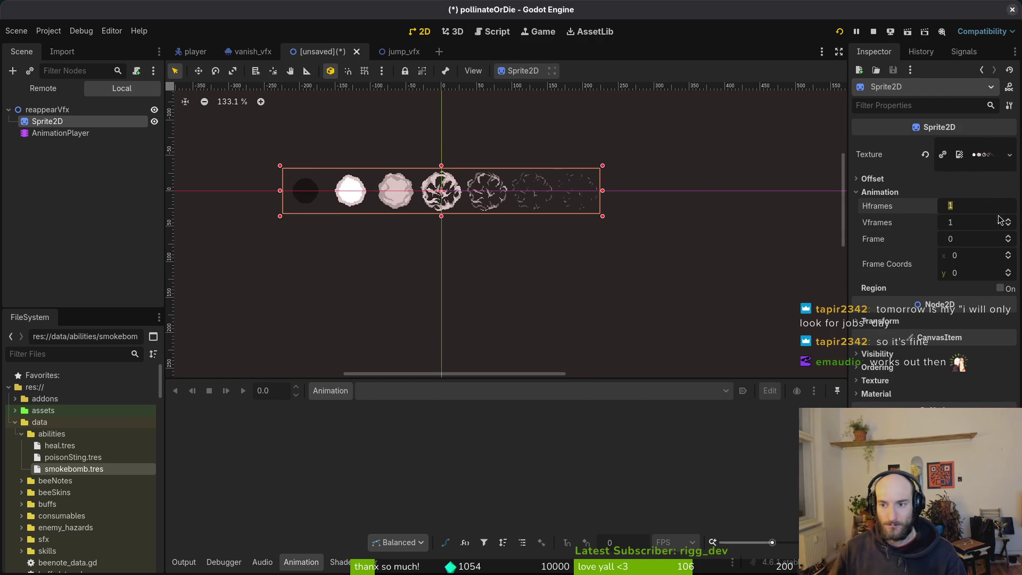
{"action": "type", "text": "7"}
{"action": "key", "text": "Return"}
{"action": "key", "text": "ctrl+s"}
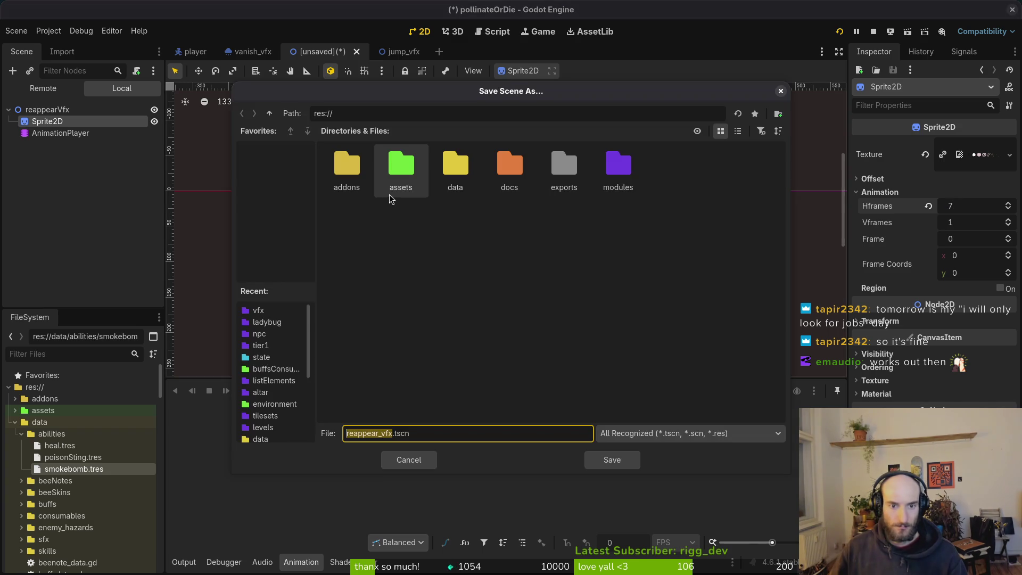
{"action": "key", "text": "Escape"}
- Create a new animation on the AnimationPlayer, first typed as 'apprea'
{"action": "left_click", "coordinate": [50, 132]}
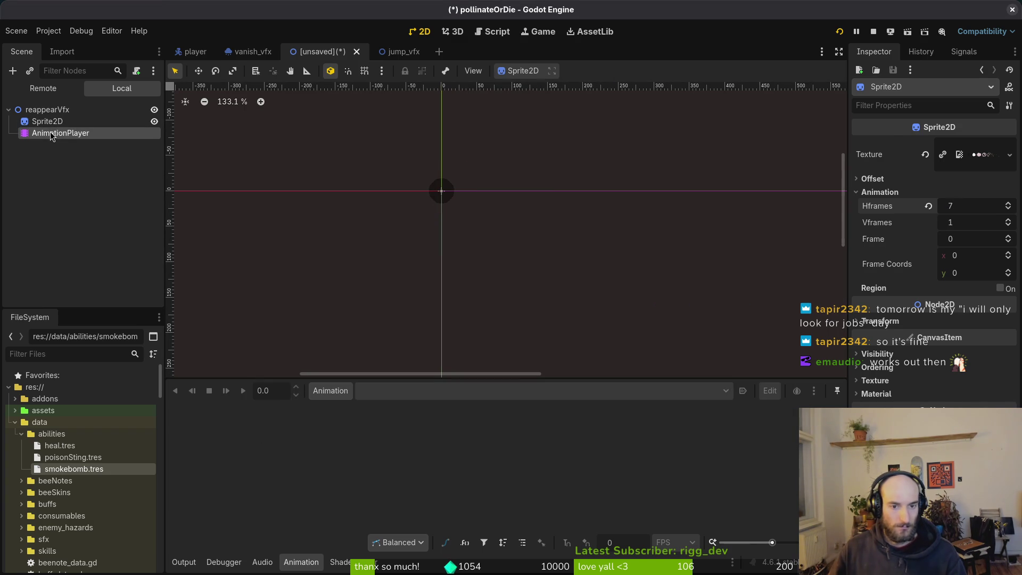
{"action": "left_click", "coordinate": [331, 392]}
{"action": "left_click", "coordinate": [350, 413]}
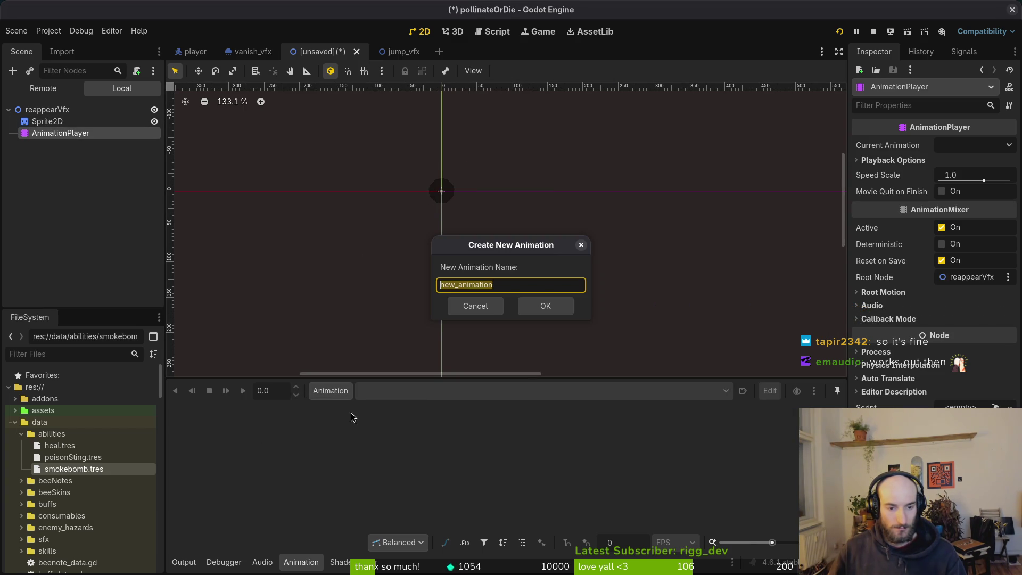
{"action": "type", "text": "apprea"}
{"action": "key", "text": "Return"}
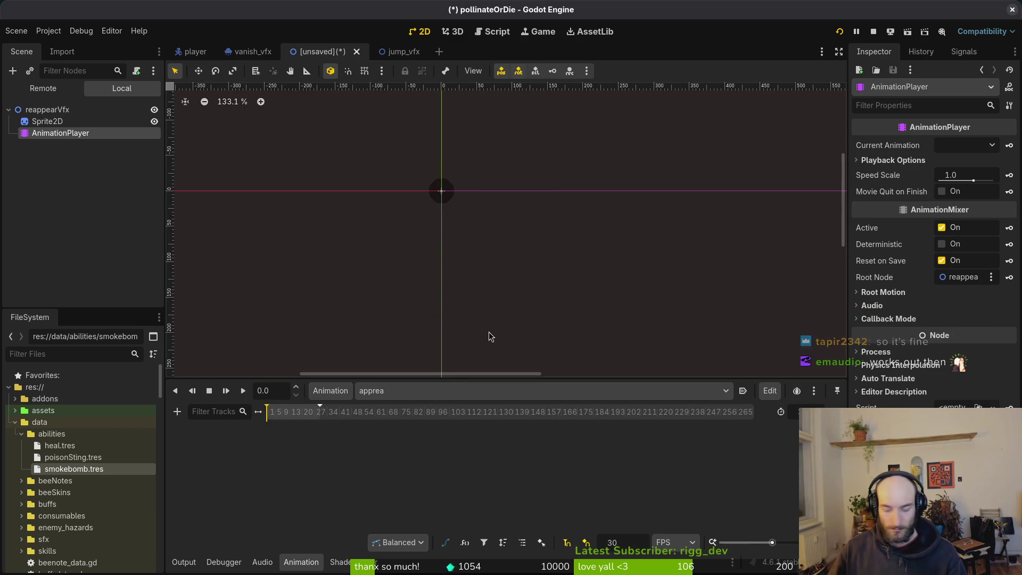
- Rename the misspelled animation to 'appear' in the animation library manager
{"action": "left_click", "coordinate": [331, 391]}
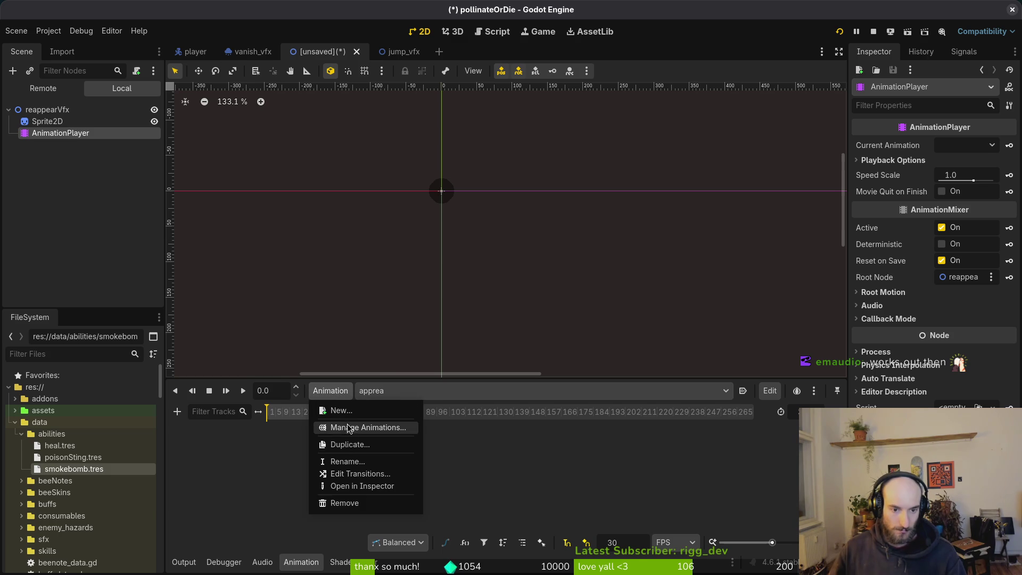
{"action": "left_click", "coordinate": [349, 428]}
{"action": "double_click", "coordinate": [356, 204]}
{"action": "type", "text": "appear"}
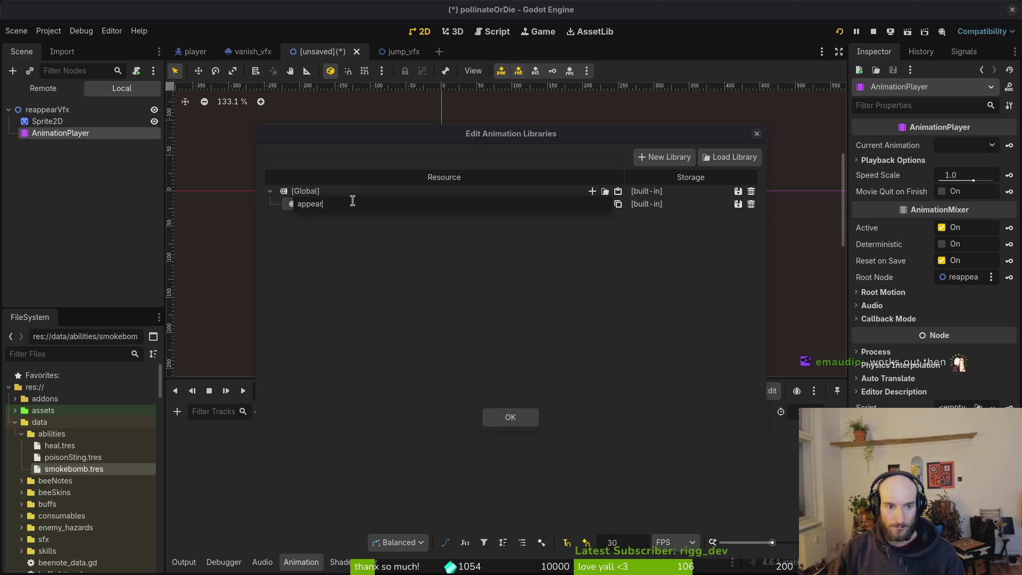
{"action": "key", "text": "Return"}
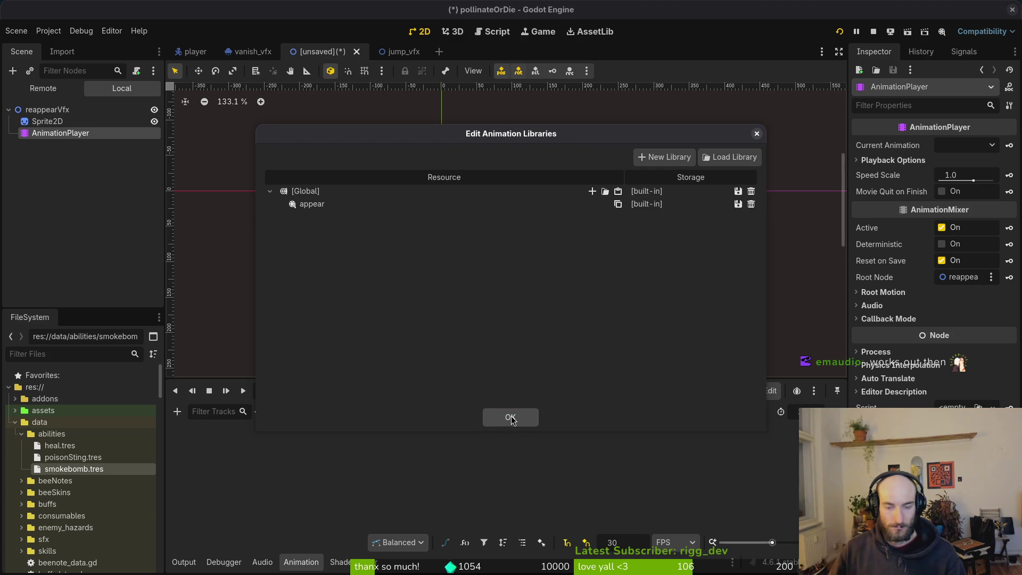
{"action": "left_click", "coordinate": [510, 417]}
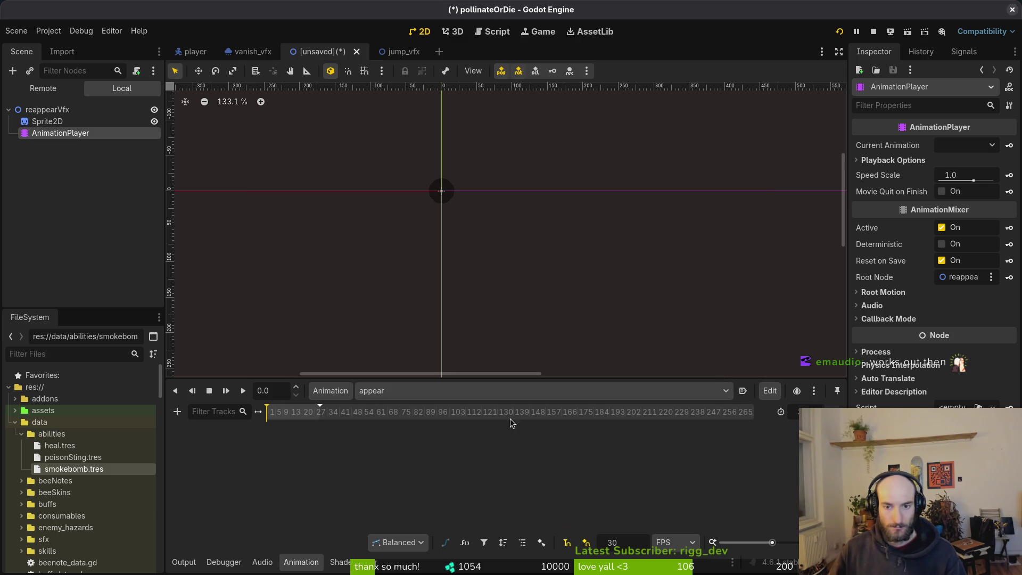
{"action": "left_click", "coordinate": [631, 538]}
{"action": "type", "text": "12"}
- Set the appear animation to run at 12 FPS
{"action": "key", "text": "Return"}
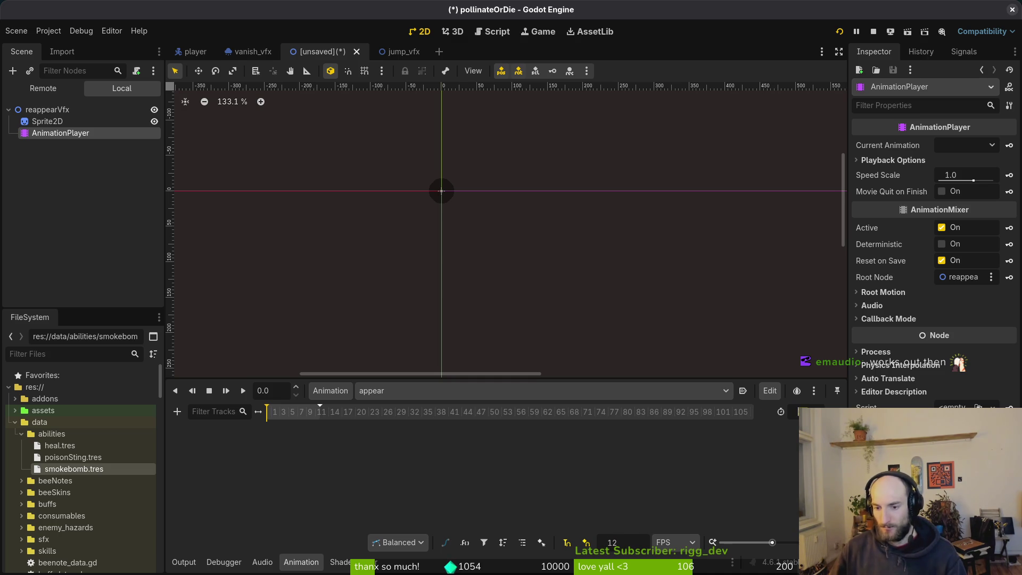
{"action": "key", "text": "ctrl+s"}
{"action": "key", "text": "Escape"}
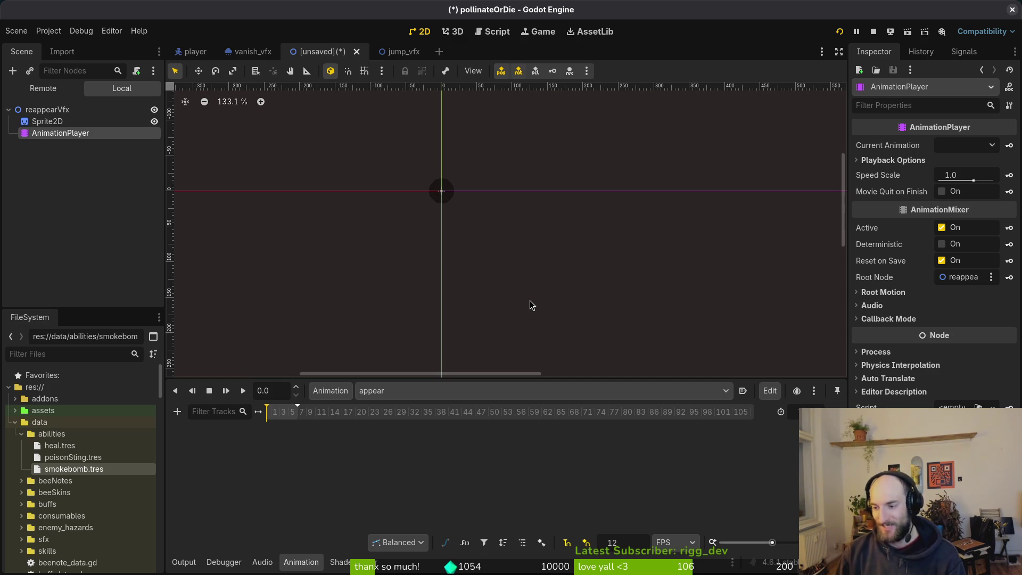
{"action": "scroll", "coordinate": [338, 439], "scroll_direction": "up", "scroll_amount": 5}
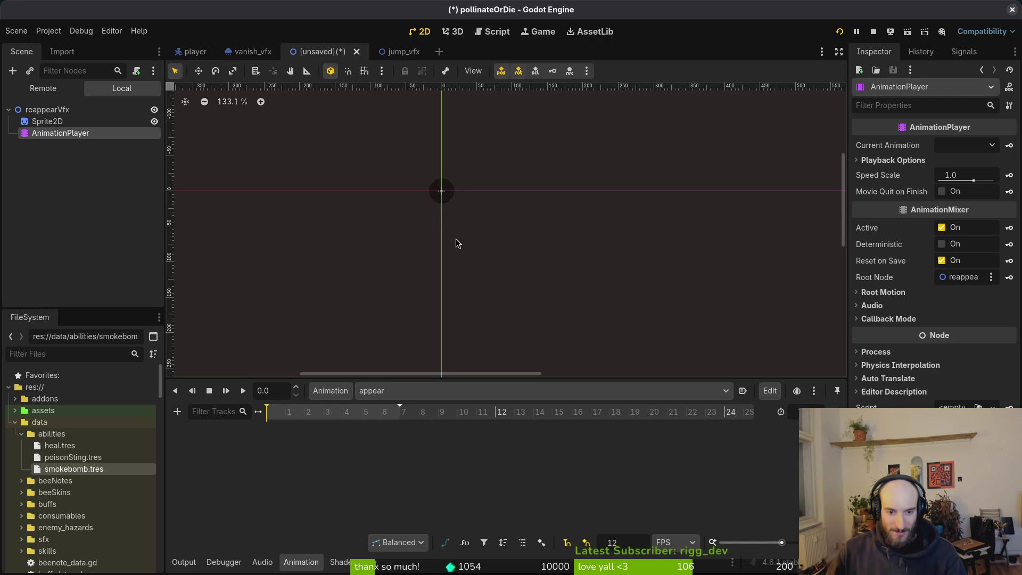
{"action": "scroll", "coordinate": [456, 244], "scroll_direction": "up", "scroll_amount": 13}
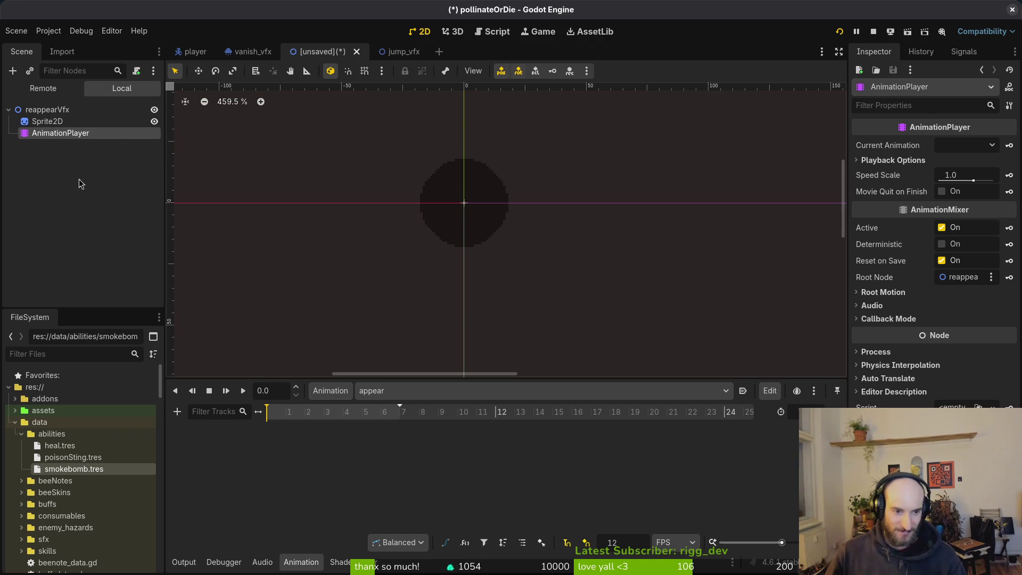
- Save the scene as reappear_vfx.tscn in res://modules/vfx
{"action": "left_click", "coordinate": [108, 110]}
{"action": "left_click", "coordinate": [137, 70]}
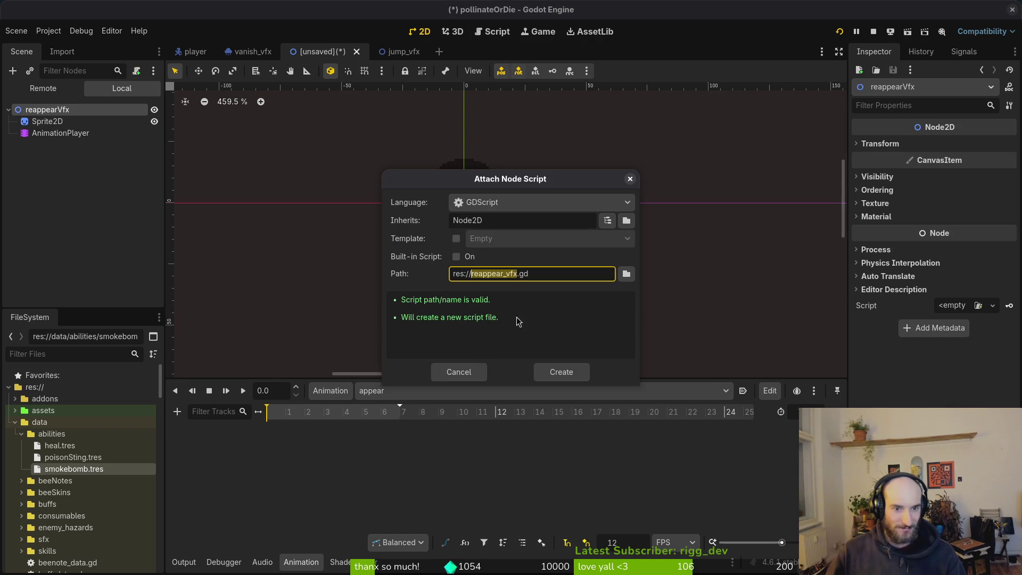
{"action": "left_click", "coordinate": [628, 268]}
{"action": "key", "text": "Escape"}
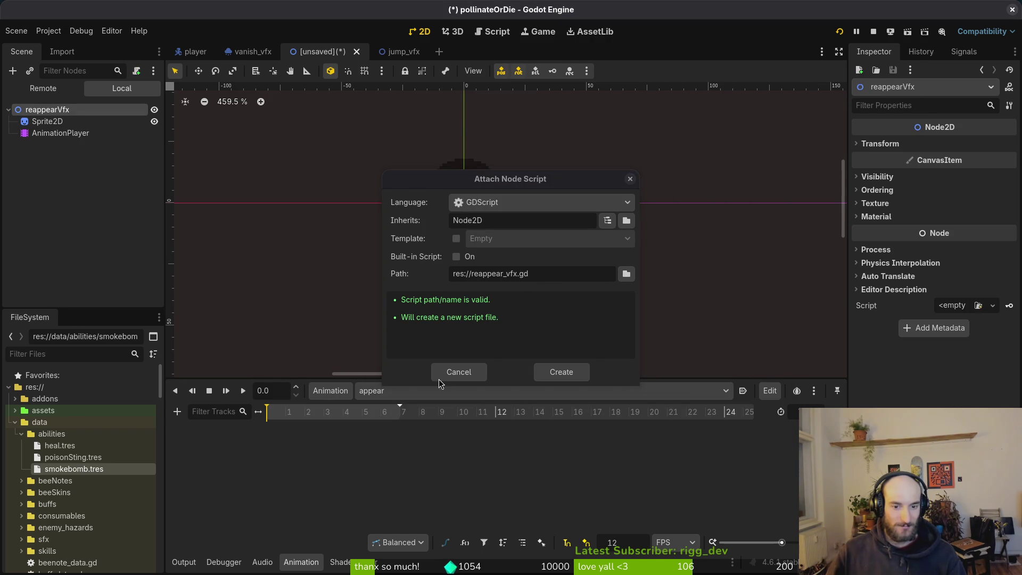
{"action": "left_click", "coordinate": [440, 382]}
{"action": "key", "text": "ctrl+s"}
{"action": "double_click", "coordinate": [614, 166]}
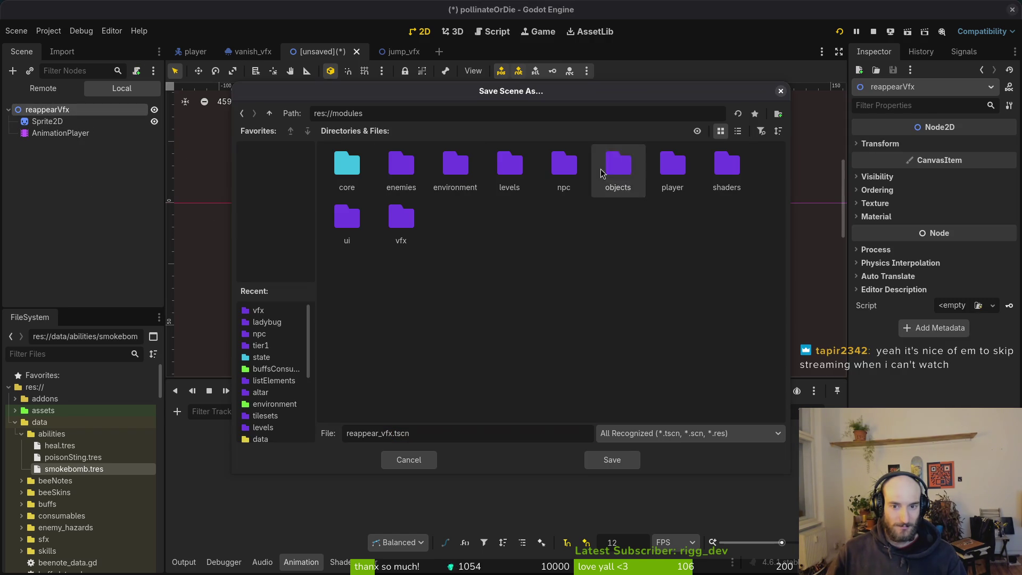
{"action": "double_click", "coordinate": [418, 232]}
{"action": "left_click", "coordinate": [612, 460]}
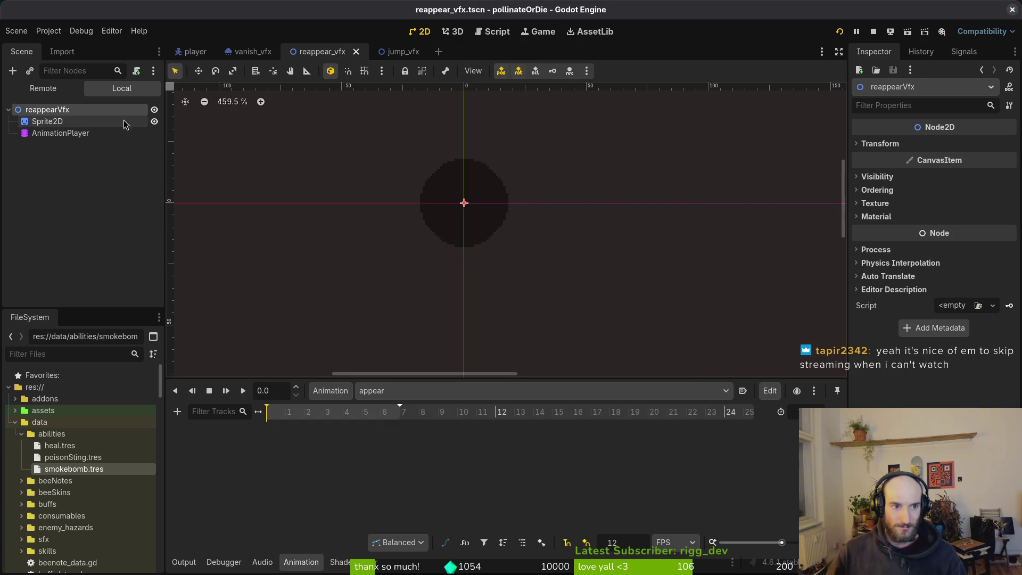
- Attach the existing vfx.gd script to the reappearVfx root node and save
{"action": "left_click", "coordinate": [136, 70]}
{"action": "left_click", "coordinate": [629, 269]}
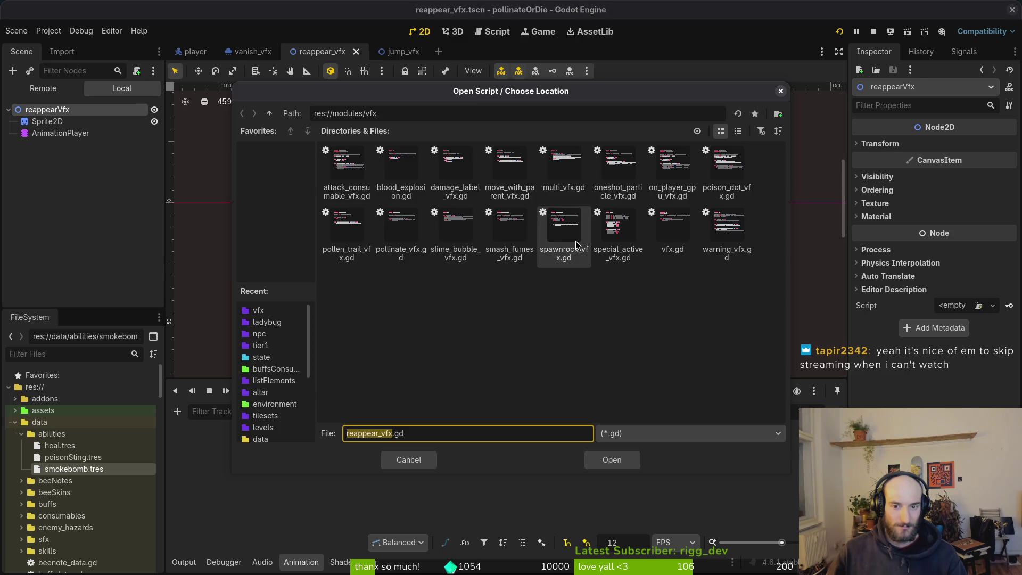
{"action": "left_click", "coordinate": [672, 229]}
{"action": "left_click", "coordinate": [612, 460]}
{"action": "left_click", "coordinate": [559, 373]}
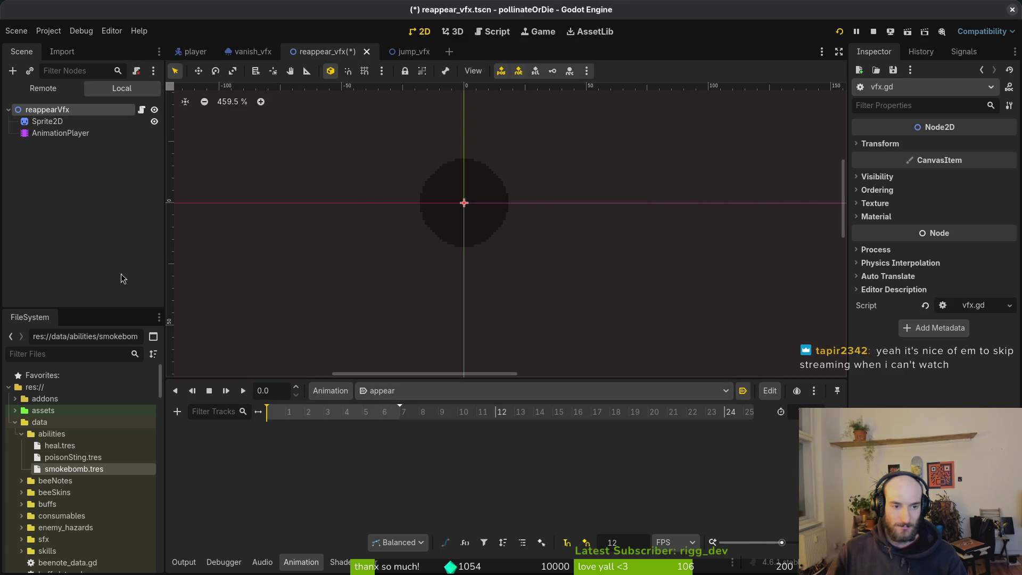
{"action": "key", "text": "ctrl+s"}
- Key the Sprite2D Frame property in the appear animation for frames 0–6 and save
{"action": "left_click", "coordinate": [47, 121]}
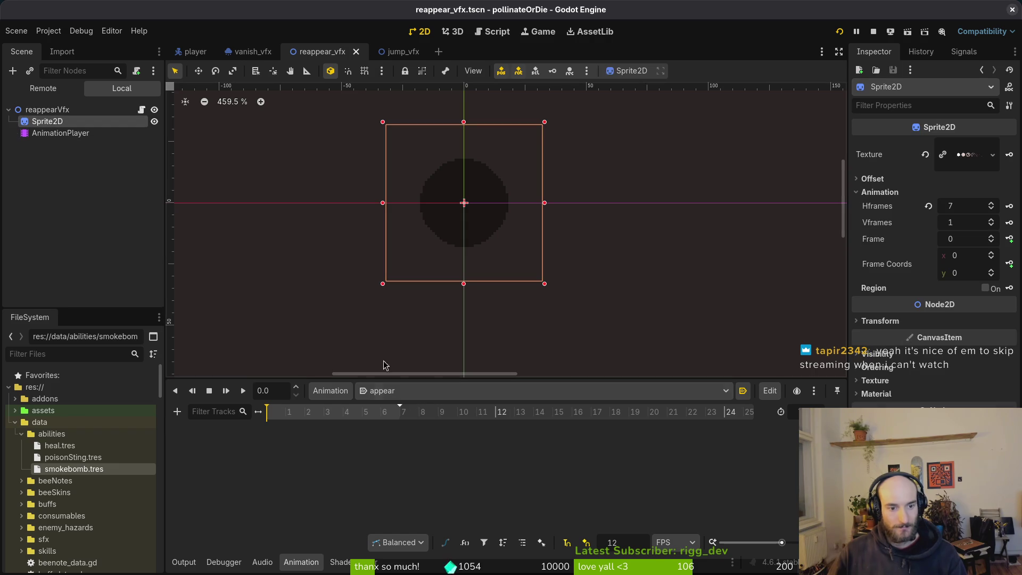
{"action": "left_click", "coordinate": [991, 236]}
{"action": "left_click", "coordinate": [1010, 239]}
{"action": "left_click", "coordinate": [563, 318]}
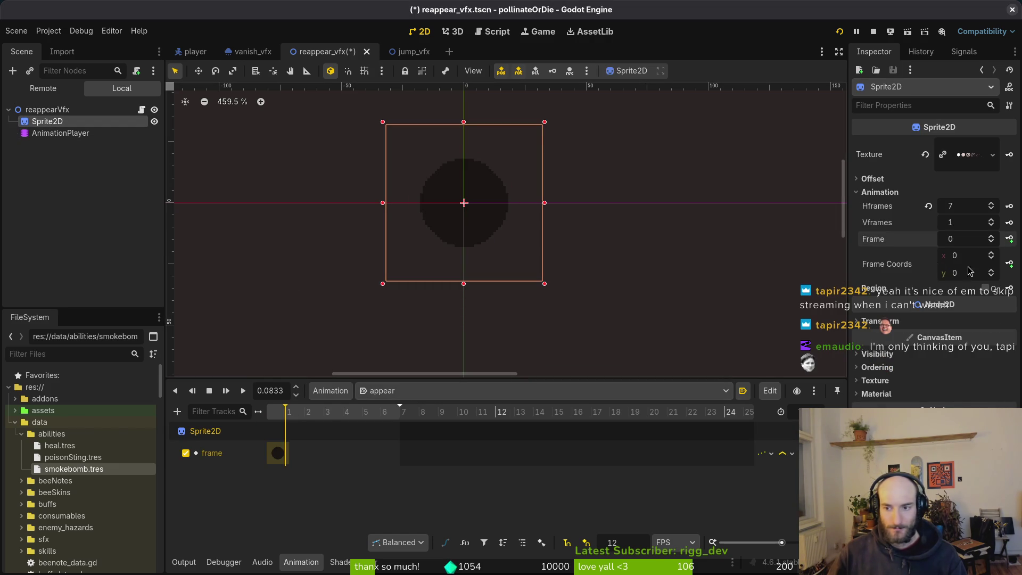
{"action": "left_click", "coordinate": [1009, 239]}
{"action": "left_click", "coordinate": [1009, 239]}
{"action": "left_click", "coordinate": [1010, 239]}
{"action": "left_click", "coordinate": [1009, 239]}
{"action": "left_click", "coordinate": [1010, 239]}
{"action": "left_click", "coordinate": [1009, 239]}
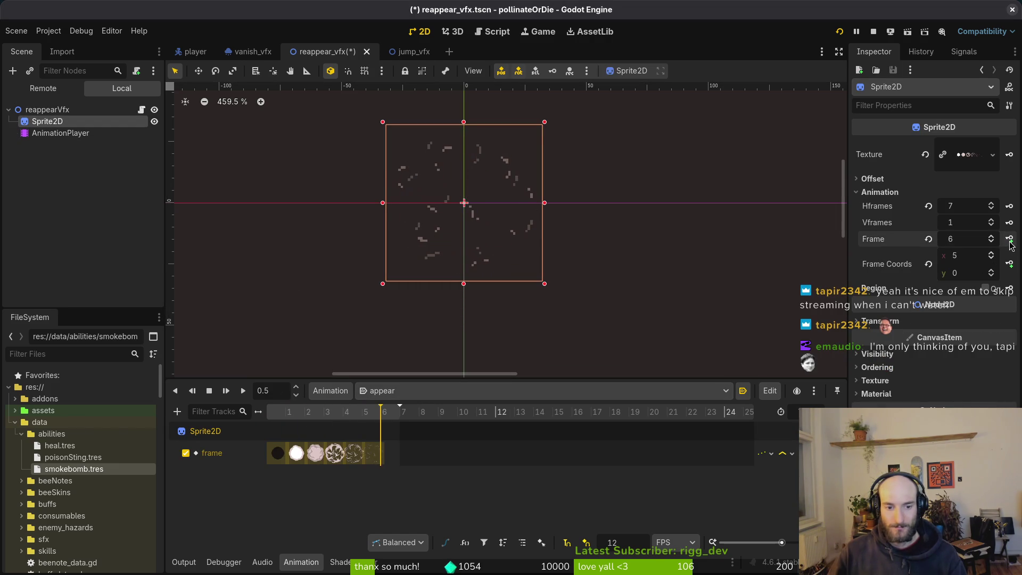
{"action": "left_click", "coordinate": [1009, 239]}
{"action": "key", "text": "ctrl+s"}
- Scrub, play and rewind the appear animation to preview the smoke puff
{"action": "mouse_move", "coordinate": [379, 412]}
{"action": "left_mouse_down"}
{"action": "mouse_move", "coordinate": [365, 413]}
{"action": "mouse_move", "coordinate": [401, 412]}
{"action": "left_mouse_up"}
{"action": "left_click", "coordinate": [226, 391]}
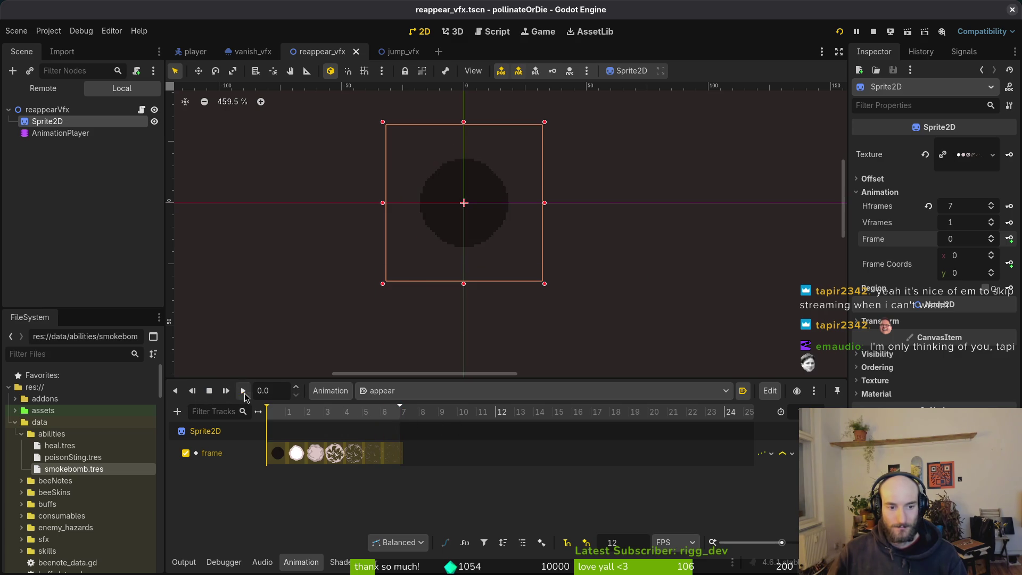
{"action": "left_click", "coordinate": [209, 391]}
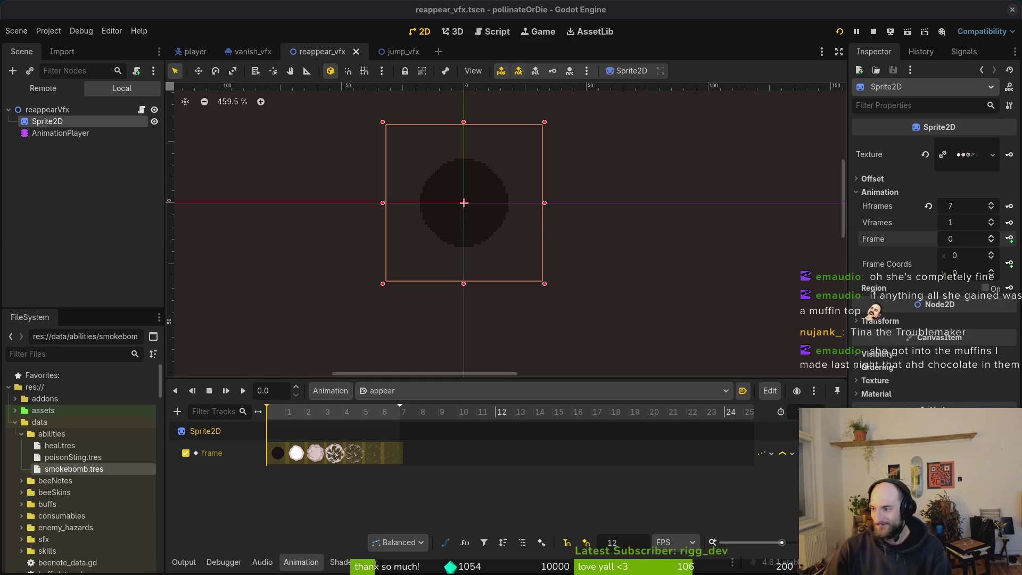
- Open player.gd in Neovim through the Telescope file finder
{"action": "key", "text": "alt+Tab"}
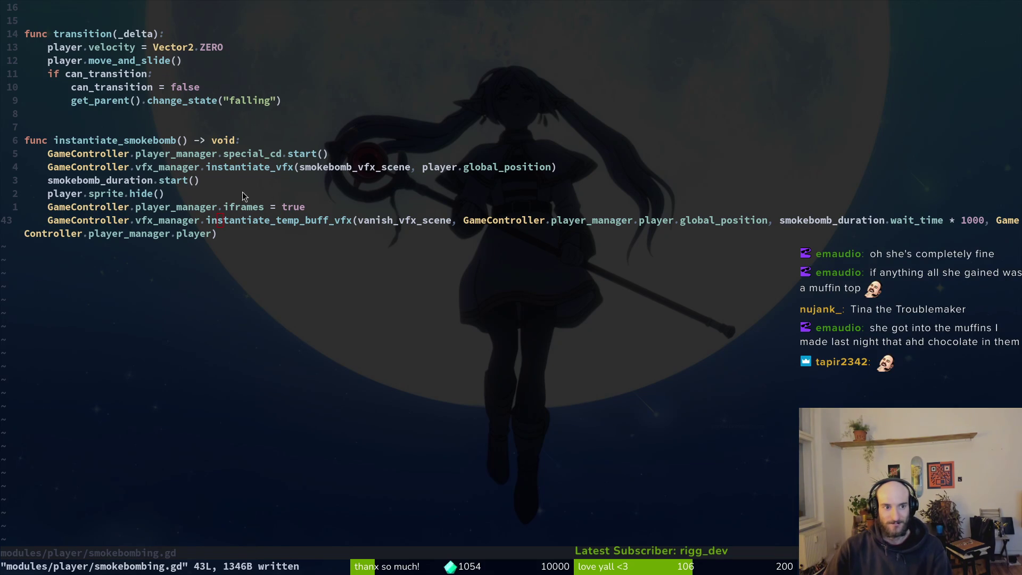
{"action": "key", "text": "k"}
{"action": "key", "text": "k"}
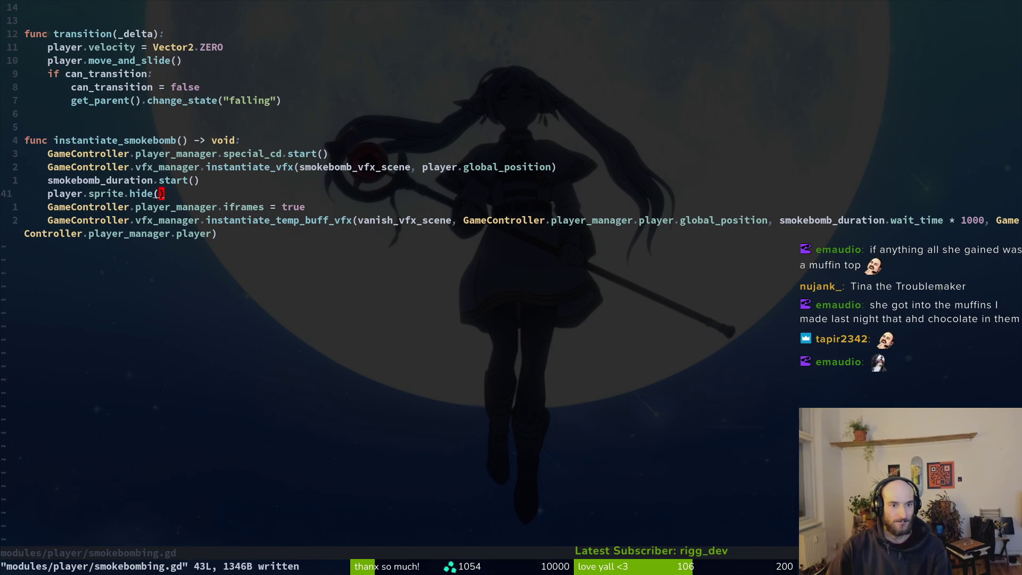
{"action": "key", "text": "space"}
{"action": "key", "text": "f"}
{"action": "key", "text": "f"}
{"action": "type", "text": "player"}
{"action": "key", "text": "Return"}
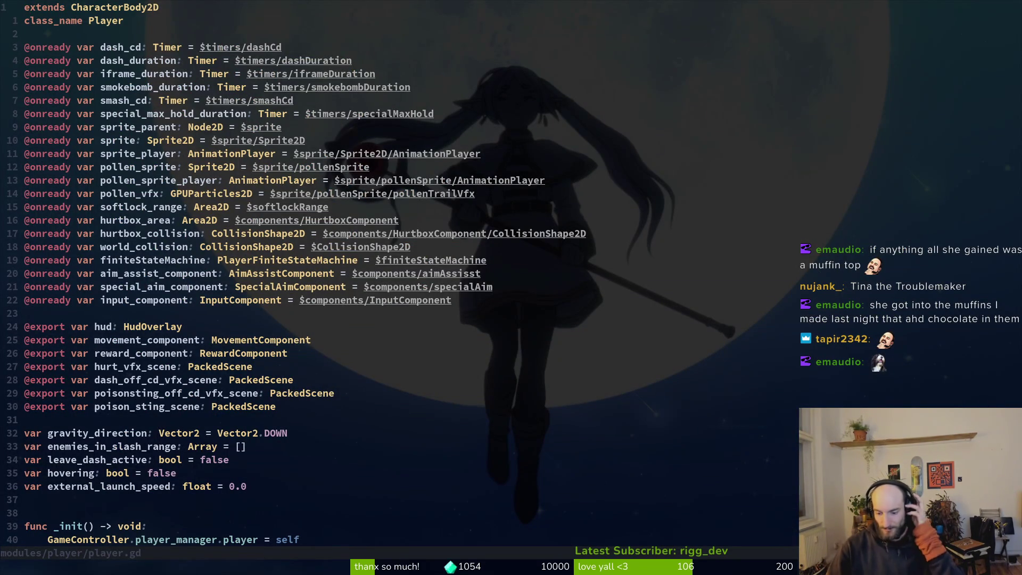
- Replace _reset_iframes with _reappear in the smokebomb_duration timeout connect and save
{"action": "key", "text": "2"}
{"action": "key", "text": "8"}
{"action": "key", "text": "j"}
{"action": "key", "text": "ctrl+d"}
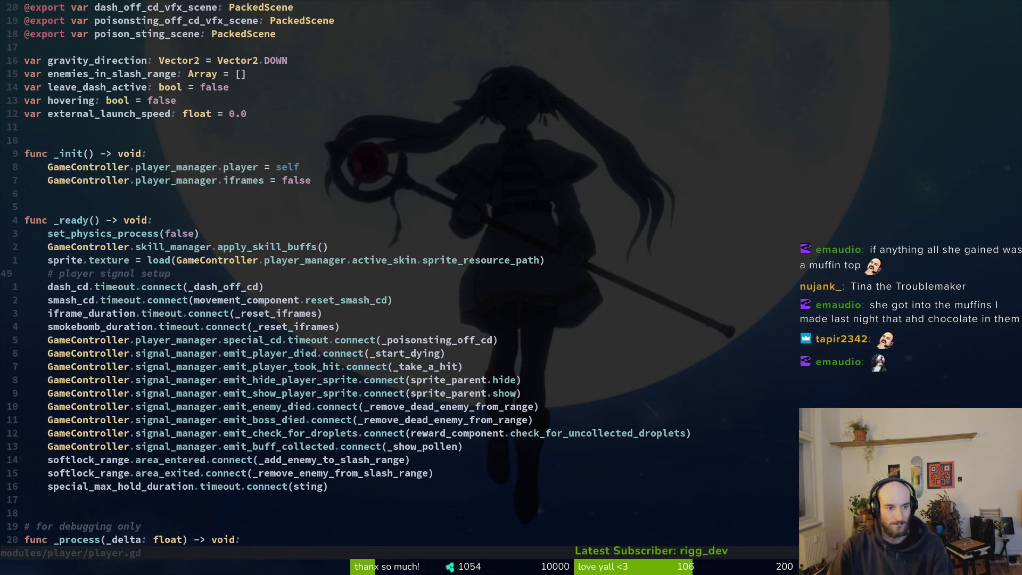
{"action": "key", "text": "j"}
{"action": "key", "text": "j"}
{"action": "key", "text": "j"}
{"action": "key", "text": "w"}
{"action": "key", "text": "w"}
{"action": "key", "text": "w"}
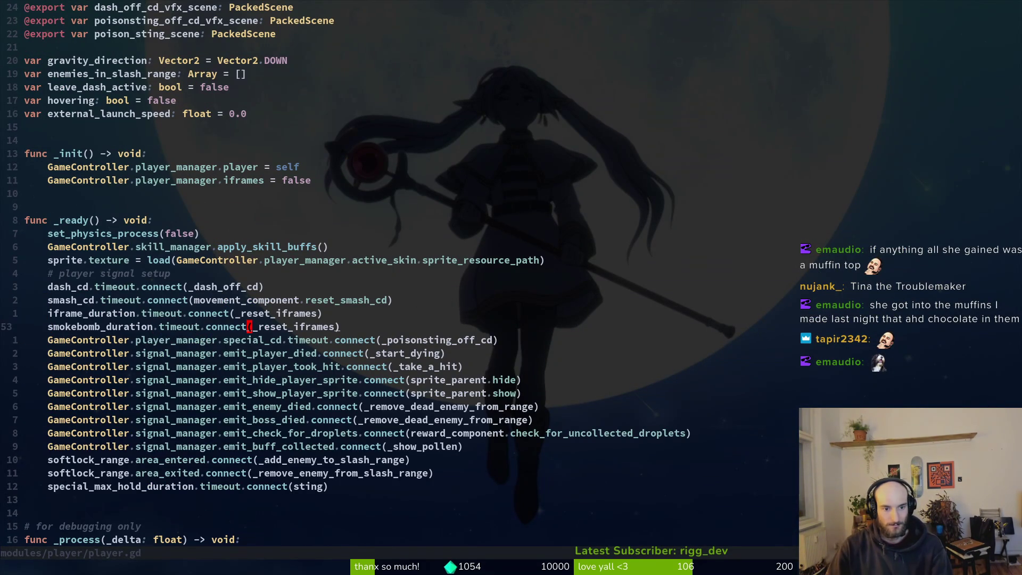
{"action": "key", "text": "c"}
{"action": "key", "text": "i"}
{"action": "key", "text": "parenleft"}
{"action": "type", "text": "_re"}
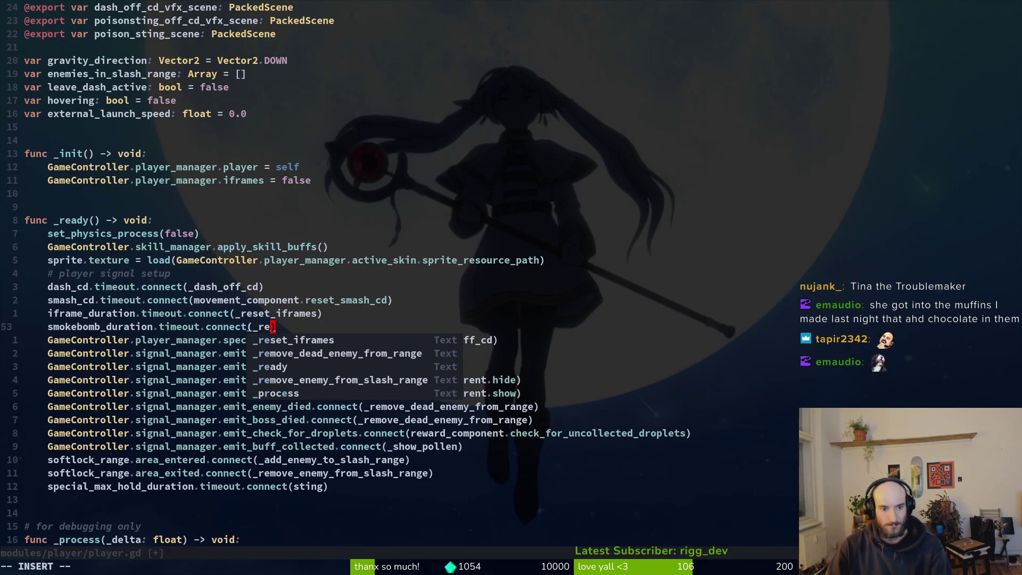
{"action": "type", "text": "appear"}
{"action": "key", "text": "Escape"}
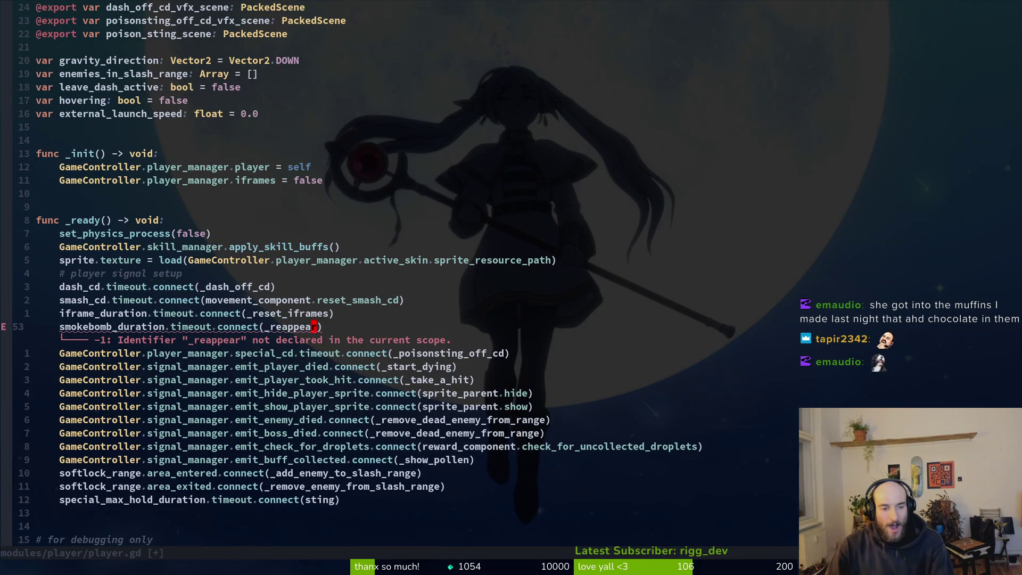
{"action": "type", "text": "b:w"}
{"action": "key", "text": "Return"}
- Add a func _reappear() header by duplicating the _reset_iframes header line
{"action": "key", "text": "G"}
{"action": "key", "text": "k"}
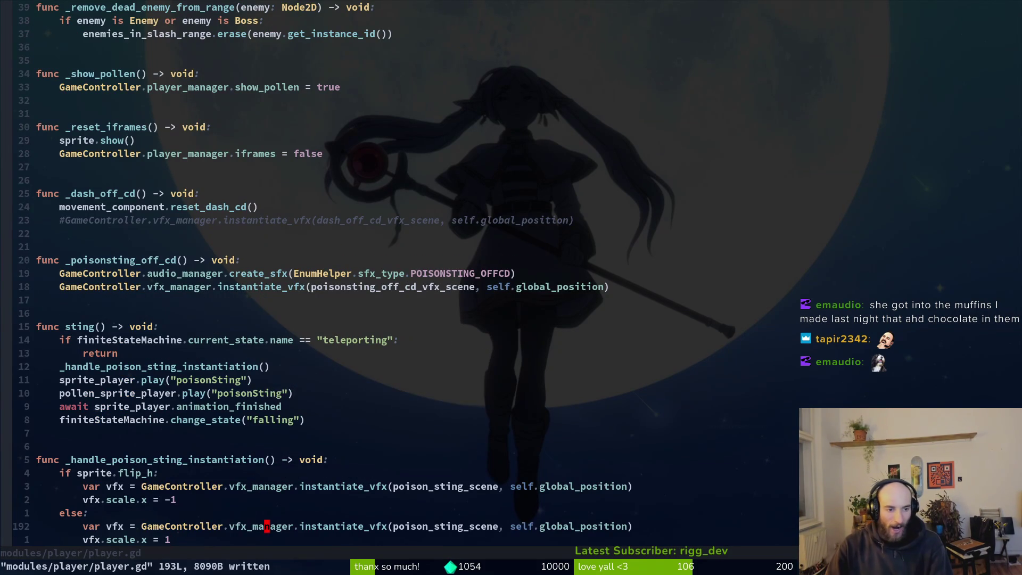
{"action": "key", "text": "k"}
{"action": "key", "text": "k"}
{"action": "key", "text": "k"}
{"action": "key", "text": "V"}
{"action": "key", "text": "y"}
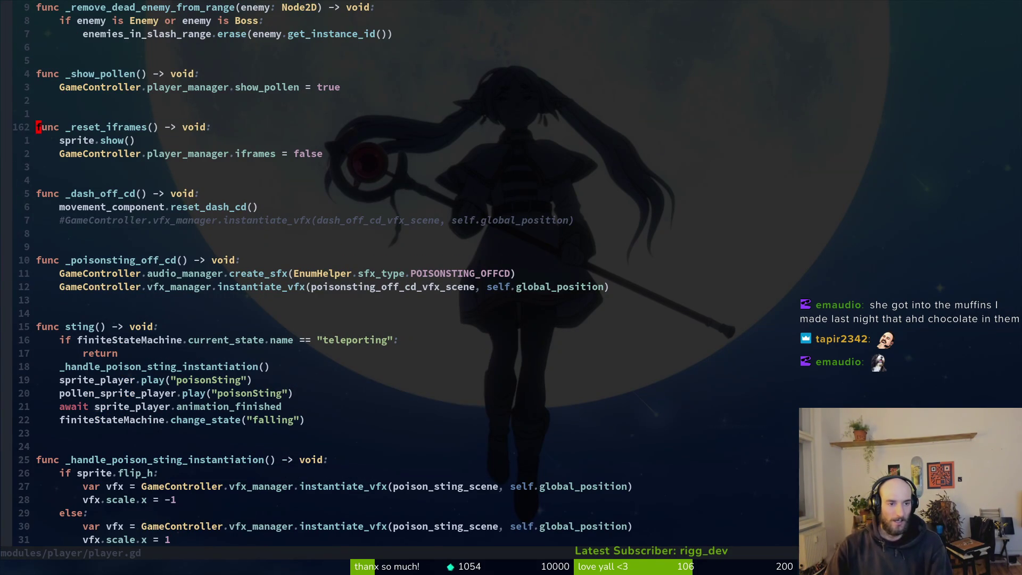
{"action": "key", "text": "j"}
{"action": "key", "text": "j"}
{"action": "key", "text": "j"}
{"action": "type", "text": "p:w"}
{"action": "key", "text": "Return"}
{"action": "key", "text": "ctrl+shift+v"}
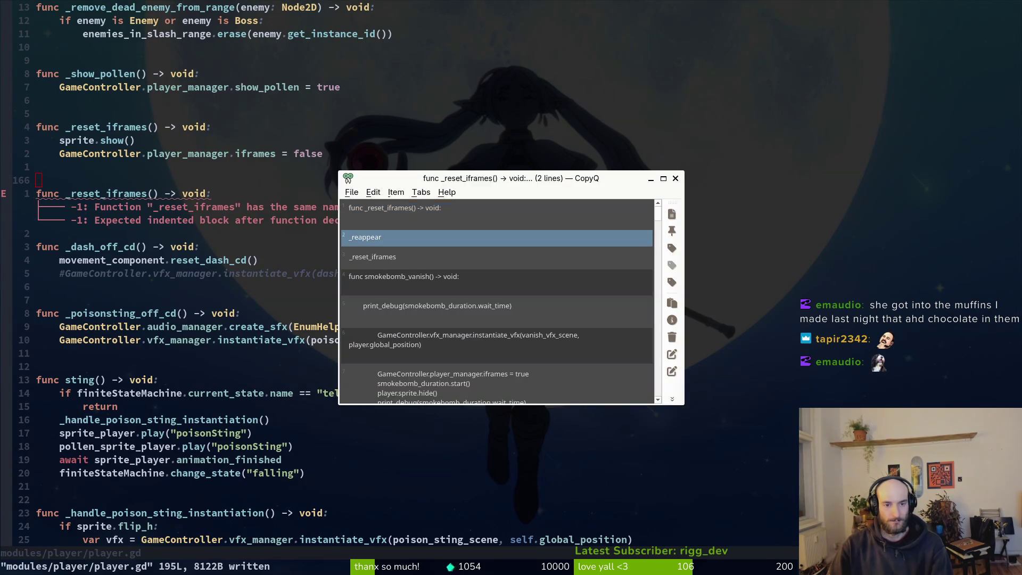
{"action": "key", "text": "Return"}
{"action": "type", "text": "jwvep:w"}
{"action": "key", "text": "Return"}
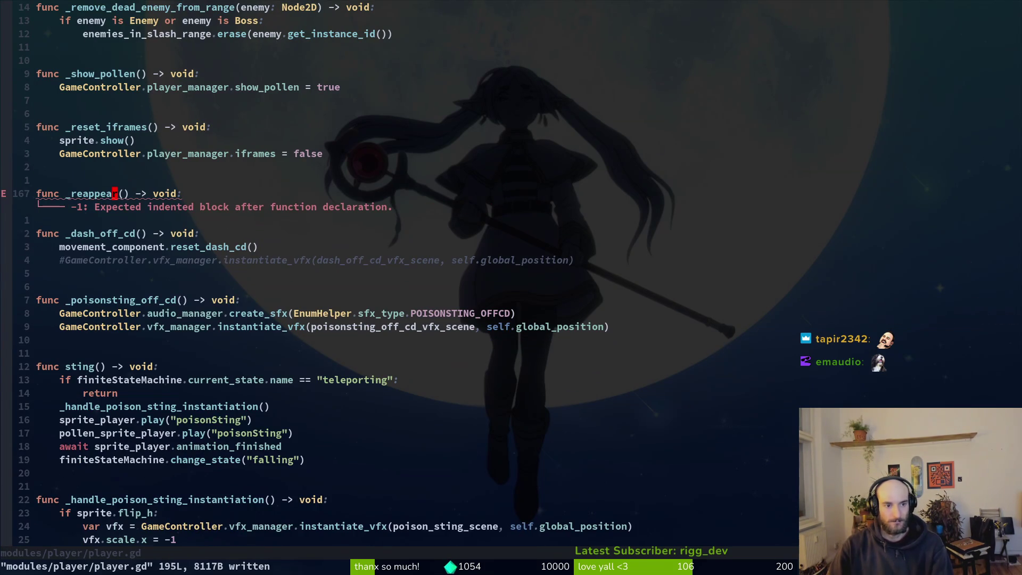
- Give _reappear the sprite.show() and iframes lines, removing sprite.show from _reset_iframes
{"action": "key", "text": "k"}
{"action": "key", "text": "k"}
{"action": "key", "text": "k"}
{"action": "key", "text": "V"}
{"action": "key", "text": "k"}
{"action": "key", "text": "y"}
{"action": "key", "text": "j"}
{"action": "key", "text": "j"}
{"action": "key", "text": "j"}
{"action": "key", "text": "p"}
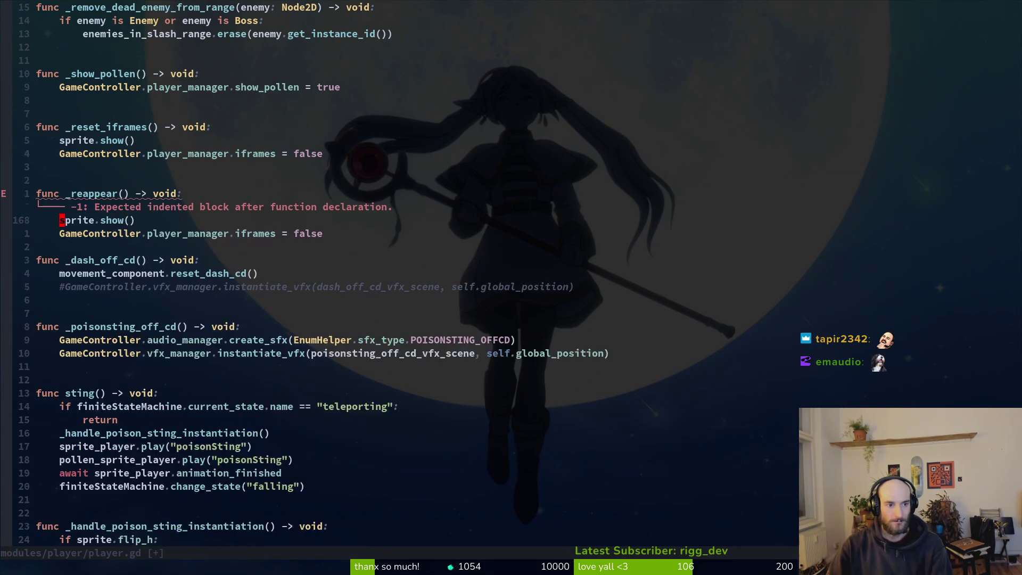
{"action": "key", "text": "k"}
{"action": "key", "text": "k"}
{"action": "key", "text": "k"}
{"action": "key", "text": "d"}
{"action": "key", "text": "d"}
{"action": "type", "text": ":w"}
{"action": "key", "text": "Return"}
{"action": "key", "text": "j"}
{"action": "key", "text": "j"}
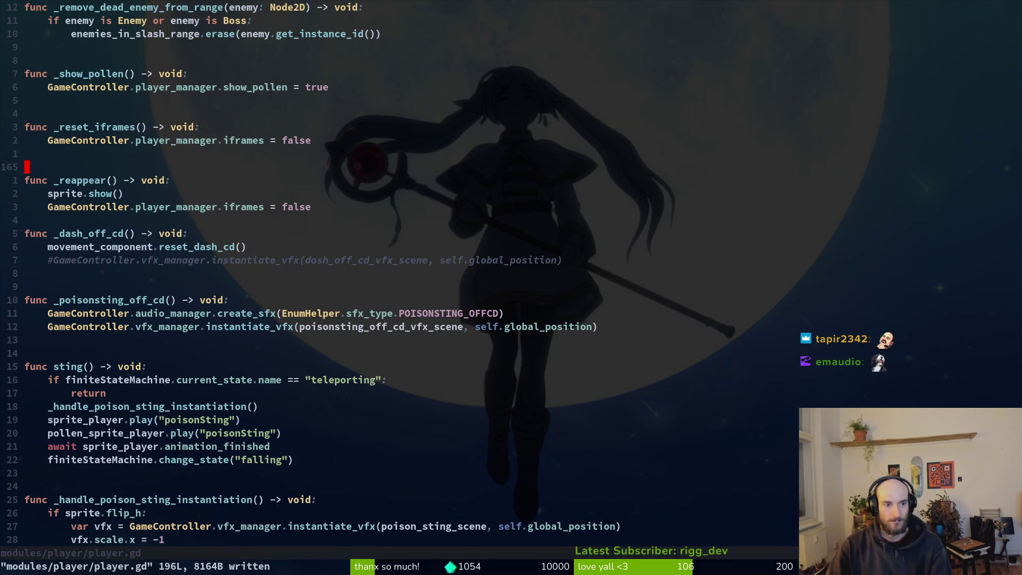
{"action": "key", "text": "j"}
{"action": "key", "text": "j"}
{"action": "key", "text": "j"}
{"action": "key", "text": "j"}
{"action": "key", "text": "j"}
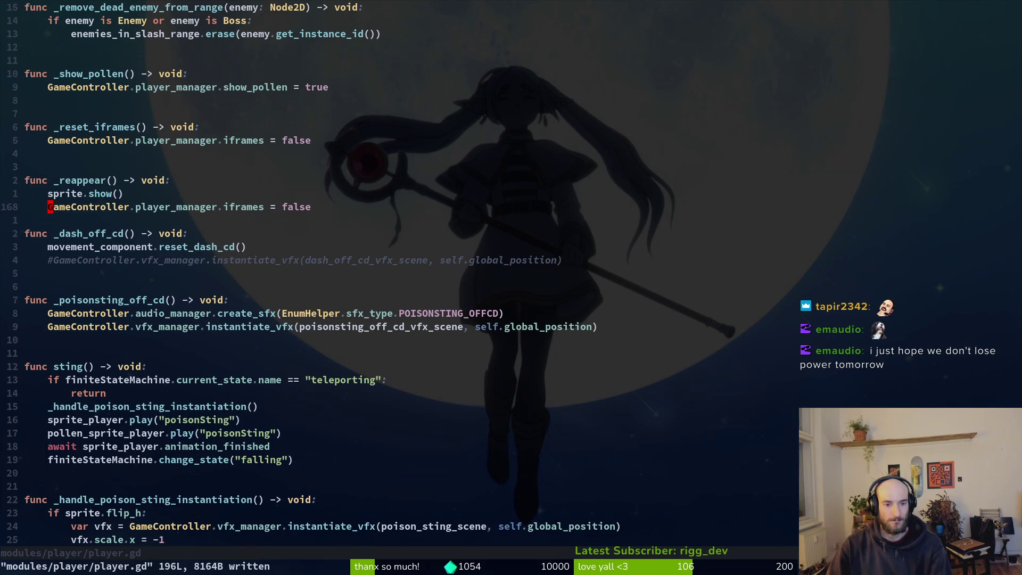
- Add instantiate_vfx(reappear_vfx_scene) to _reappear, adapted from the poisonsting vfx line
{"action": "key", "text": "y"}
{"action": "key", "text": "y"}
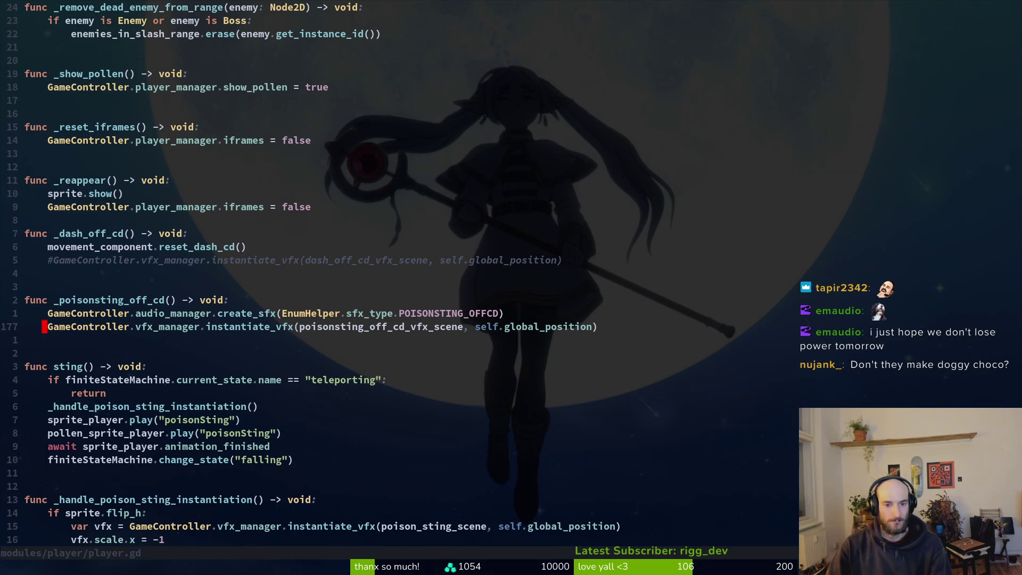
{"action": "key", "text": "k"}
{"action": "key", "text": "k"}
{"action": "key", "text": "k"}
{"action": "key", "text": "p"}
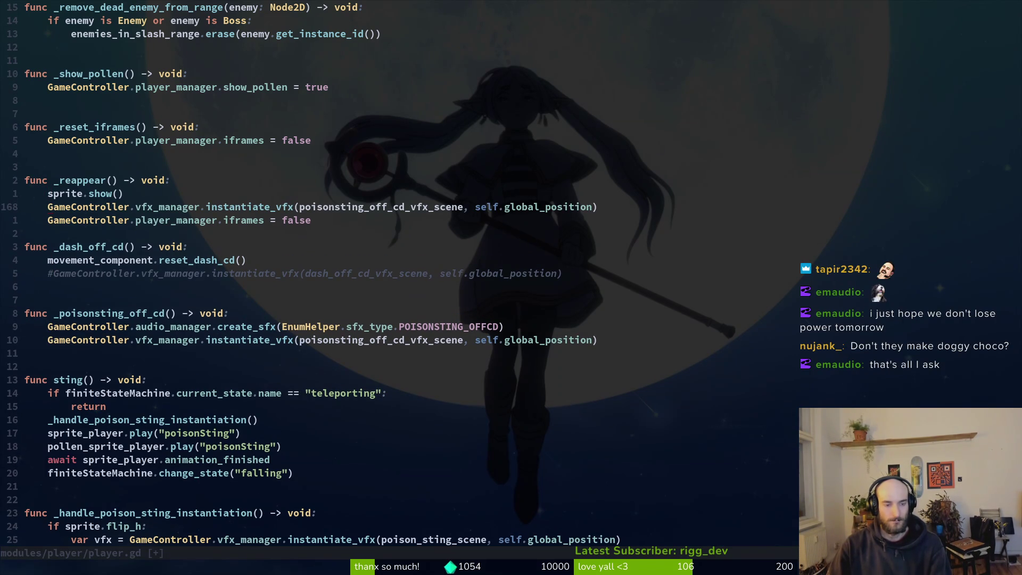
{"action": "key", "text": "w"}
{"action": "key", "text": "w"}
{"action": "key", "text": "w"}
{"action": "key", "text": "w"}
{"action": "key", "text": "w"}
{"action": "type", "text": "cw"}
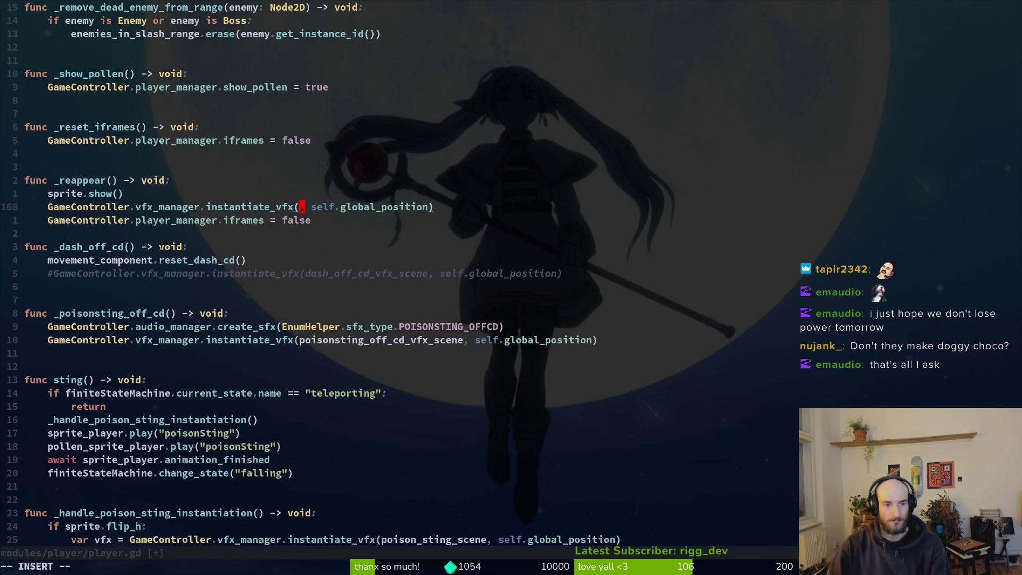
{"action": "type", "text": "reappear_vfx"}
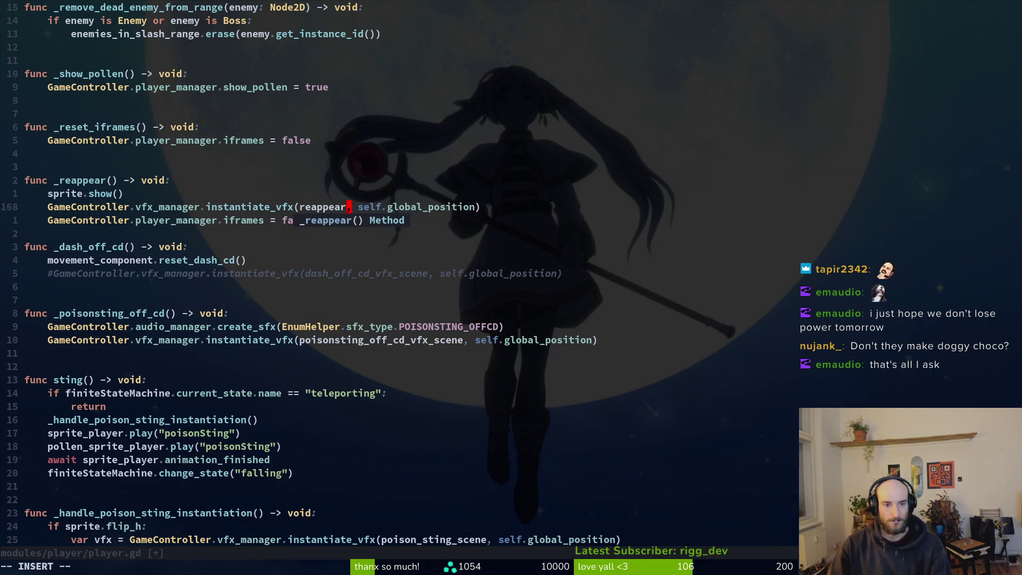
{"action": "key", "text": "Escape"}
{"action": "type", "text": ":w"}
{"action": "key", "text": "Return"}
{"action": "type", "text": "ar_vfx_scene"}
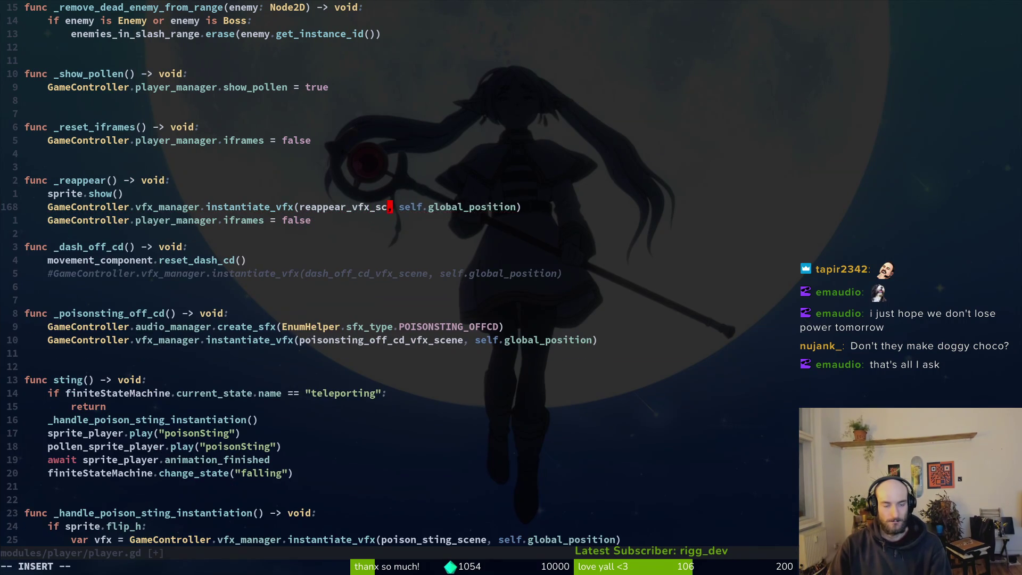
{"action": "key", "text": "Escape"}
{"action": "type", "text": ":write"}
{"action": "key", "text": "Return"}
- Add an exported reappear_vfx_scene variable below the poisonsting export and save
{"action": "key", "text": "G"}
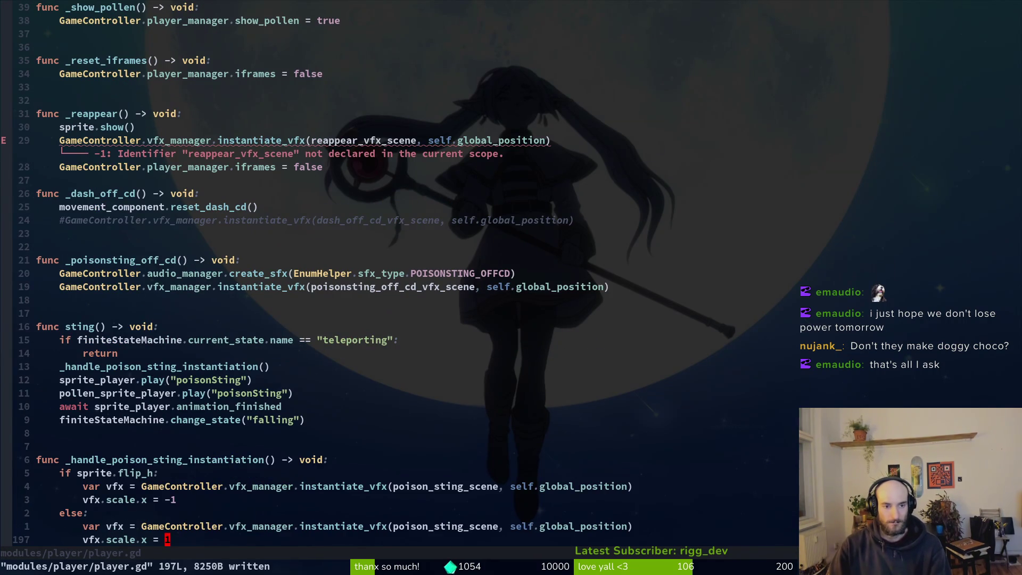
{"action": "key", "text": "g"}
{"action": "key", "text": "g"}
{"action": "key", "text": "j"}
{"action": "key", "text": "$"}
{"action": "key", "text": "j"}
{"action": "key", "text": "j"}
{"action": "key", "text": "j"}
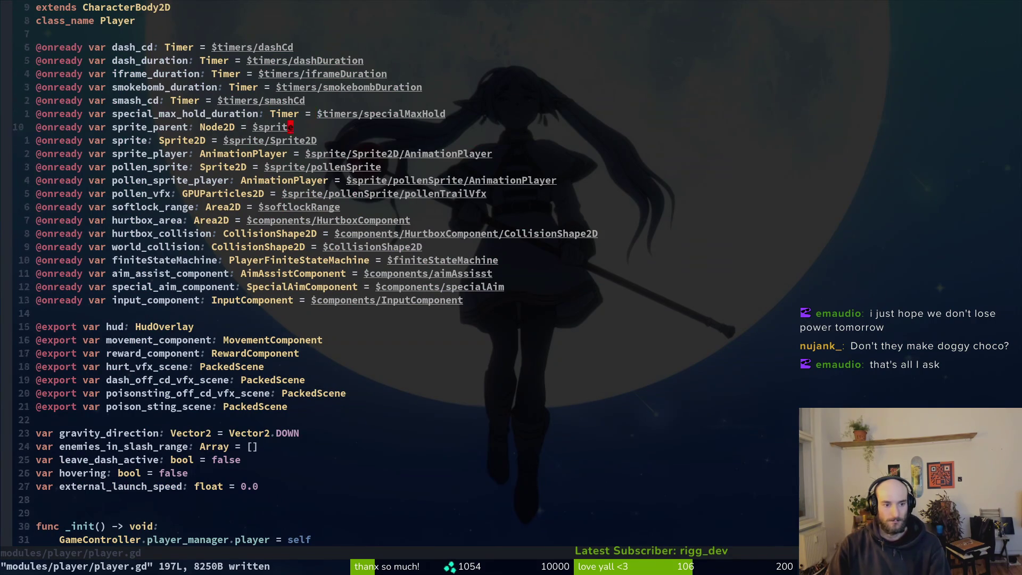
{"action": "key", "text": "j"}
{"action": "key", "text": "j"}
{"action": "key", "text": "j"}
{"action": "key", "text": "k"}
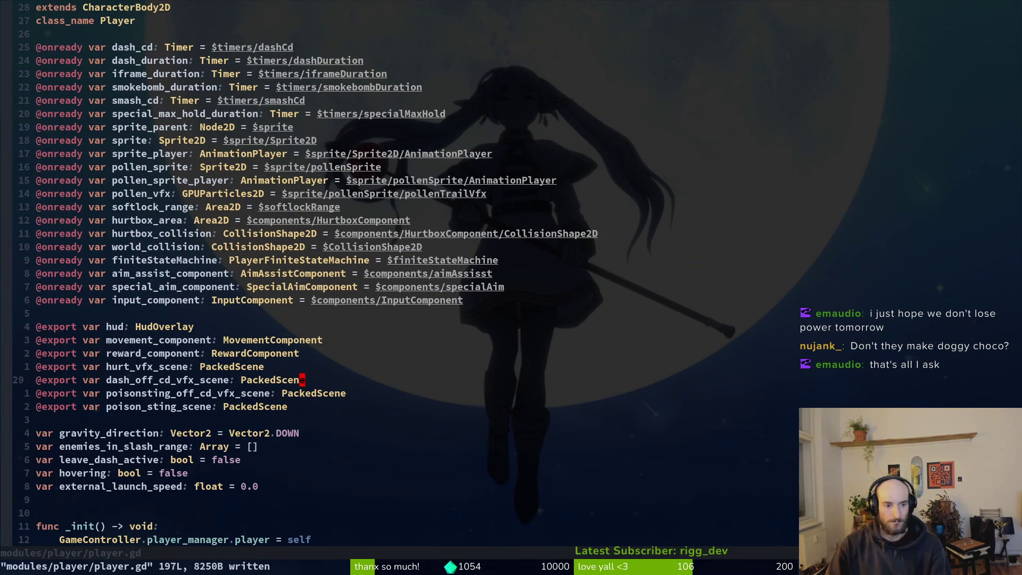
{"action": "key", "text": "y"}
{"action": "key", "text": "y"}
{"action": "key", "text": "p"}
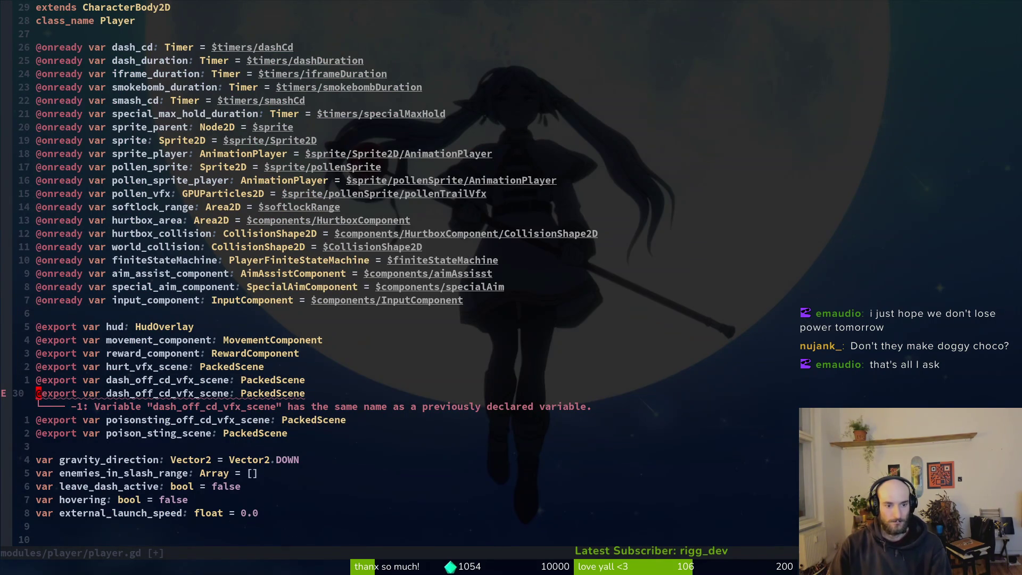
{"action": "key", "text": "w"}
{"action": "key", "text": "w"}
{"action": "type", "text": "wvecreappear_vfx_scene"}
{"action": "key", "text": "Escape"}
{"action": "key", "text": "ctrl+s"}
{"action": "key", "text": "V"}
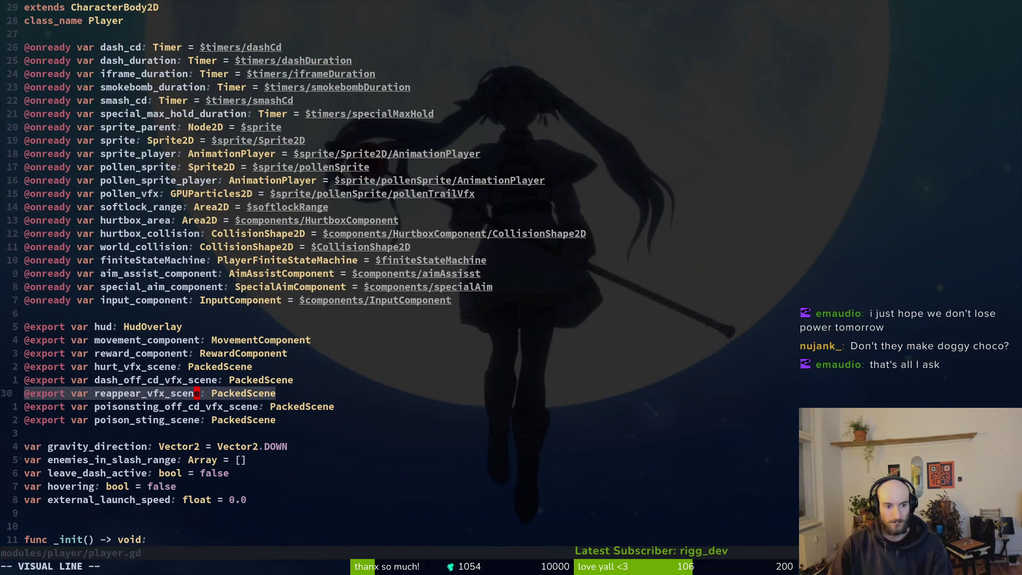
{"action": "key", "text": "J"}
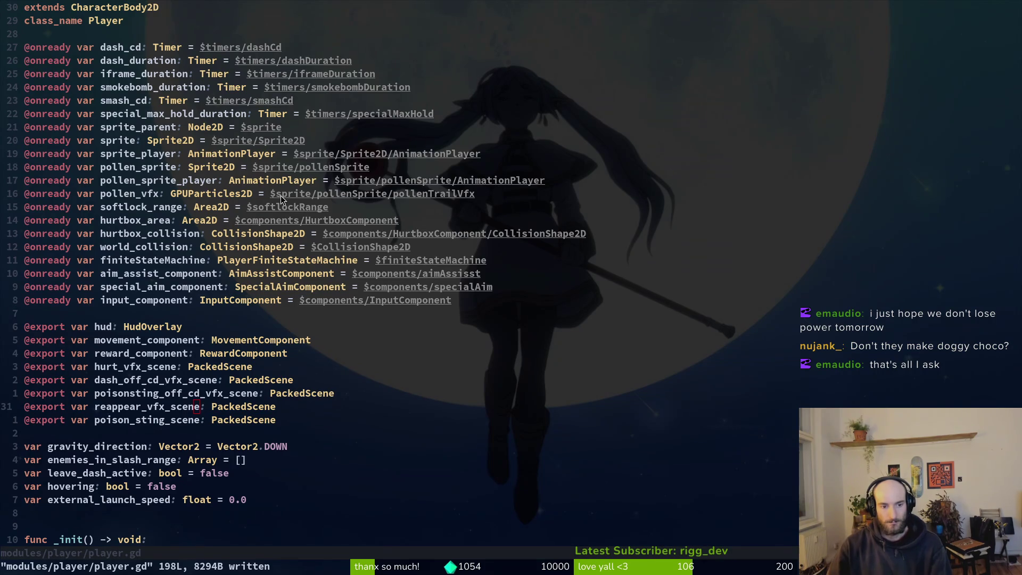
- Assign reappear_vfx.tscn to the player's Reappear Vfx Scene property in Godot's Inspector
{"action": "key", "text": "alt+Tab"}
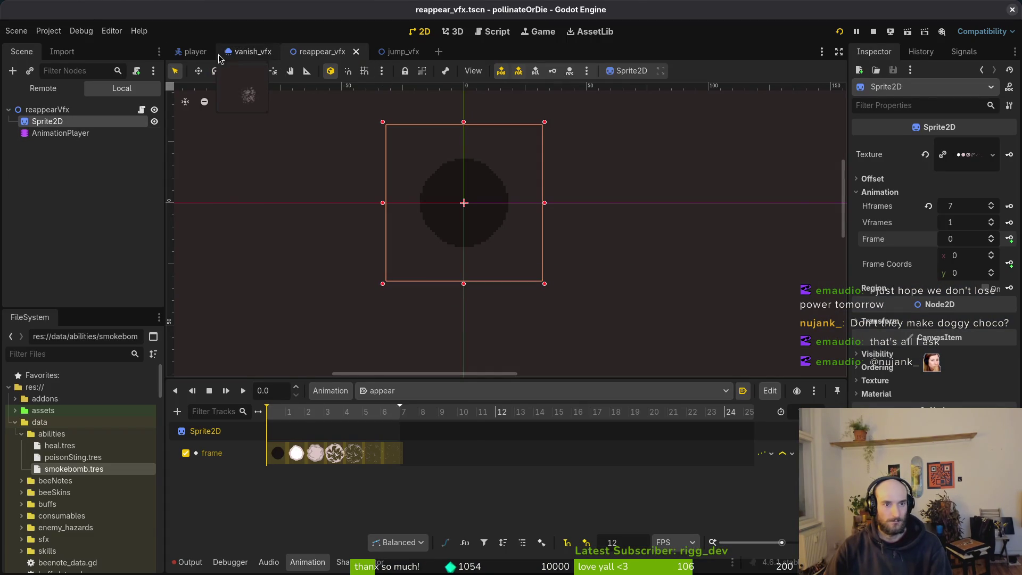
{"action": "left_click", "coordinate": [196, 52]}
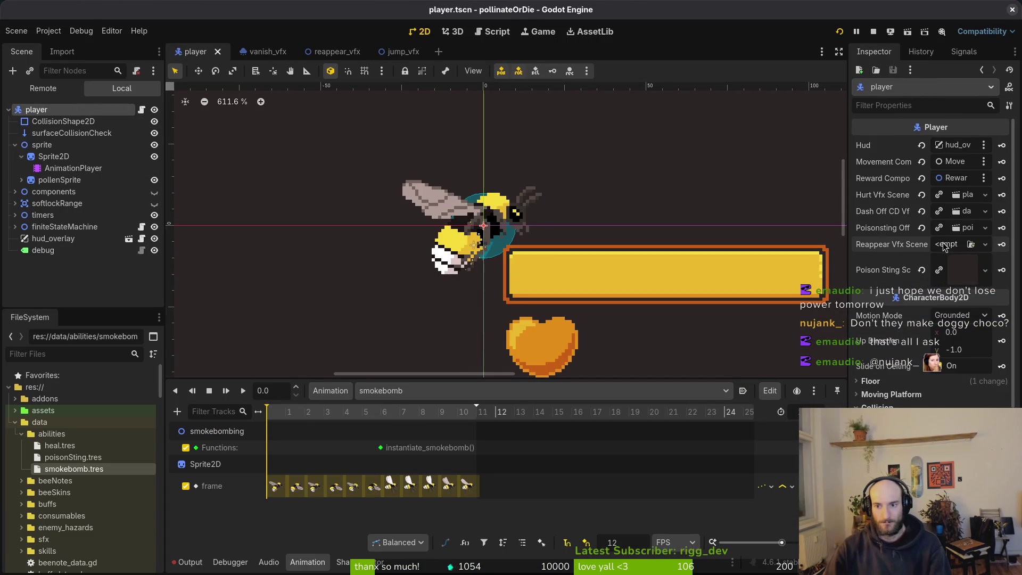
{"action": "left_click", "coordinate": [986, 244]}
{"action": "left_click", "coordinate": [948, 294]}
{"action": "type", "text": "rea"}
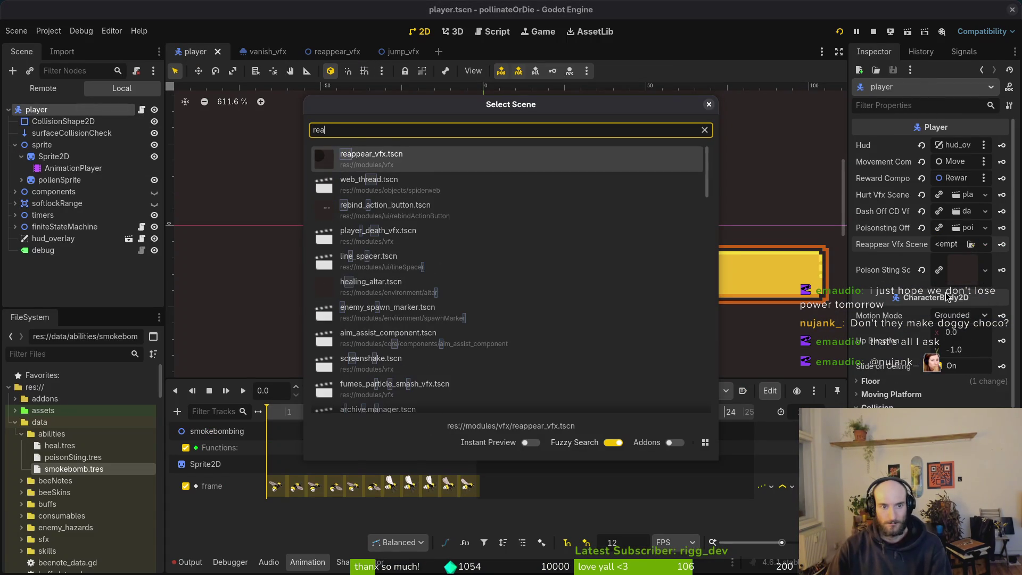
{"action": "key", "text": "Return"}
{"action": "left_click", "coordinate": [873, 32]}
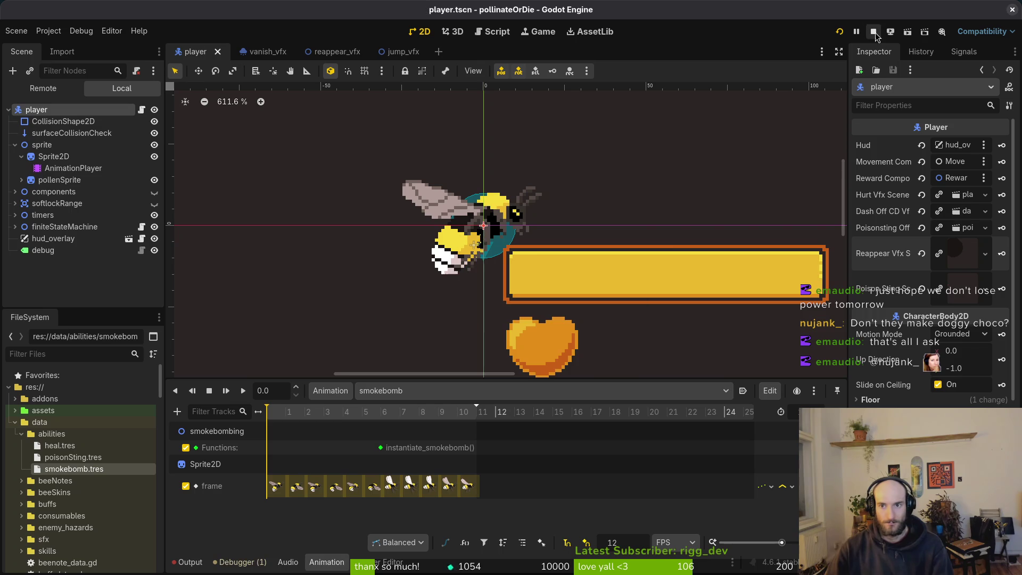
{"action": "left_click", "coordinate": [840, 31]}
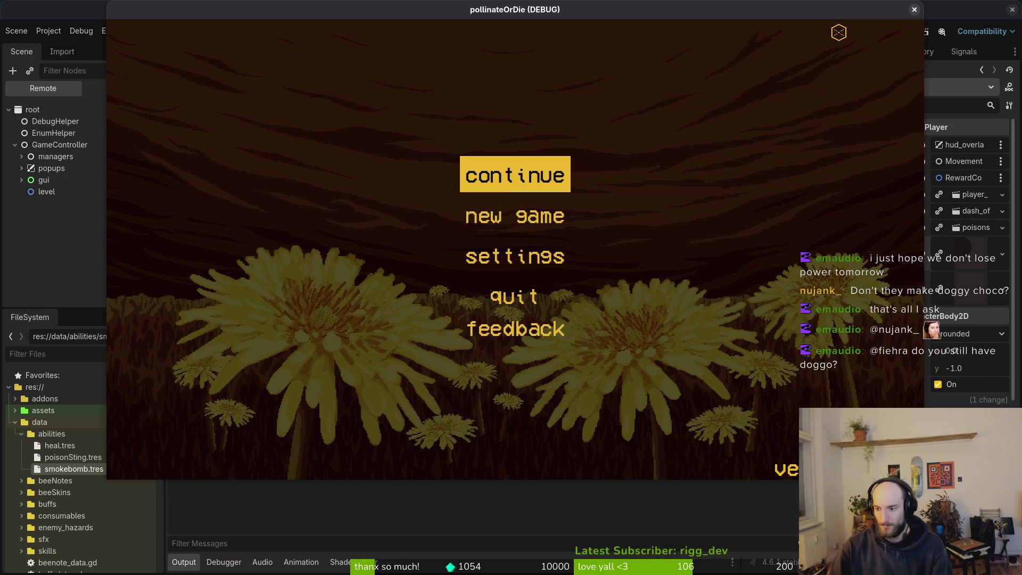
{"action": "key", "text": "Return"}
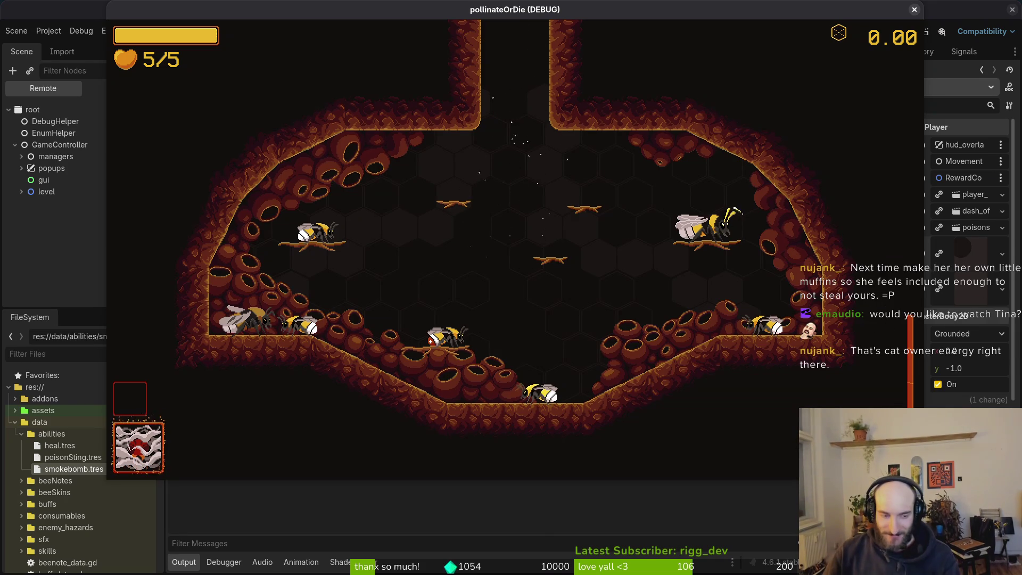
{"action": "key", "text": "space"}
{"action": "key", "text": "e"}
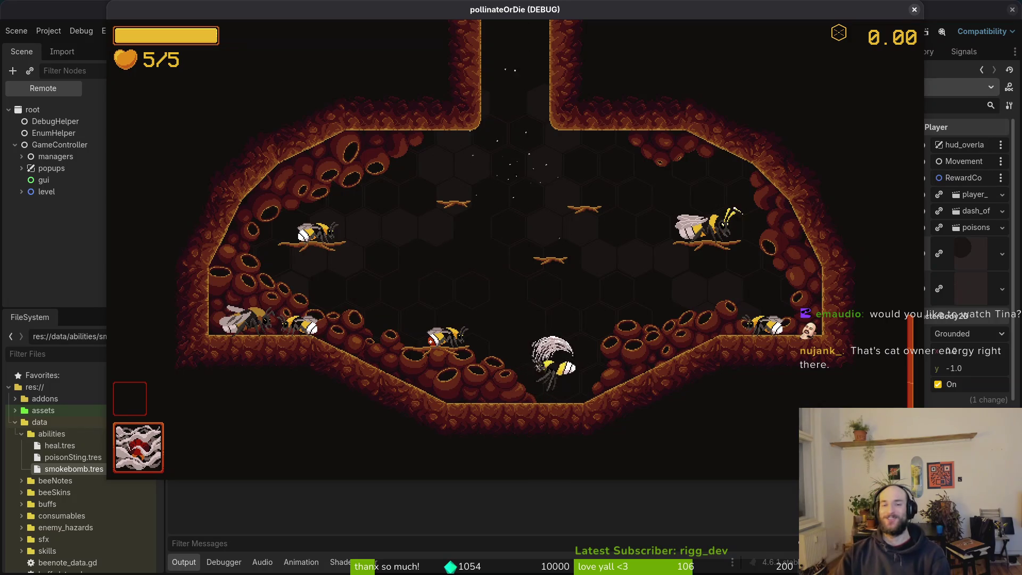
{"action": "key", "text": "space"}
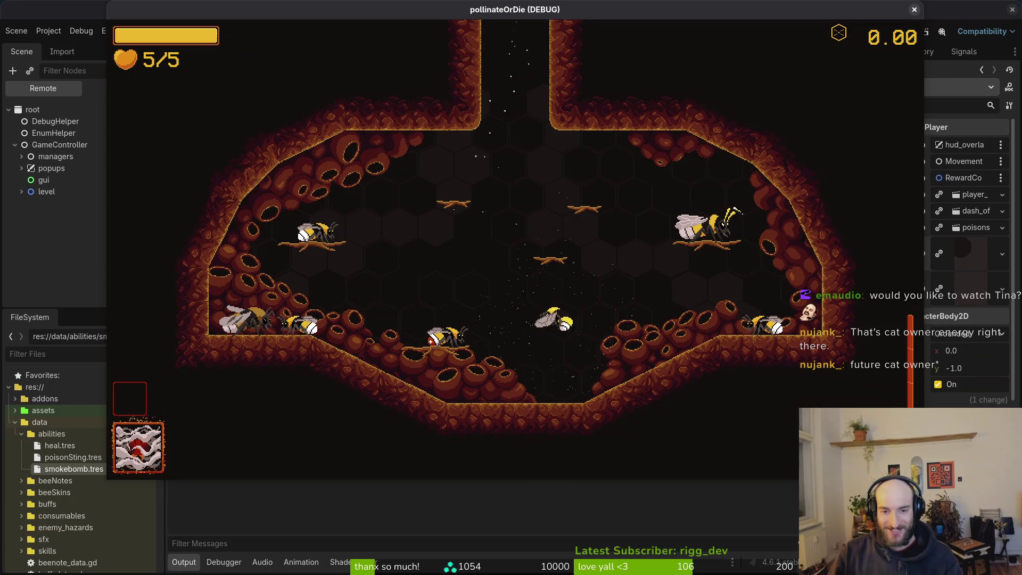
{"action": "key", "text": "e"}
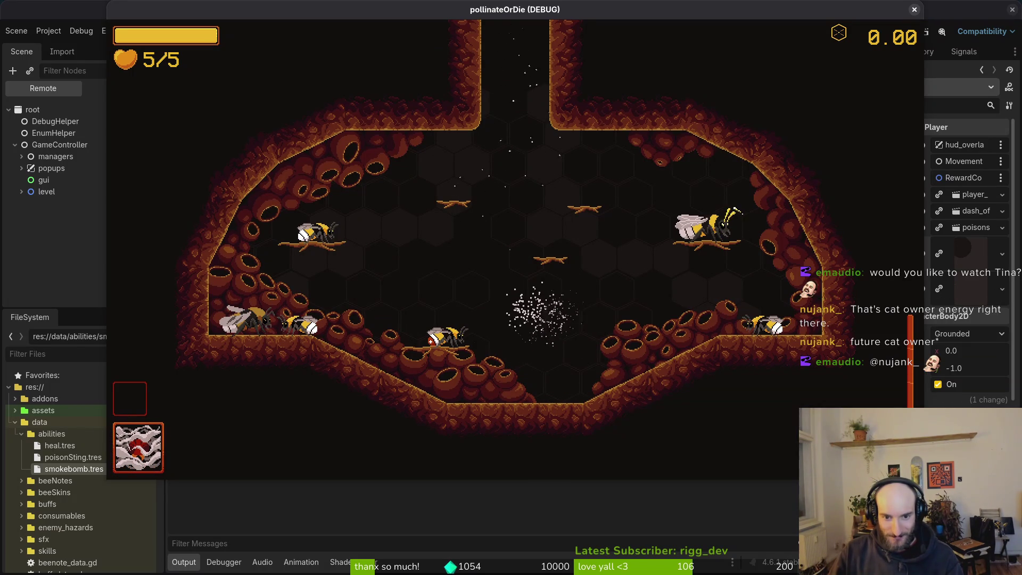
{"action": "key", "text": "d"}
{"action": "key", "text": "space"}
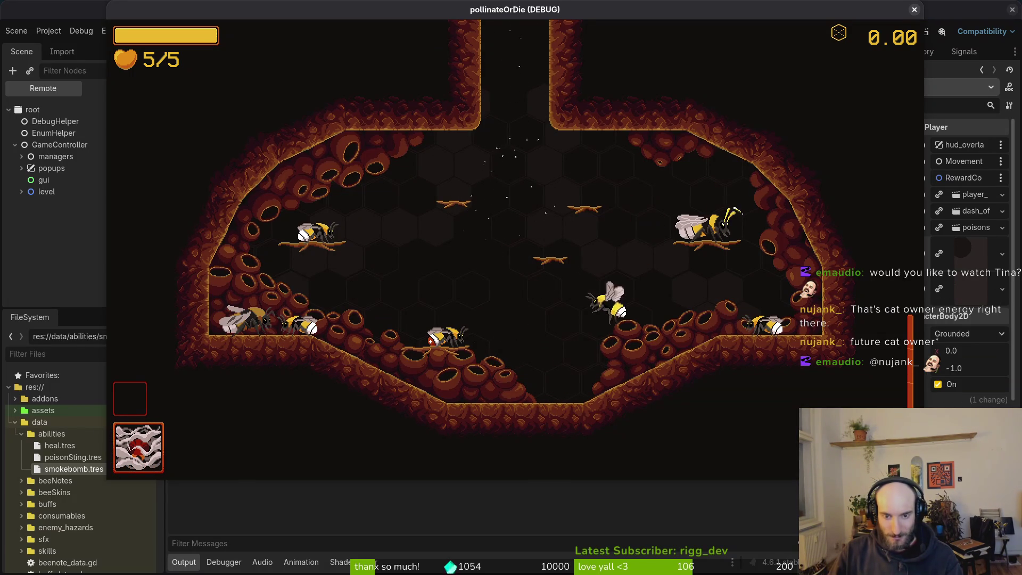
{"action": "key", "text": "F8"}
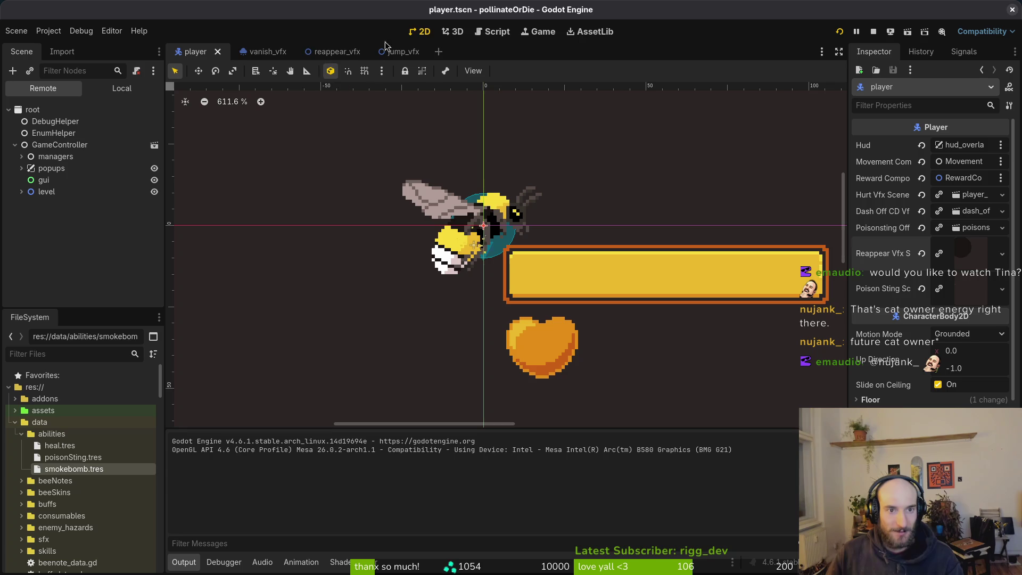
- Try vanish_vfx particle Amounts of 128 and then 74, replaying the puff
{"action": "left_click", "coordinate": [269, 52]}
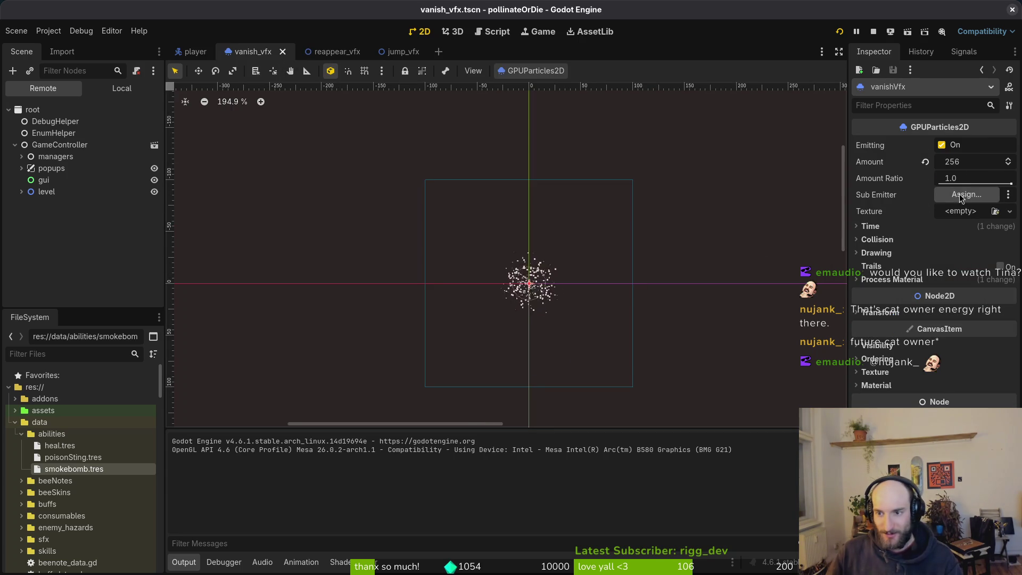
{"action": "left_click", "coordinate": [969, 163]}
{"action": "type", "text": "128"}
{"action": "key", "text": "Return"}
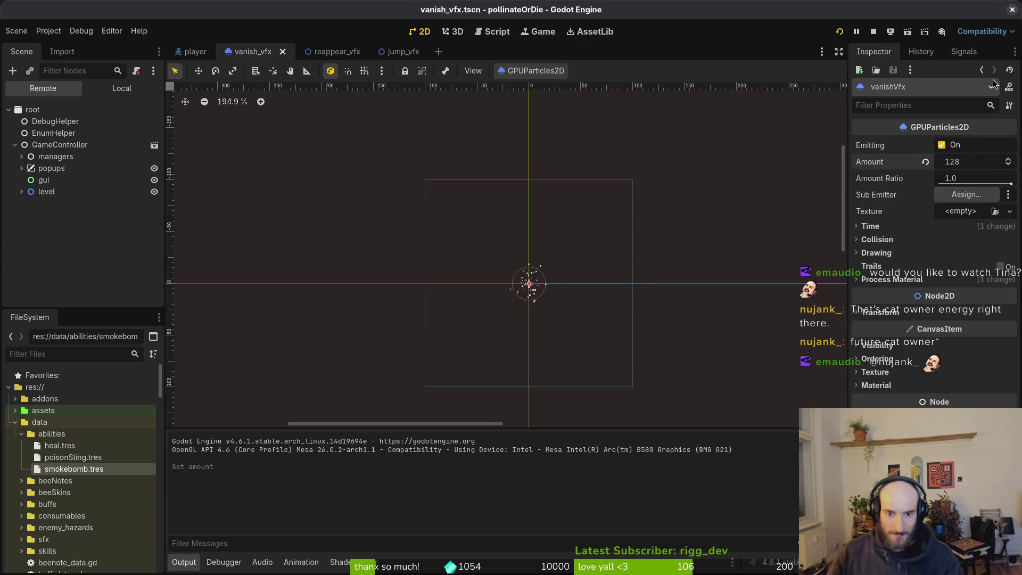
{"action": "left_click", "coordinate": [970, 161]}
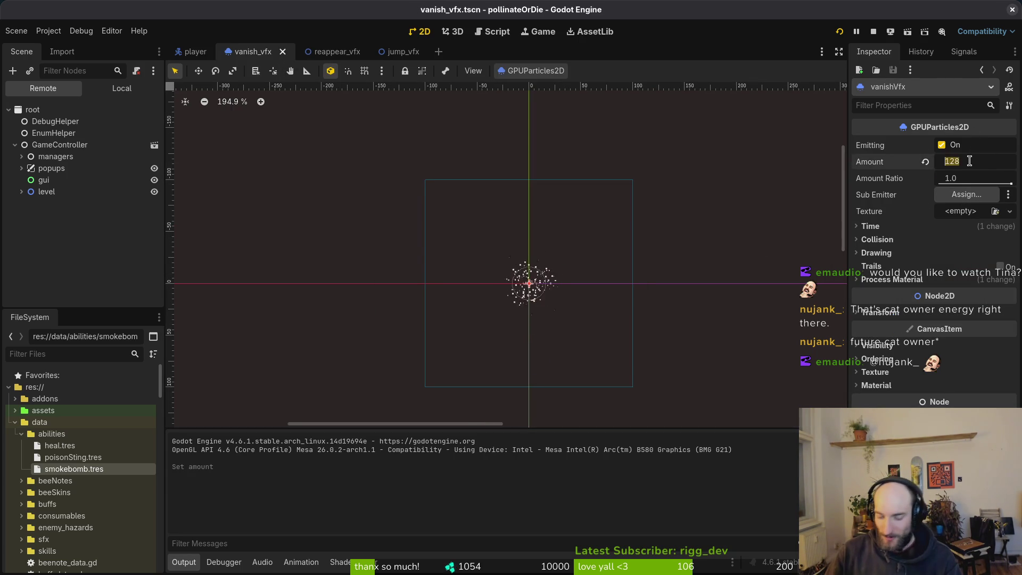
{"action": "type", "text": "74"}
{"action": "key", "text": "Return"}
{"action": "left_click", "coordinate": [975, 153]}
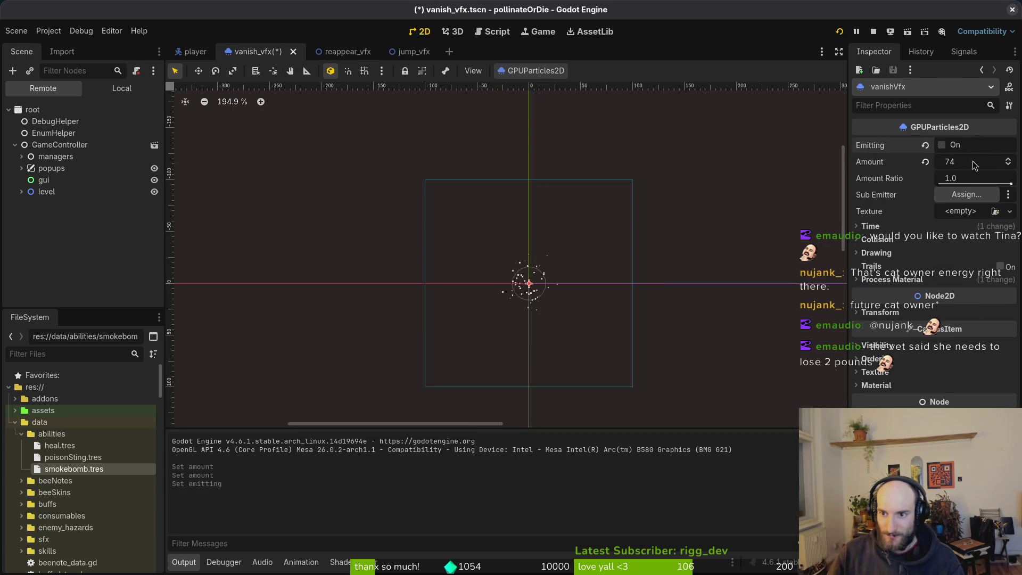
- Set the particle Amount to 64, save vanish_vfx.tscn and relaunch the game
{"action": "left_click_drag", "start_coordinate": [967, 156], "coordinate": [962, 159]}
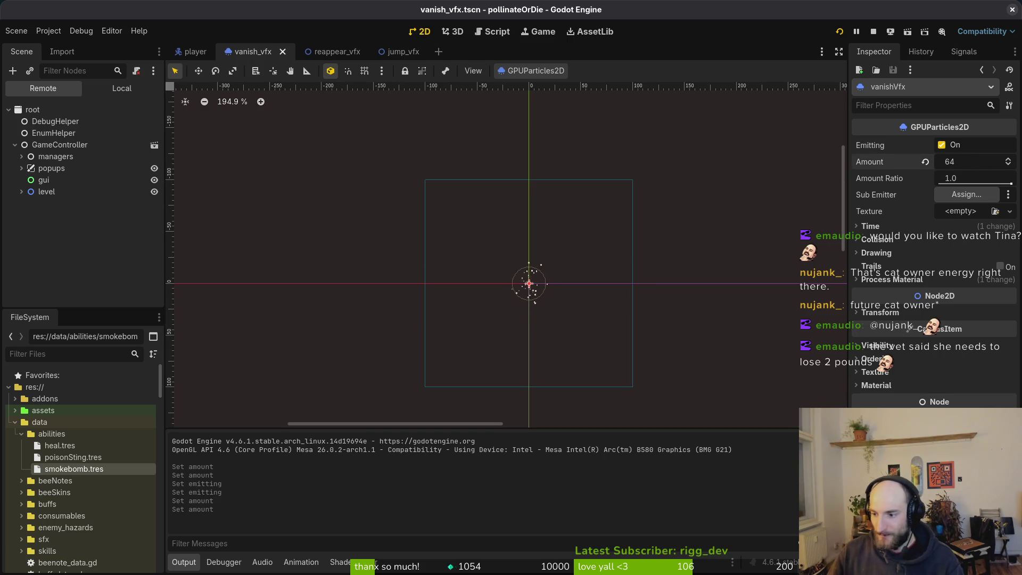
{"action": "key", "text": "ctrl+s"}
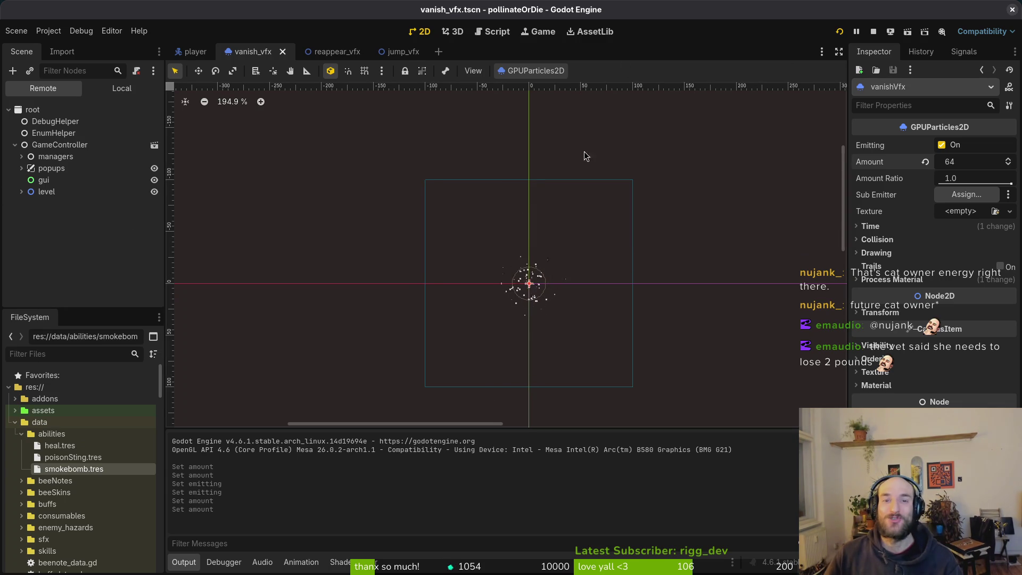
{"action": "key", "text": "F5"}
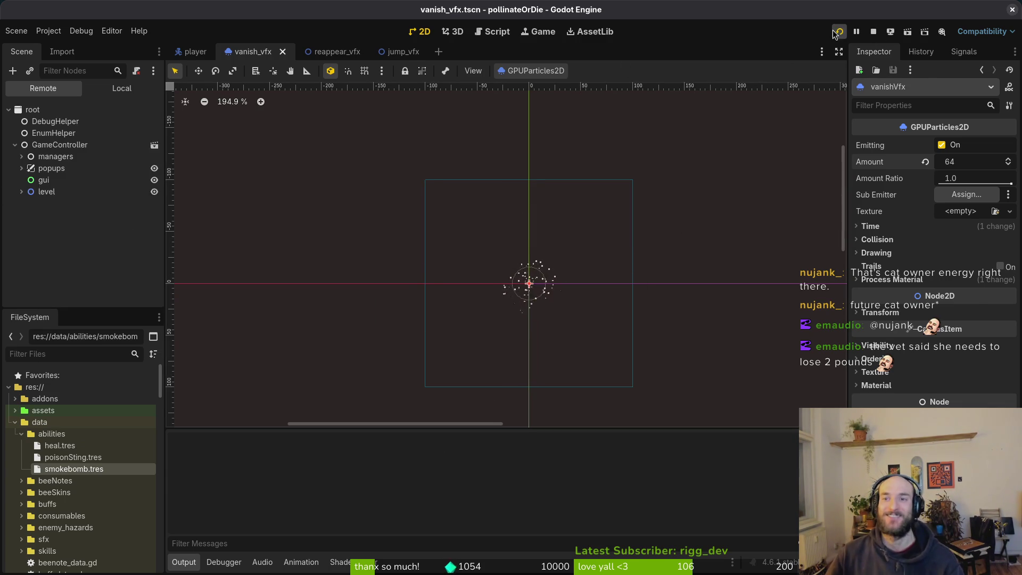
{"action": "left_click", "coordinate": [834, 33]}
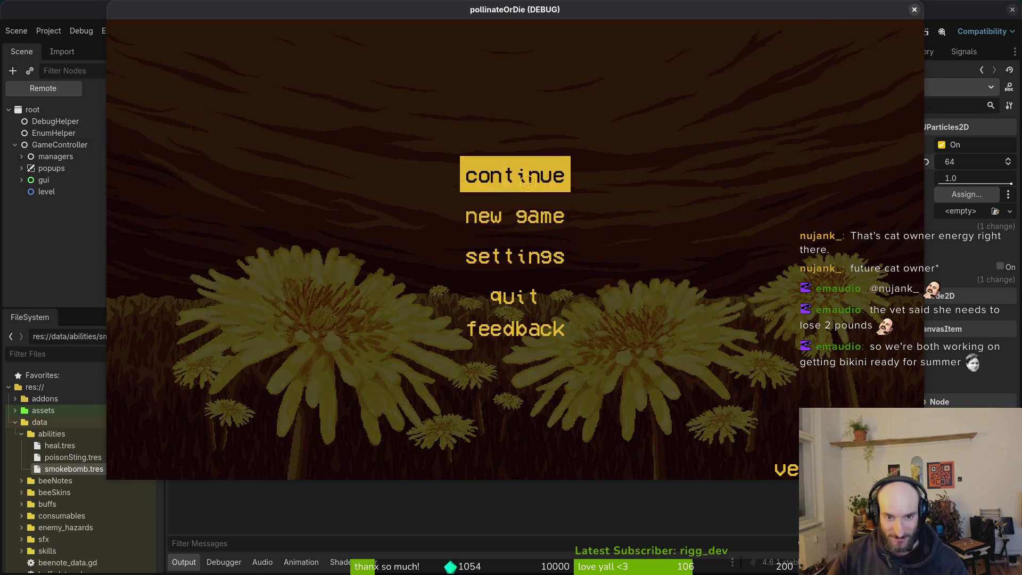
- Continue the saved game into the hive and cast the smoke bomb three times while flying around
{"action": "left_click", "coordinate": [527, 183]}
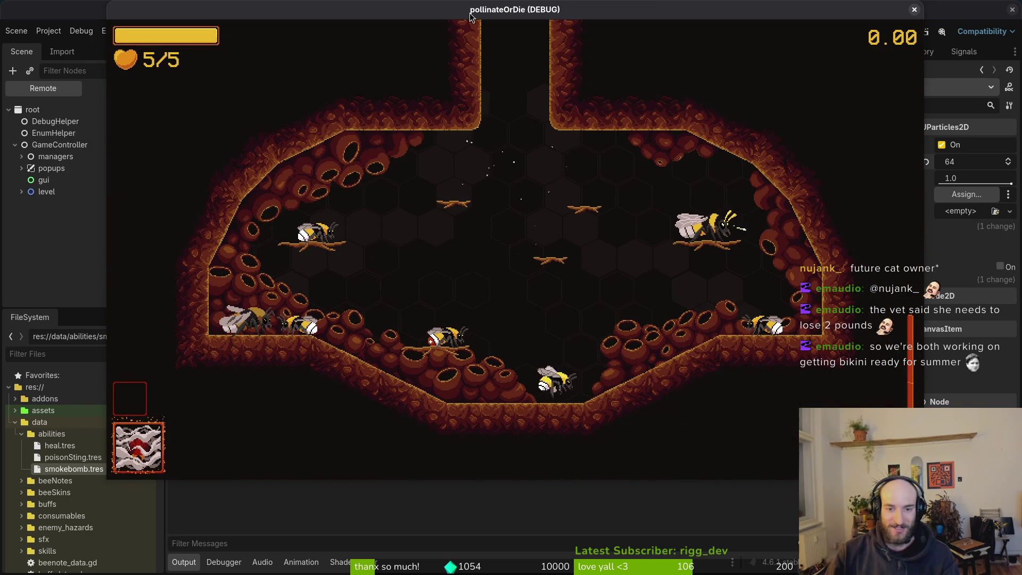
{"action": "key", "text": "space"}
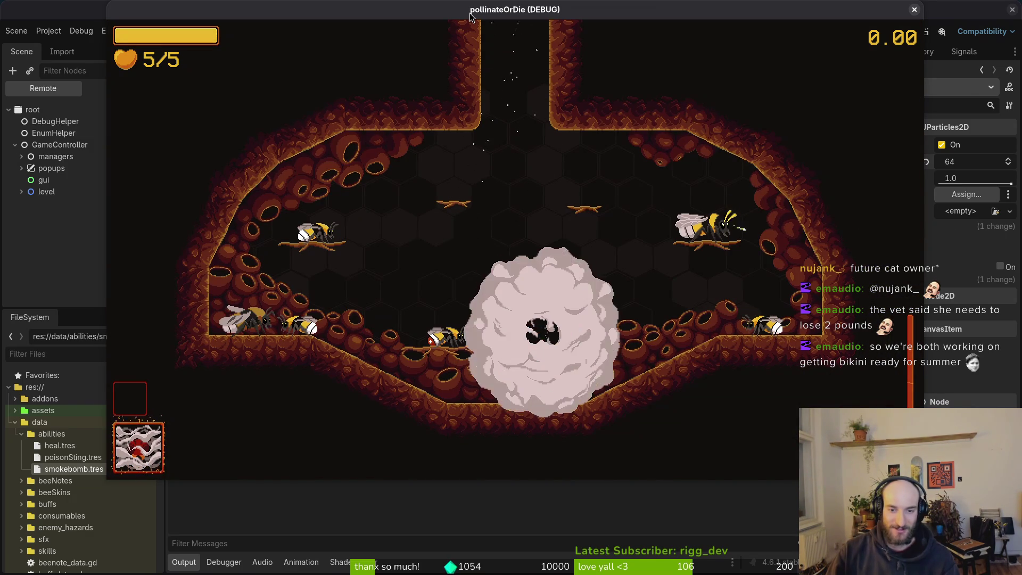
{"action": "key", "text": "Up"}
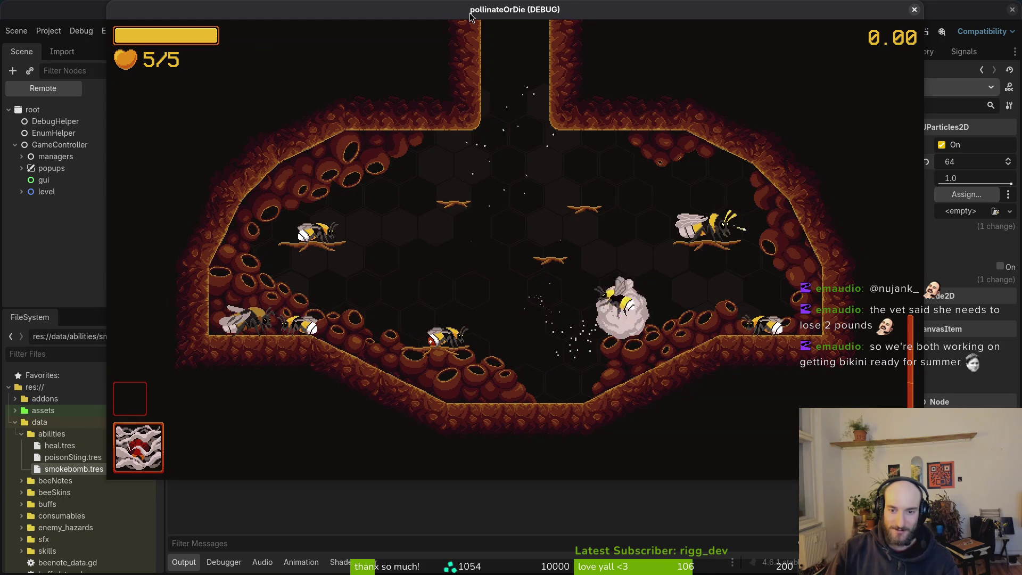
{"action": "key", "text": "Right"}
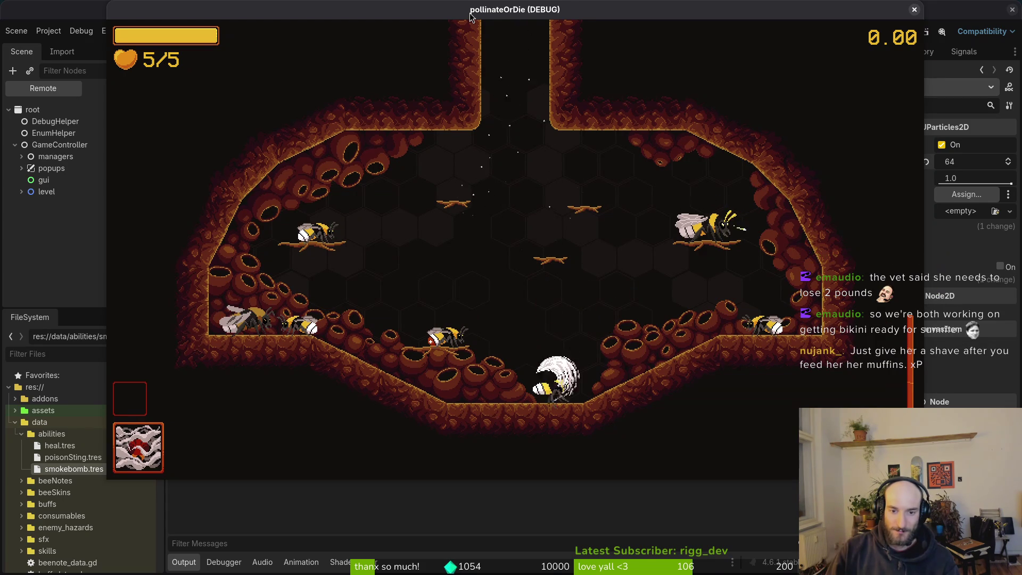
{"action": "key", "text": "space"}
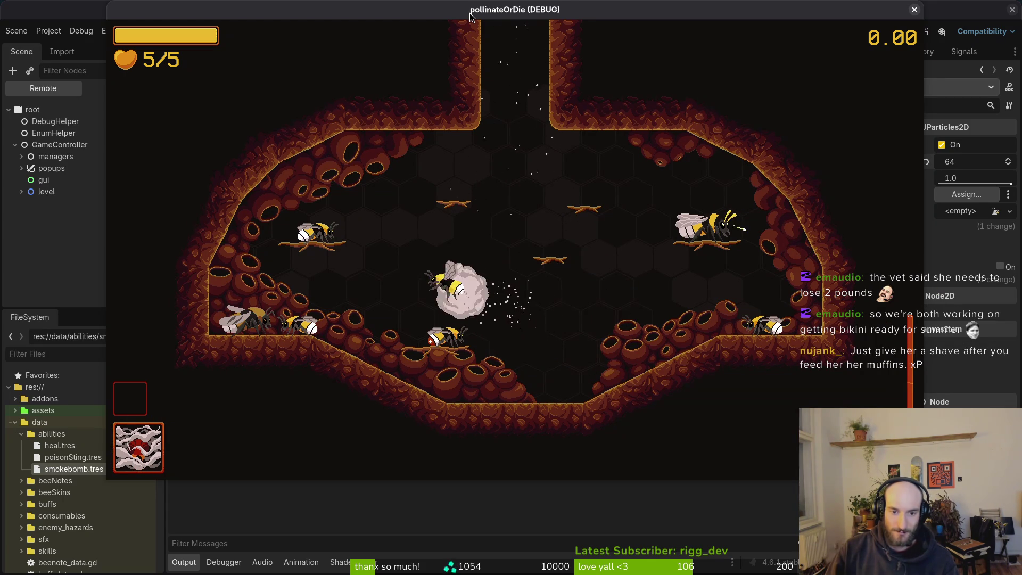
{"action": "key", "text": "Right"}
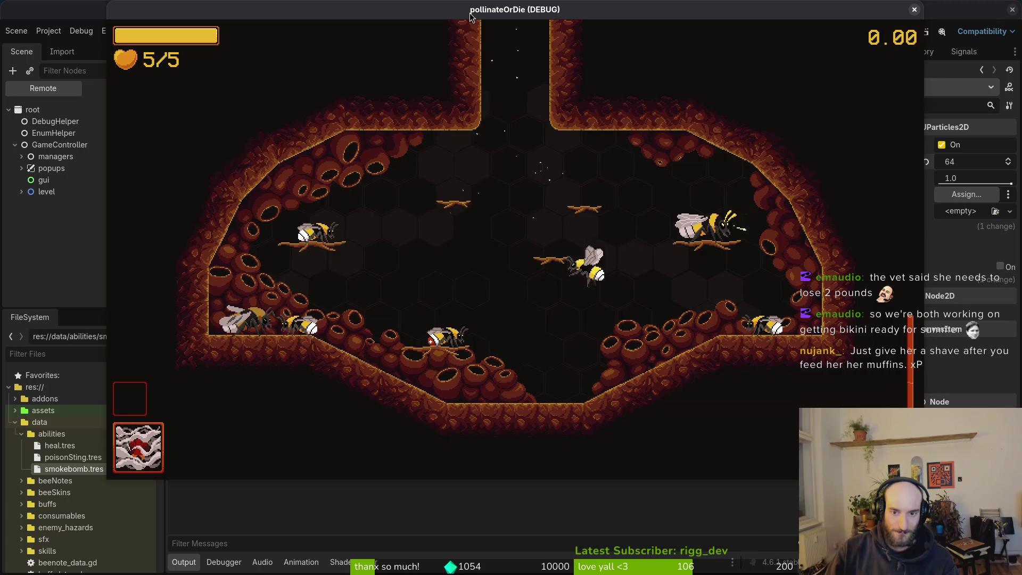
{"action": "key", "text": "Left"}
{"action": "key", "text": "space"}
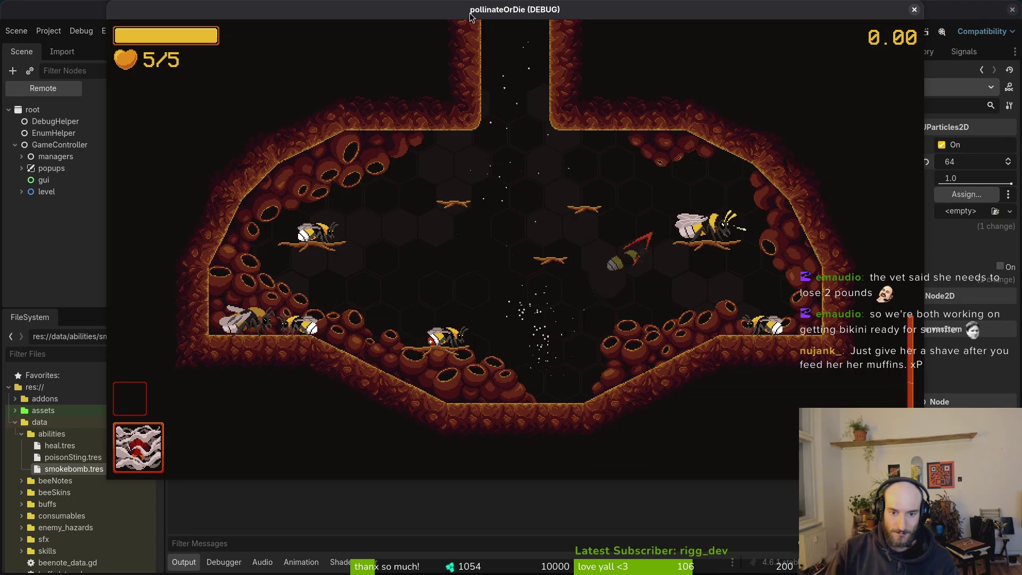
- Open and close the shop, cast another smoke bomb, land the bee, then close the game
{"action": "key", "text": "Tab"}
{"action": "key", "text": "Escape"}
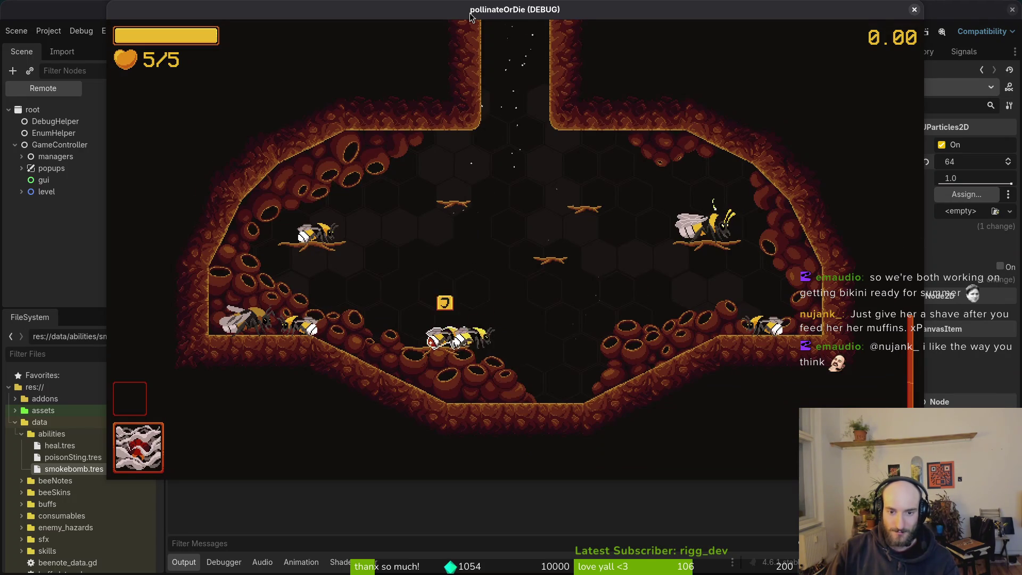
{"action": "key", "text": "space"}
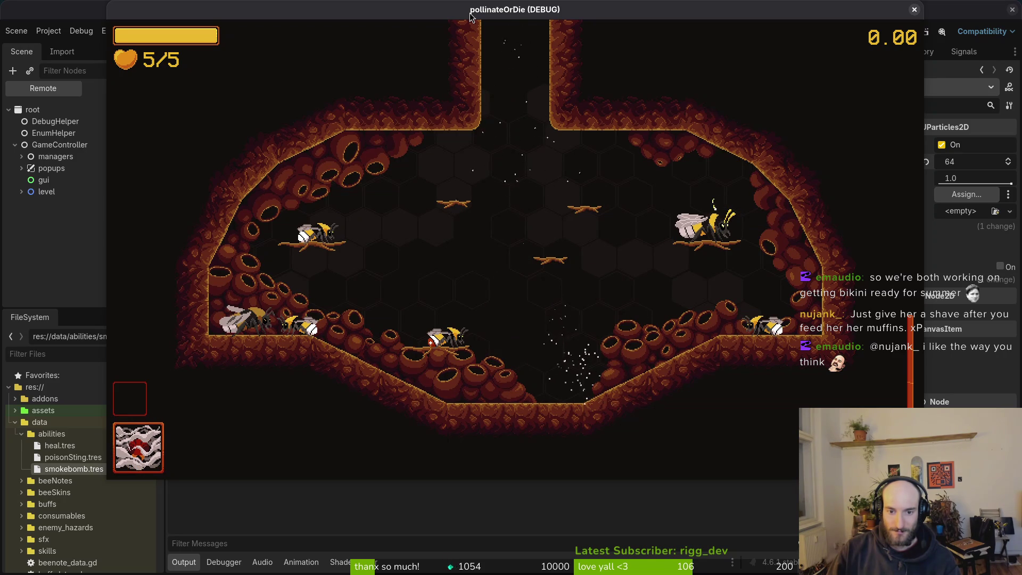
{"action": "key", "text": "Up"}
{"action": "key", "text": "Right"}
{"action": "key", "text": "Down"}
{"action": "key", "text": "Left"}
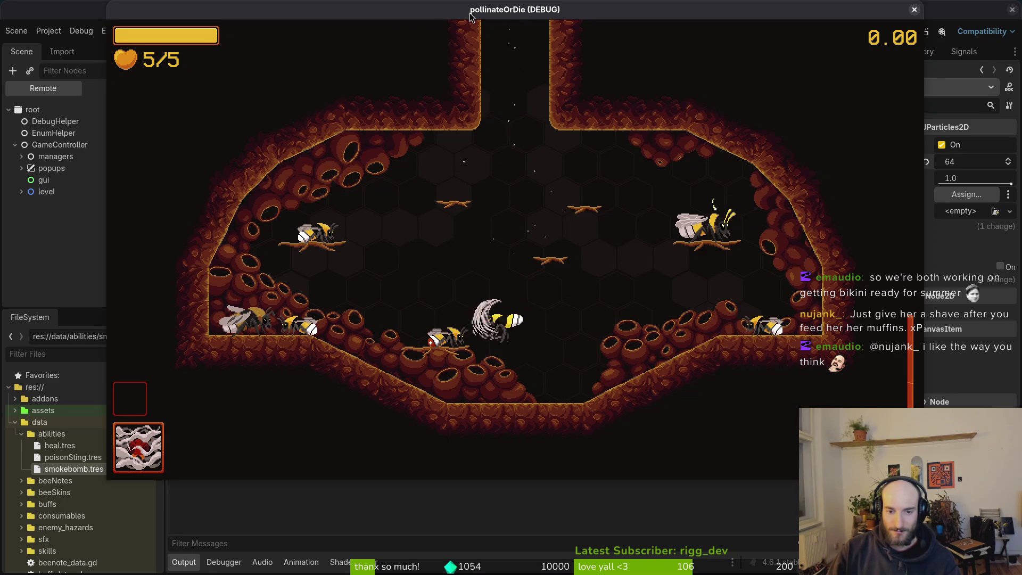
{"action": "key", "text": "Right"}
{"action": "key", "text": "Down"}
{"action": "key", "text": "space"}
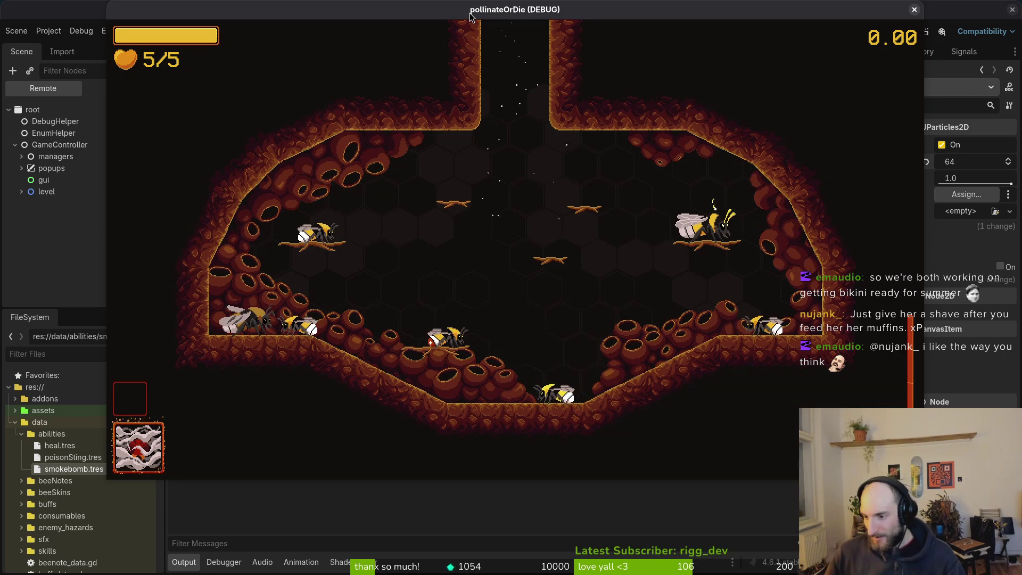
{"action": "key", "text": "F8"}
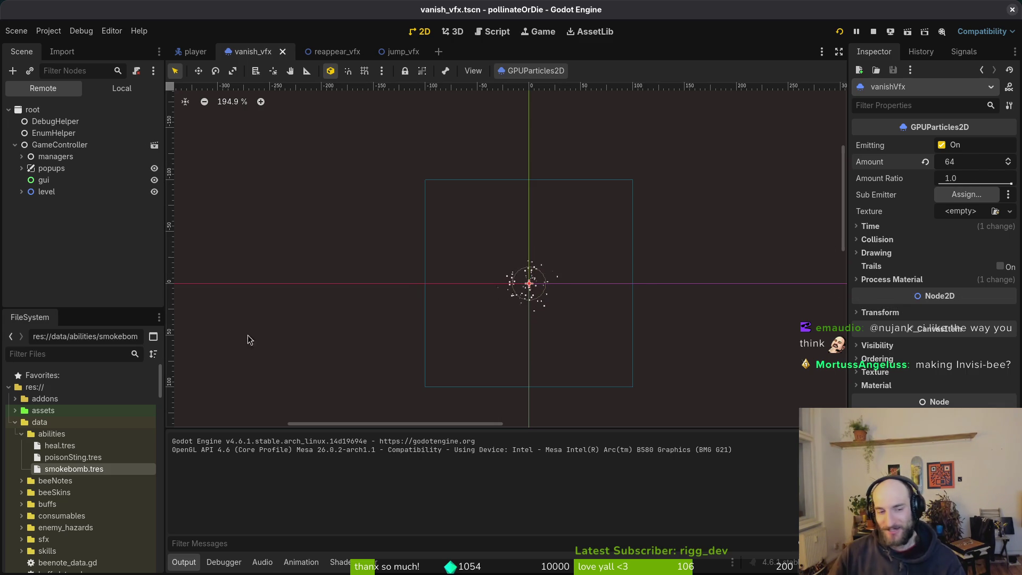
- Save the vanish effect scene and shrink its emission sphere radius from 16 to 8
{"action": "key", "text": "ctrl+s"}
{"action": "left_click", "coordinate": [159, 88]}
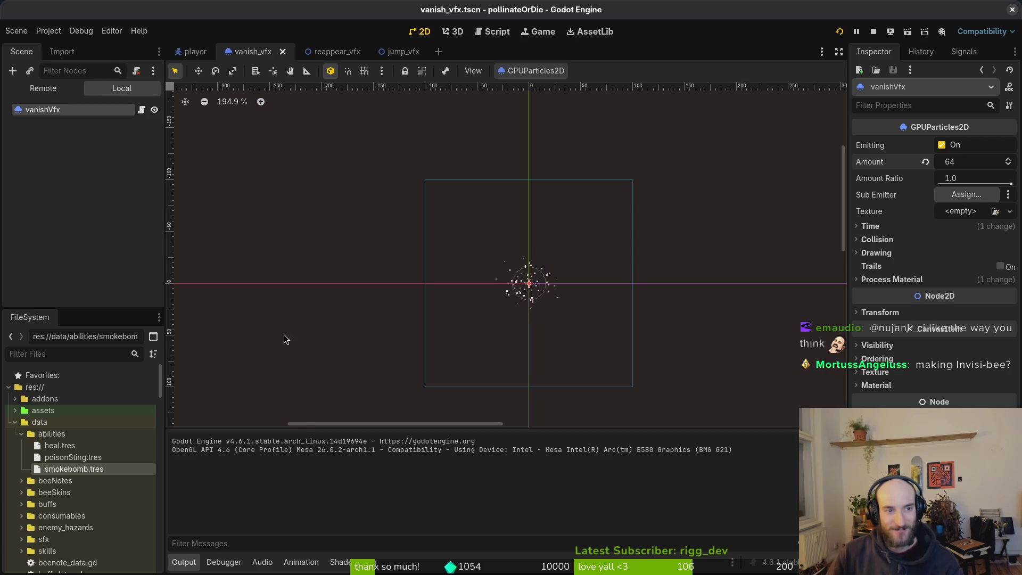
{"action": "left_click", "coordinate": [916, 281]}
{"action": "scroll", "coordinate": [527, 285], "scroll_direction": "up", "scroll_amount": 6}
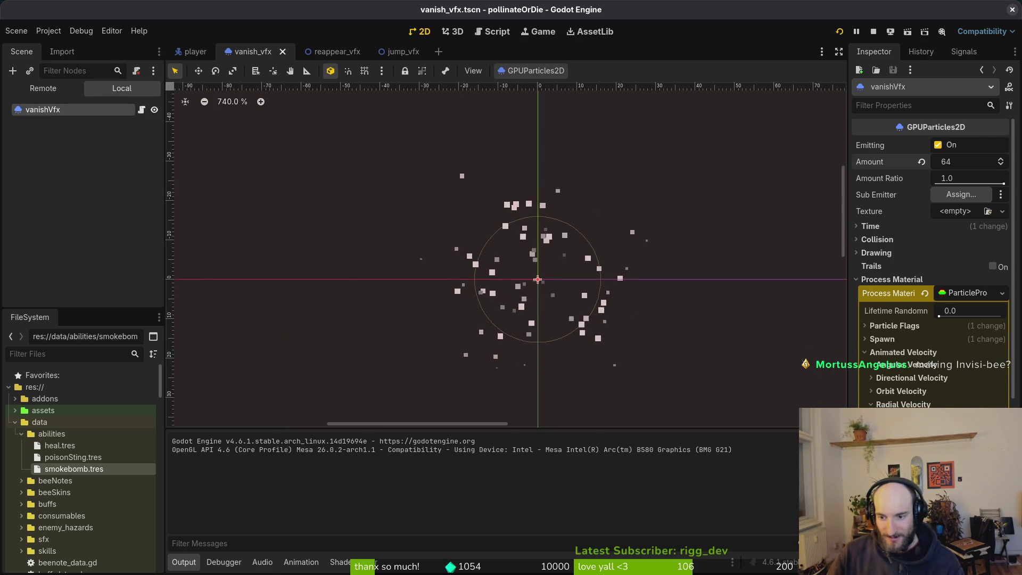
{"action": "scroll", "coordinate": [899, 255], "scroll_direction": "down", "scroll_amount": 3}
{"action": "left_click", "coordinate": [882, 227]}
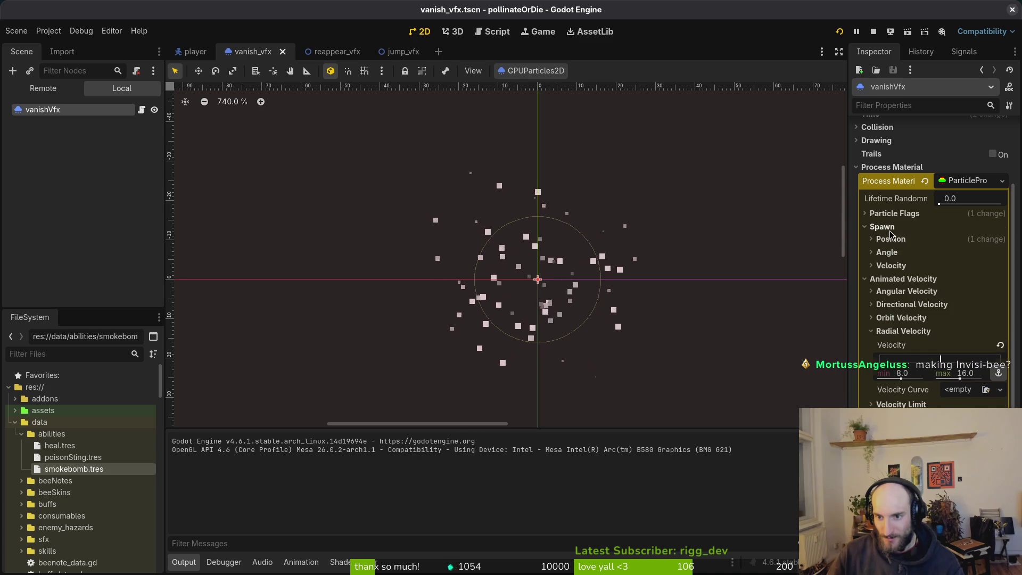
{"action": "left_click", "coordinate": [891, 239]}
{"action": "left_click_drag", "start_coordinate": [979, 339], "coordinate": [947, 339]}
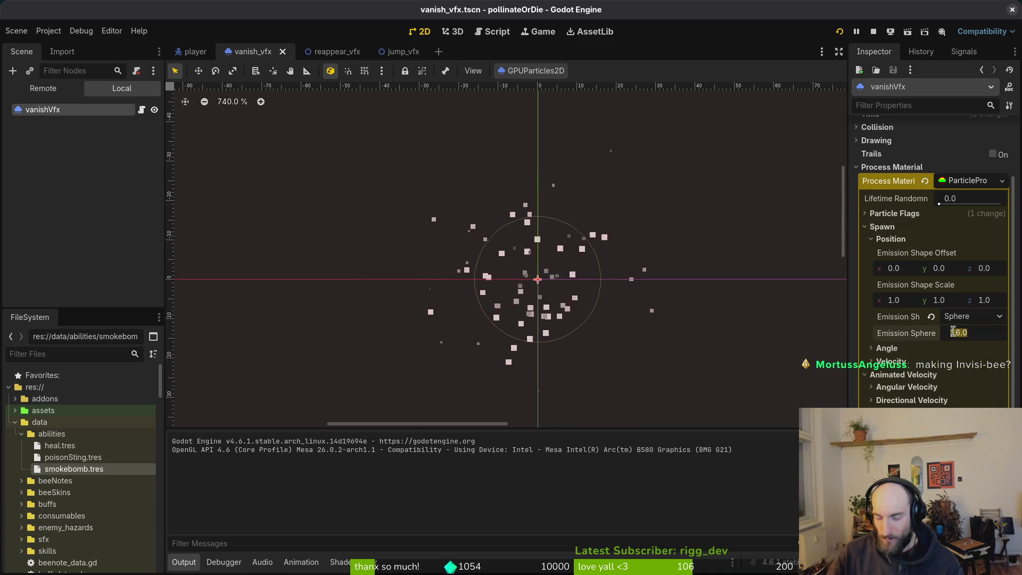
- Set the vanish particles' lifetime to 1.0 and stop the running game
{"action": "scroll", "coordinate": [581, 319], "scroll_direction": "down", "scroll_amount": 8}
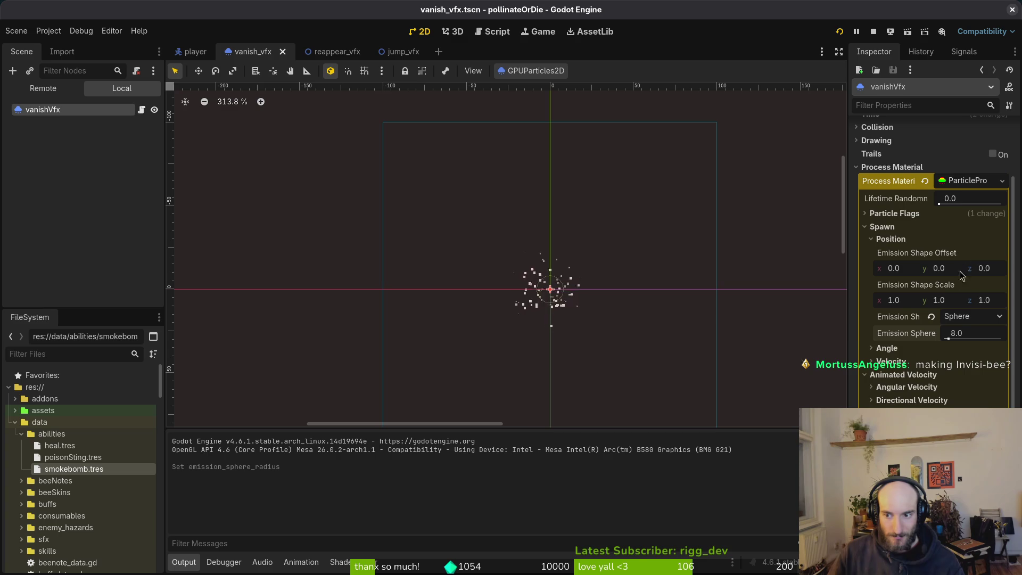
{"action": "scroll", "coordinate": [962, 273], "scroll_direction": "up", "scroll_amount": 4}
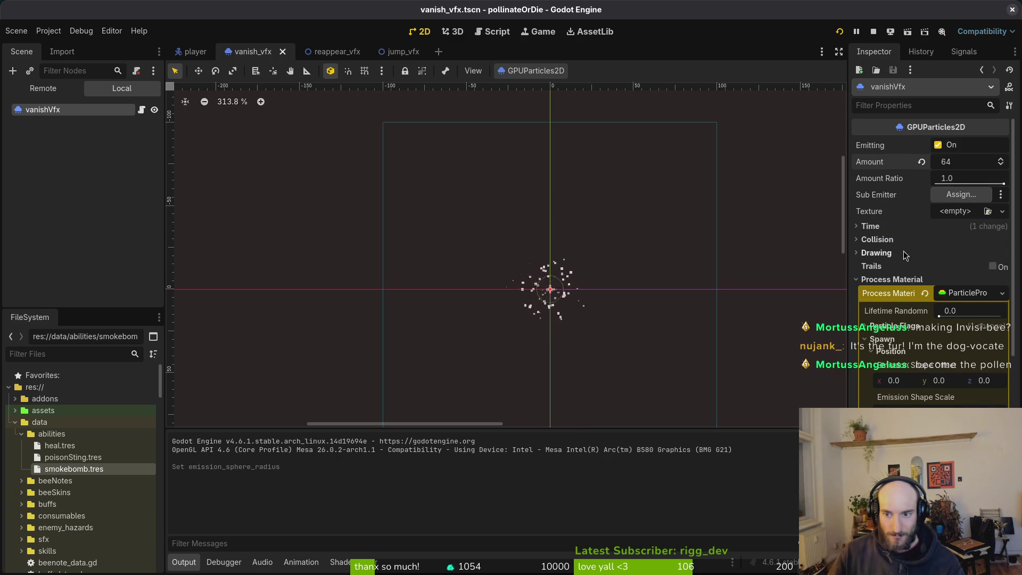
{"action": "left_click", "coordinate": [899, 228]}
{"action": "type", "text": "1"}
{"action": "key", "text": "Return"}
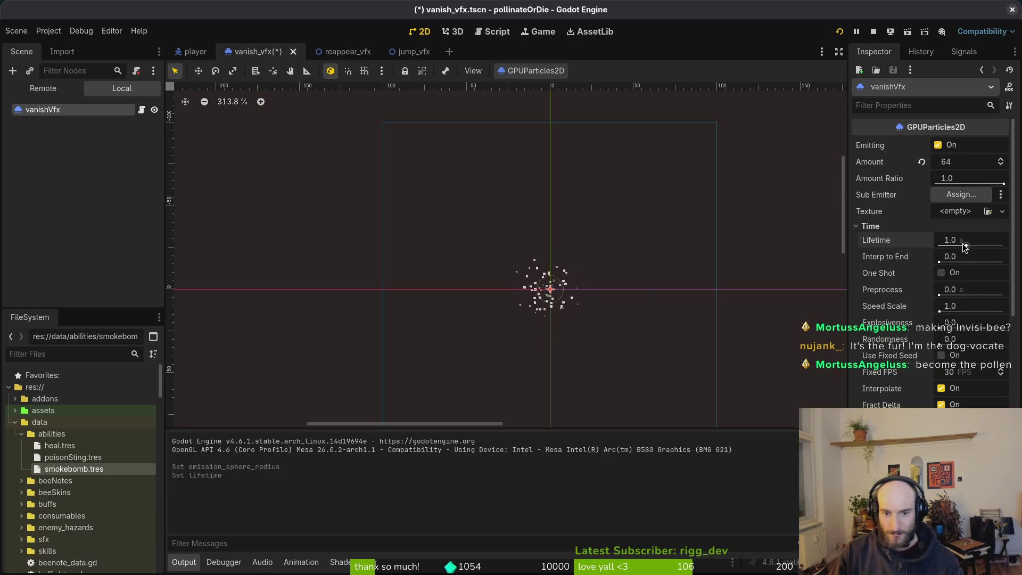
{"action": "left_click", "coordinate": [874, 32]}
- Relaunch the game into the hive, cast the smoke bomb with E, and fly toward the exit
{"action": "left_click", "coordinate": [842, 31]}
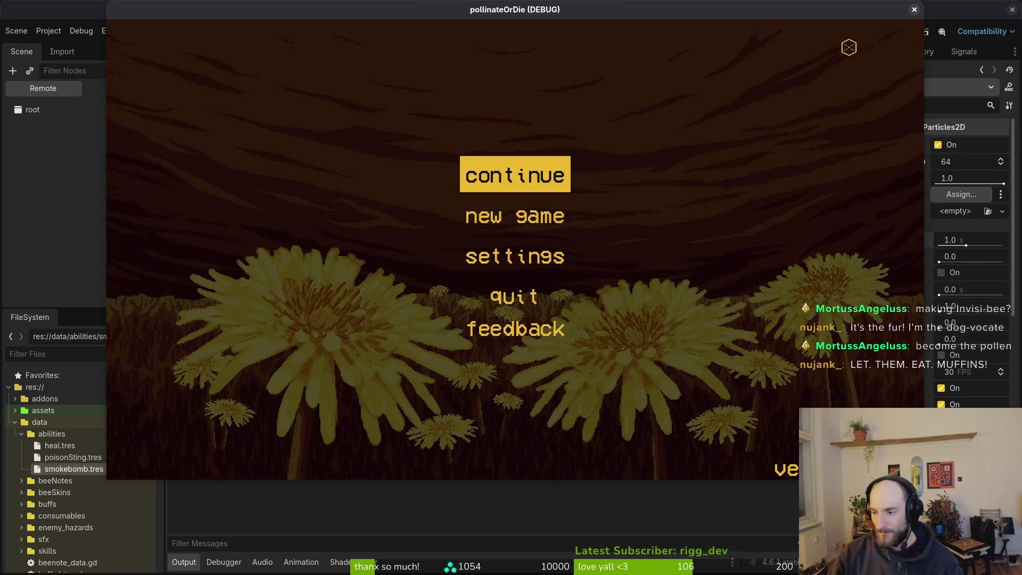
{"action": "key", "text": "Return"}
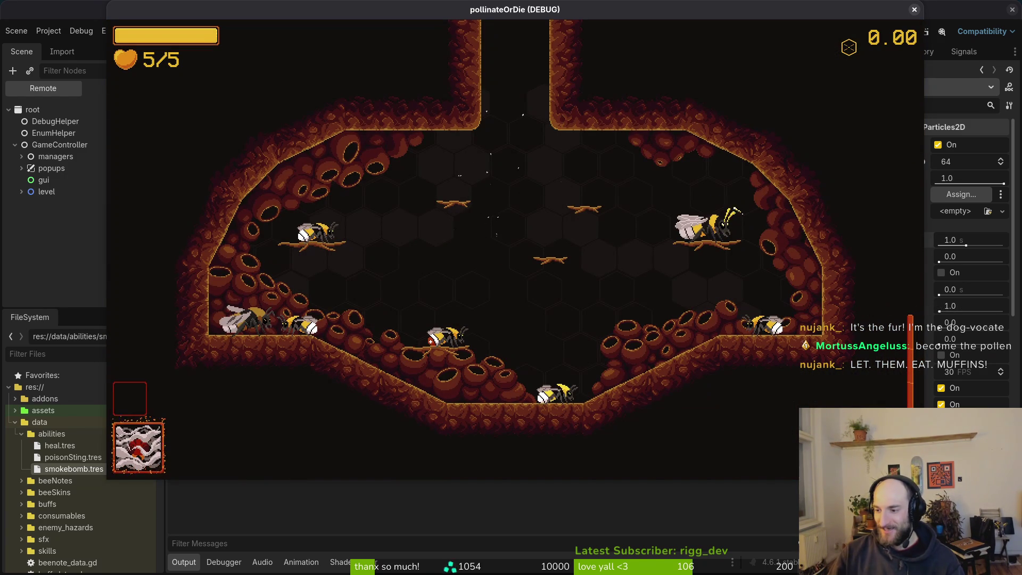
{"action": "key", "text": "space"}
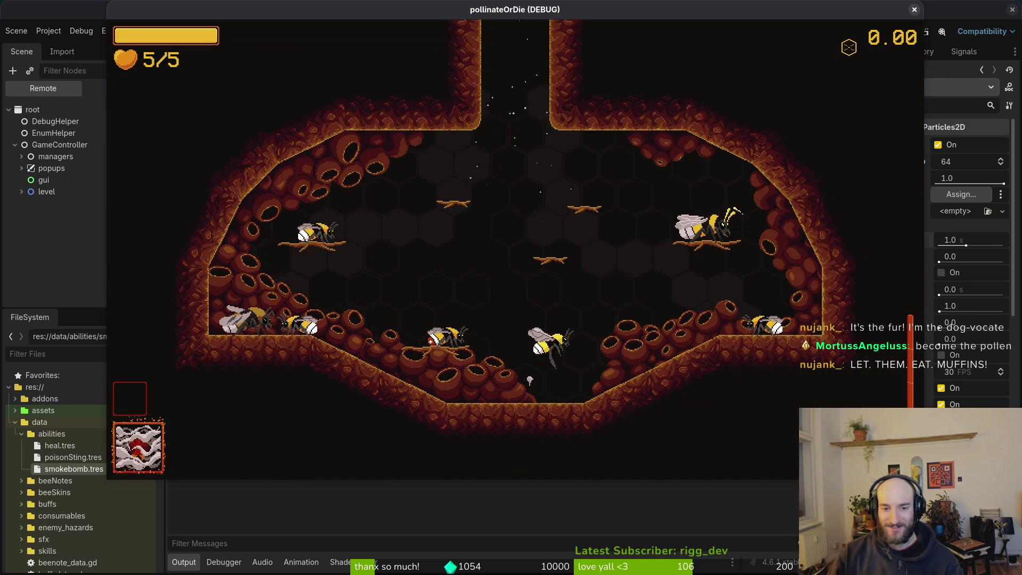
{"action": "key", "text": "e"}
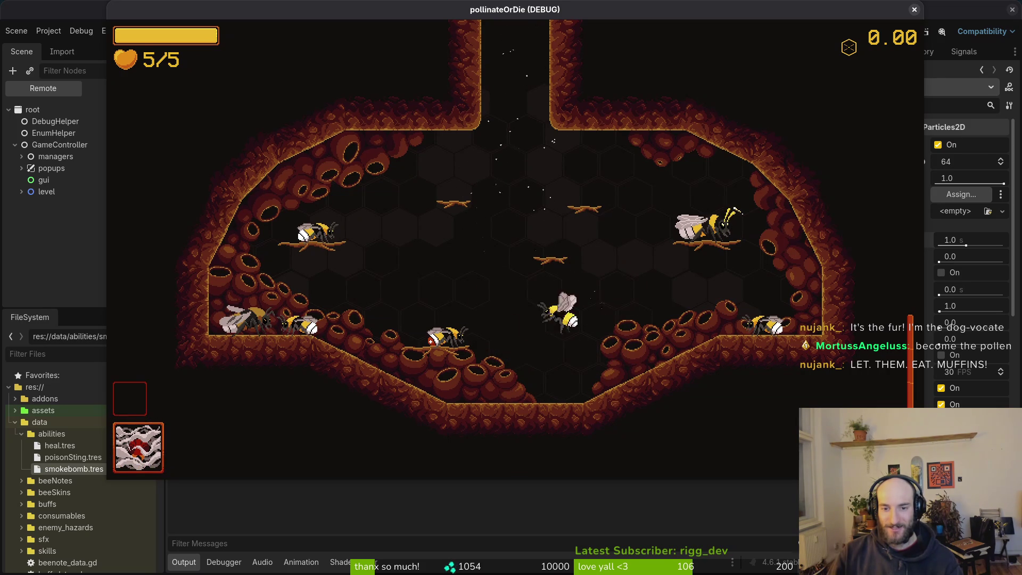
{"action": "key", "text": "space"}
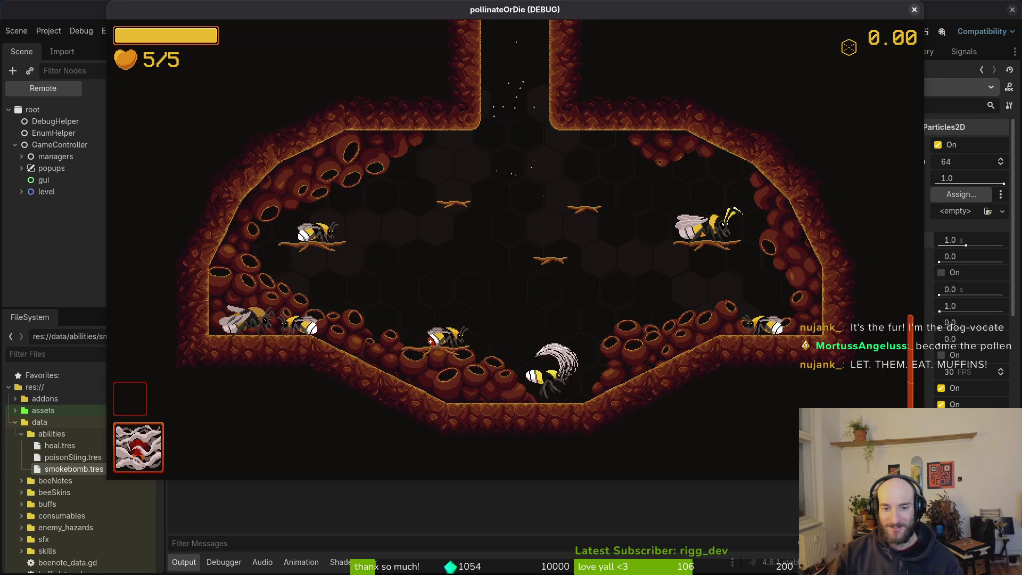
{"action": "key", "text": "space"}
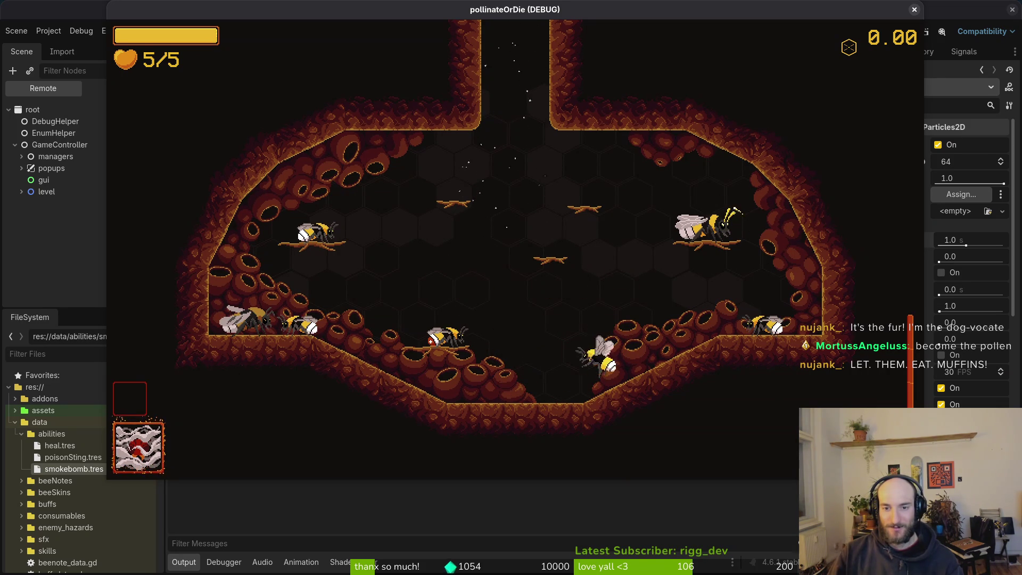
{"action": "key", "text": "space"}
{"action": "key", "text": "space"}
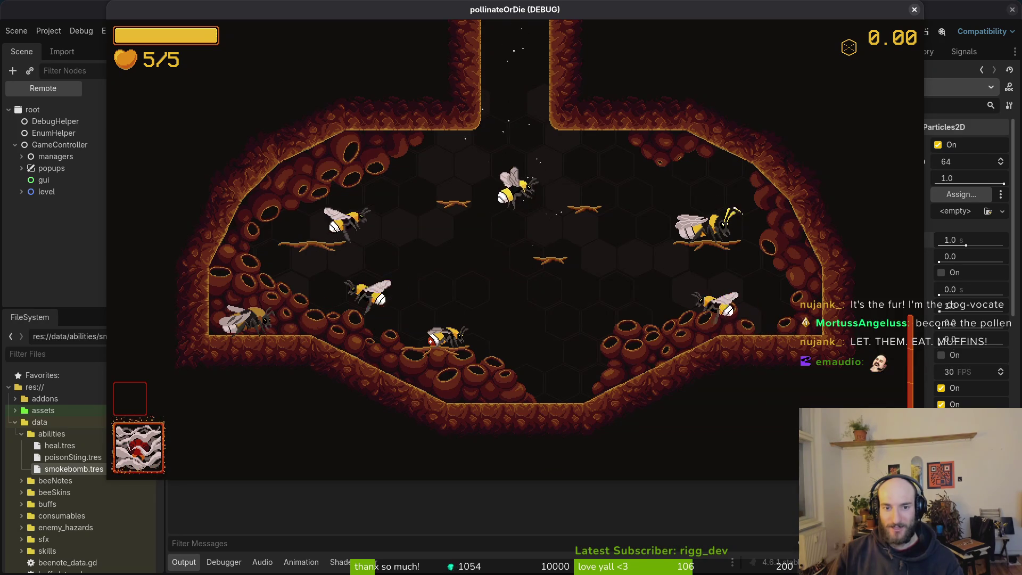
{"action": "key", "text": "space"}
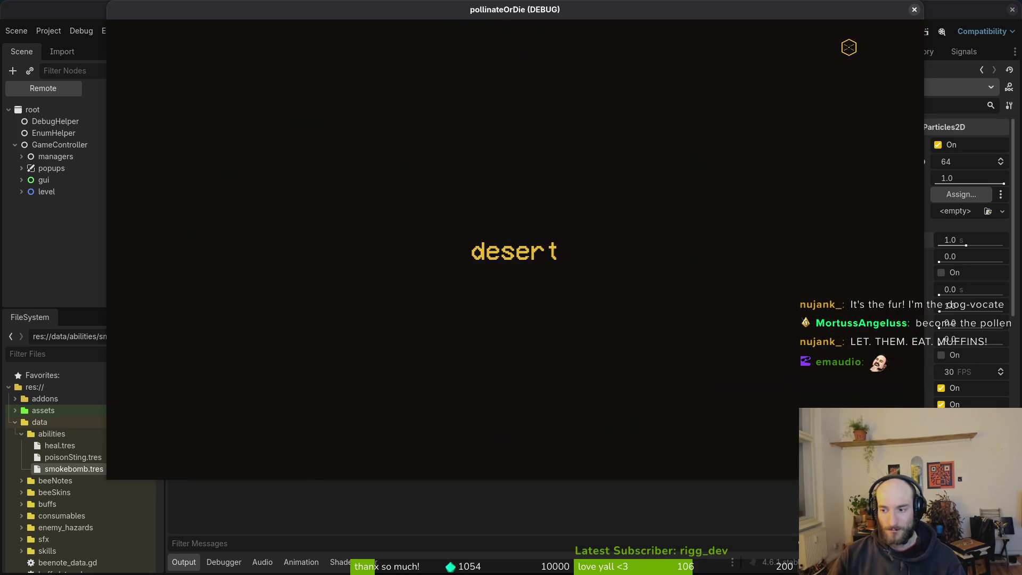
- Fly through the desert level attacking enemies and triggering the smoke-bomb vanish puffs several times
{"action": "key", "text": "space"}
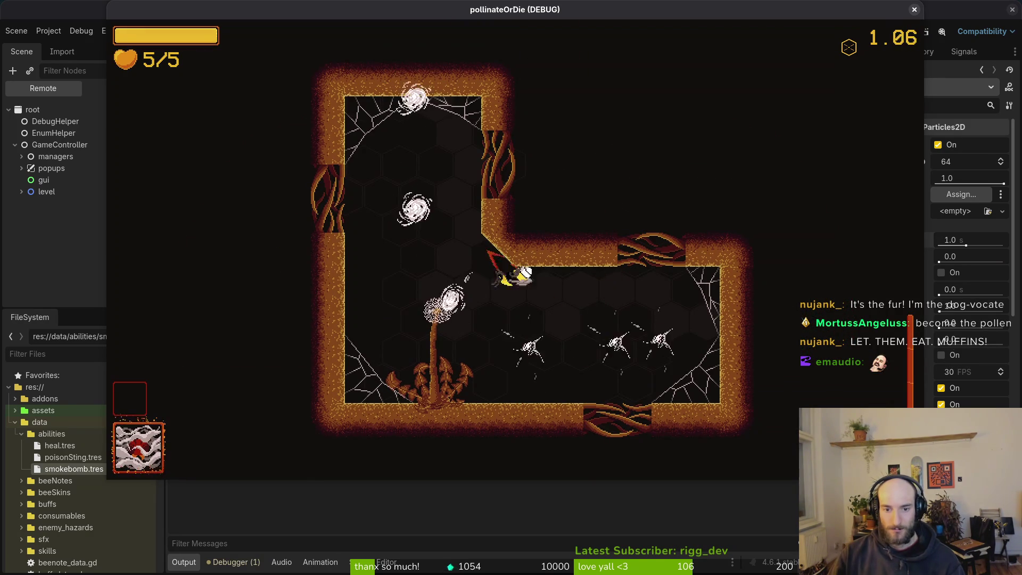
{"action": "key", "text": "space"}
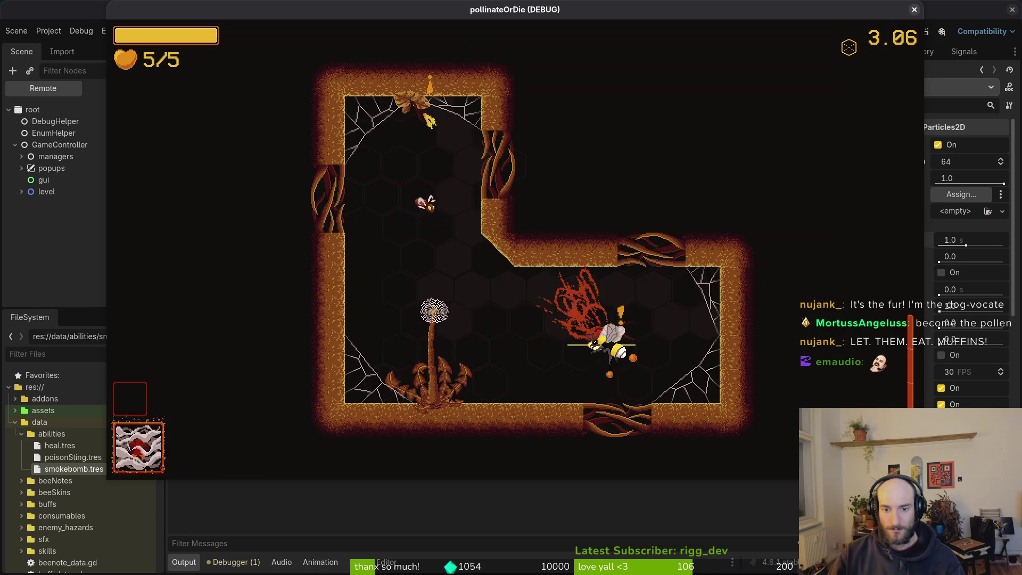
{"action": "key", "text": "space"}
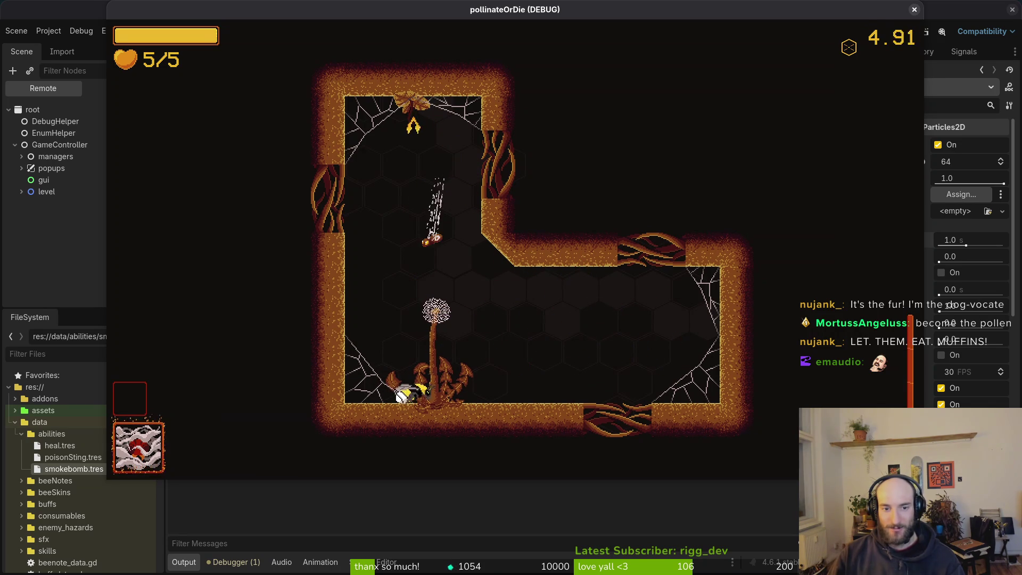
{"action": "key", "text": "space"}
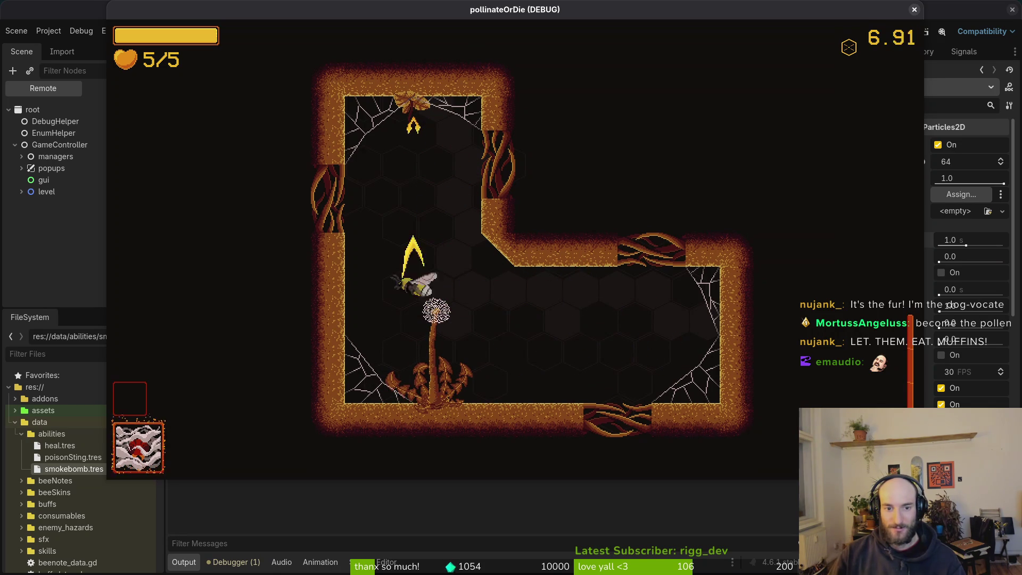
{"action": "key", "text": "space"}
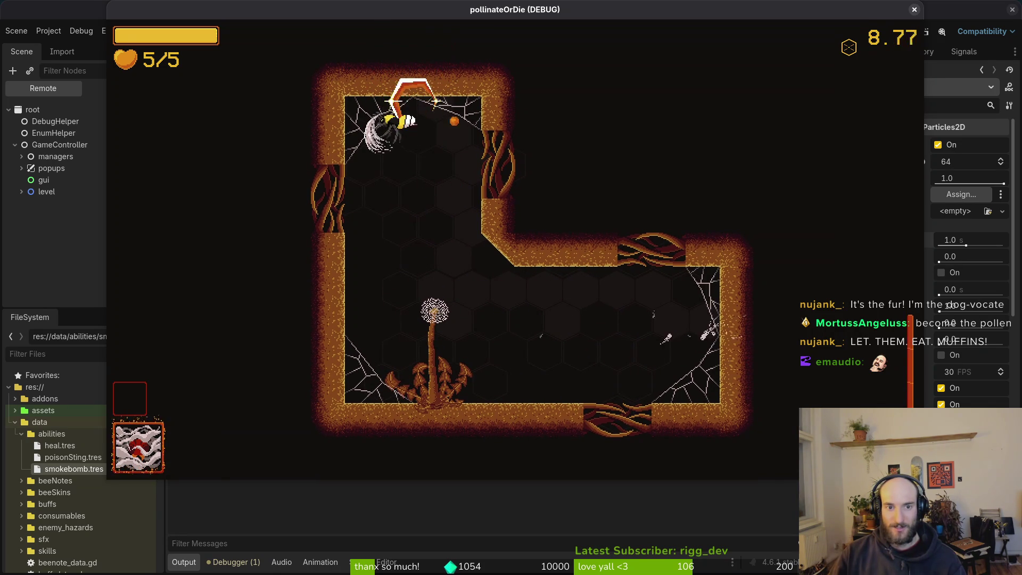
{"action": "key", "text": "space"}
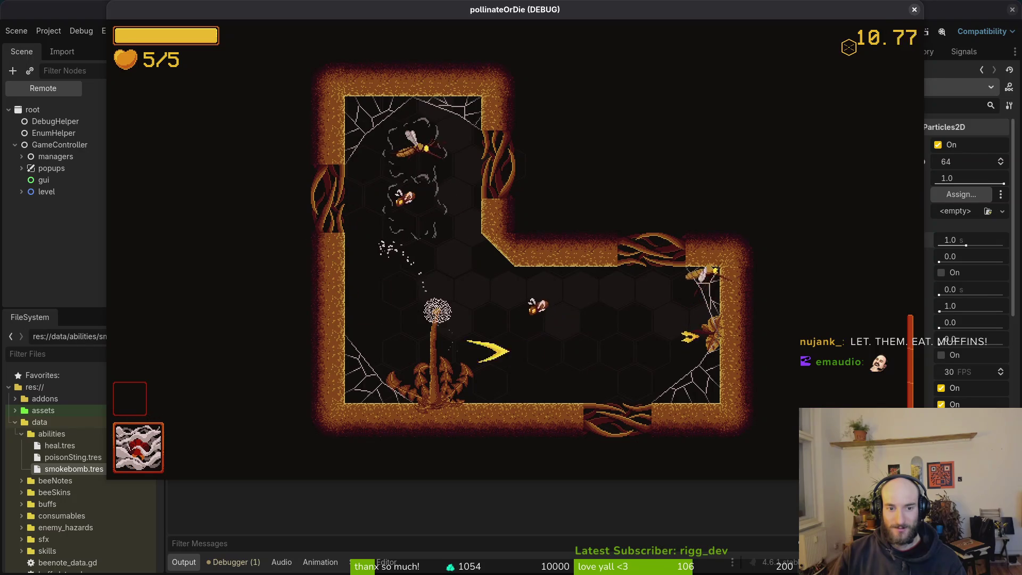
{"action": "key", "text": "space"}
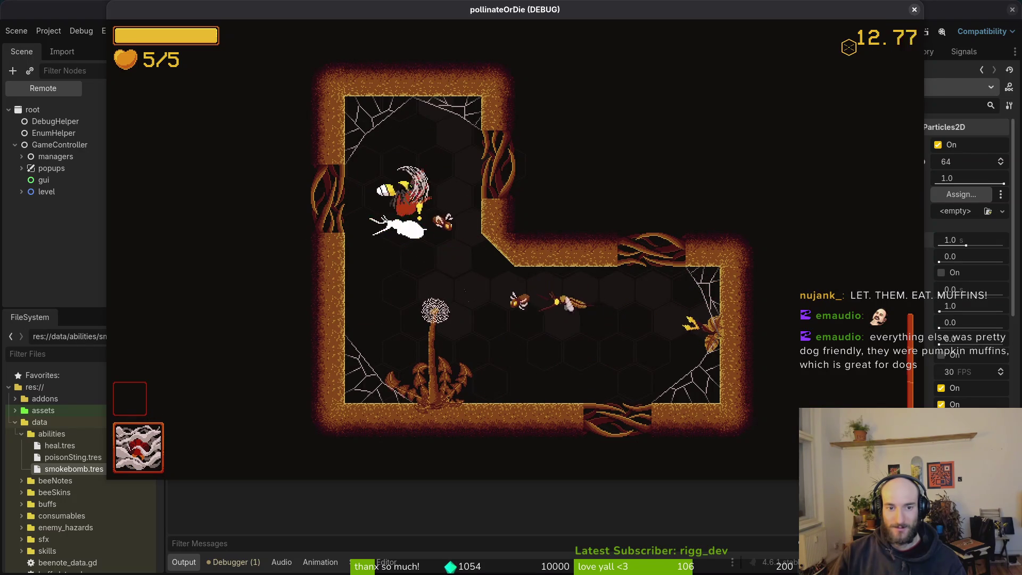
{"action": "key", "text": "space"}
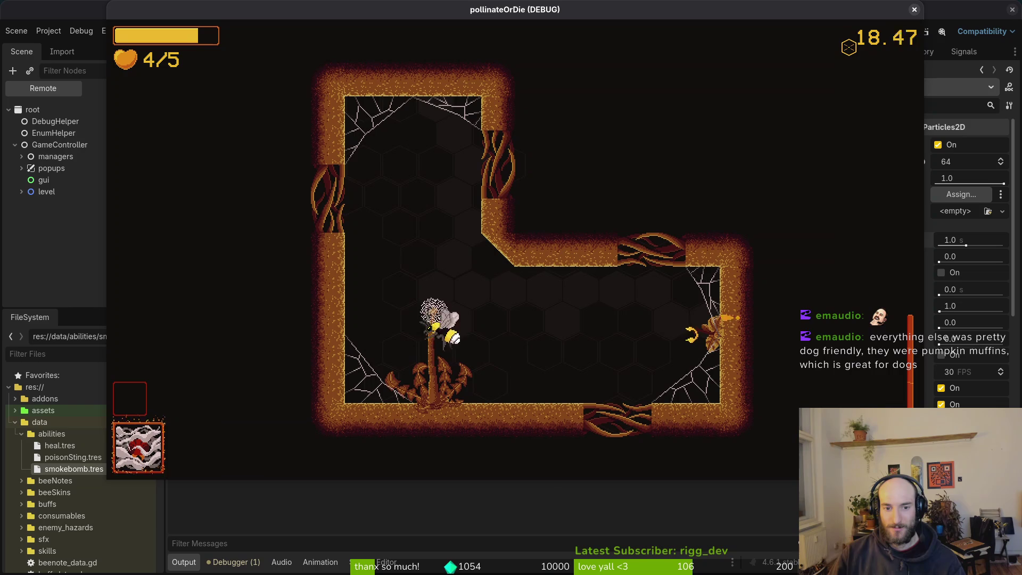
{"action": "key", "text": "space"}
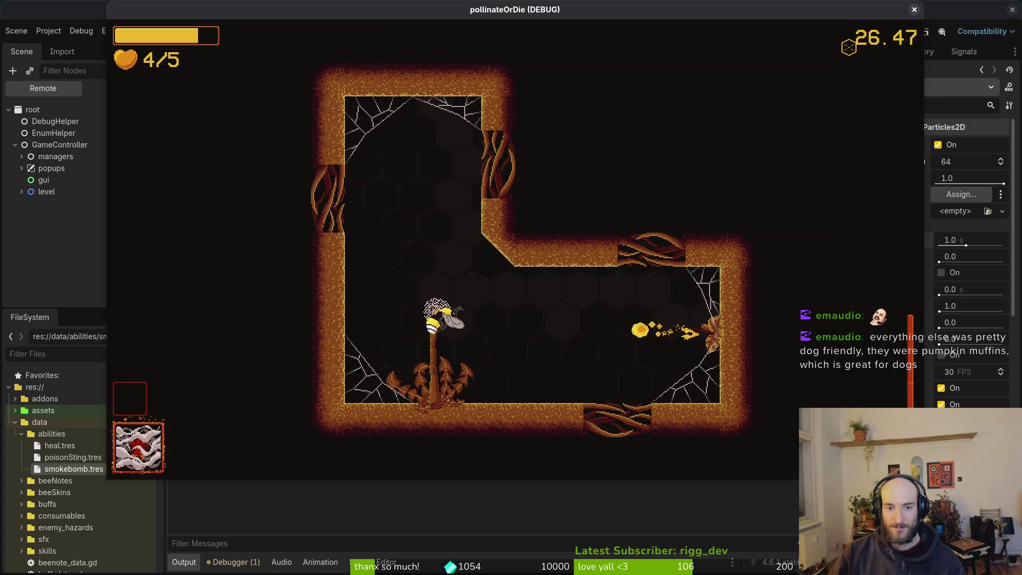
{"action": "key", "text": "space"}
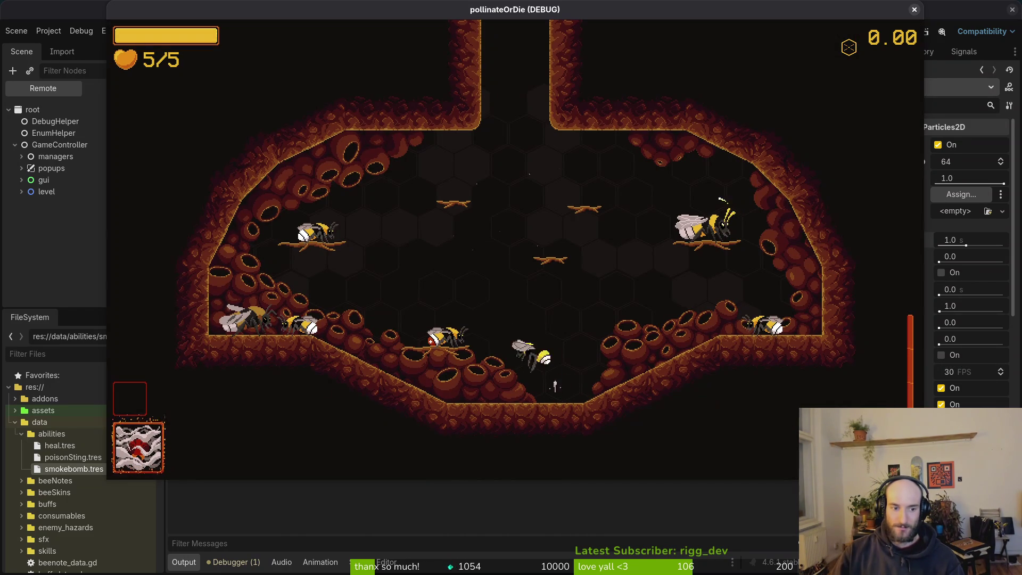
- Open the hive shop with J and close it again with Escape
{"action": "key", "text": "j"}
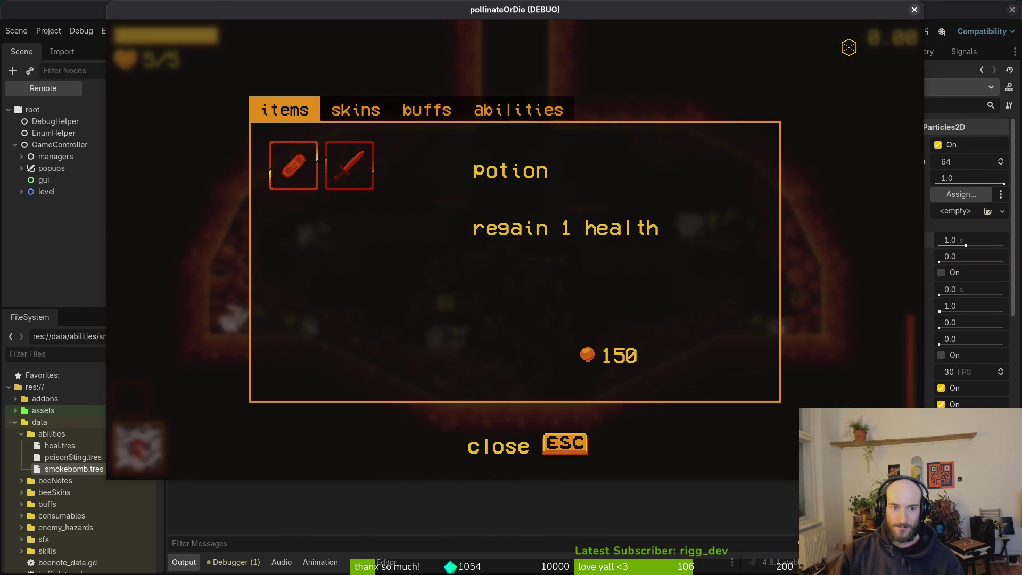
{"action": "key", "text": "Escape"}
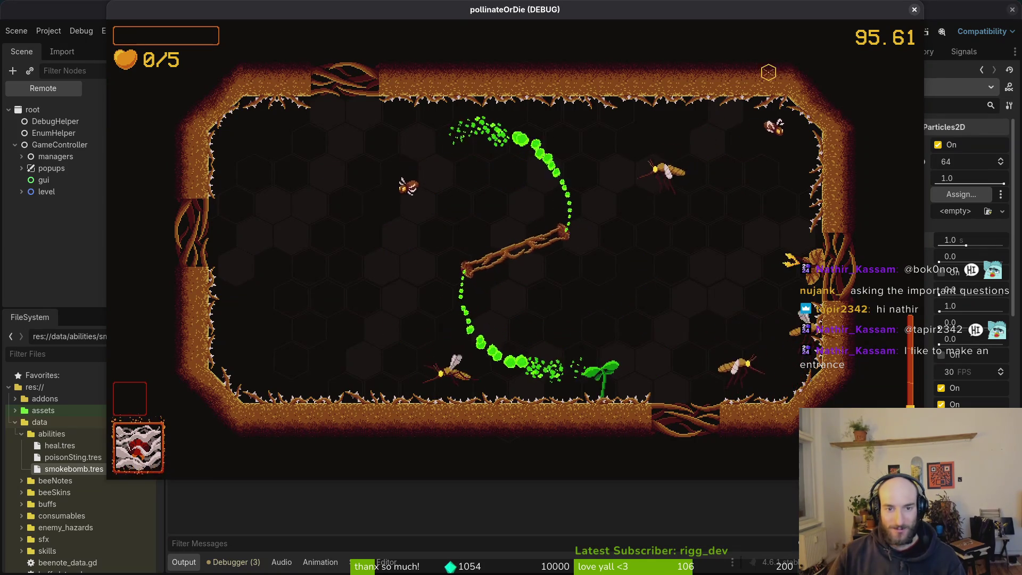
- Stop the game and change the platform rotation in gauntlet_2_0.gd from 0.004 to 0.001
{"action": "key", "text": "F8"}
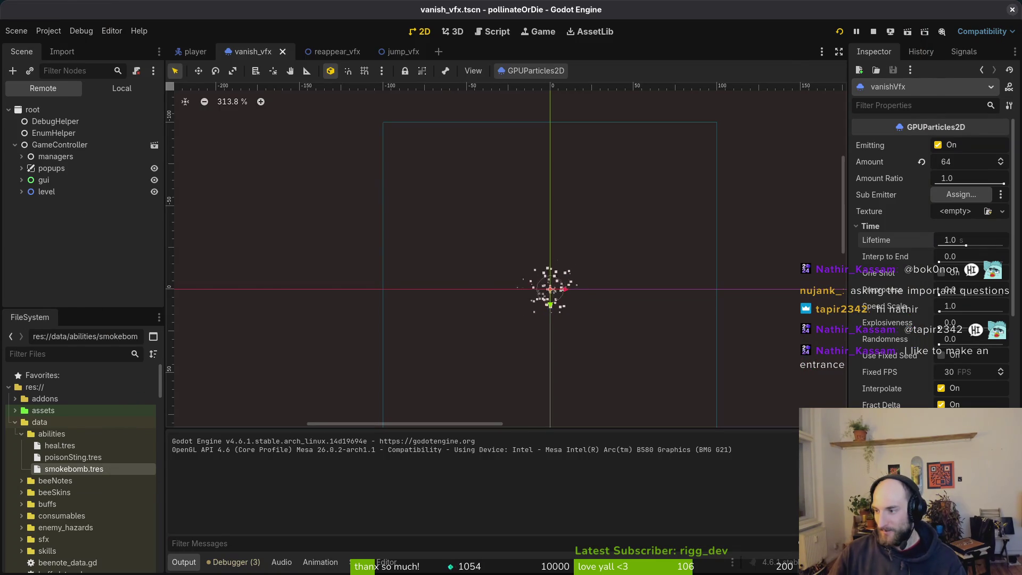
{"action": "key", "text": "alt+Tab"}
{"action": "key", "text": "space"}
{"action": "key", "text": "f"}
{"action": "key", "text": "f"}
{"action": "type", "text": "gaun2"}
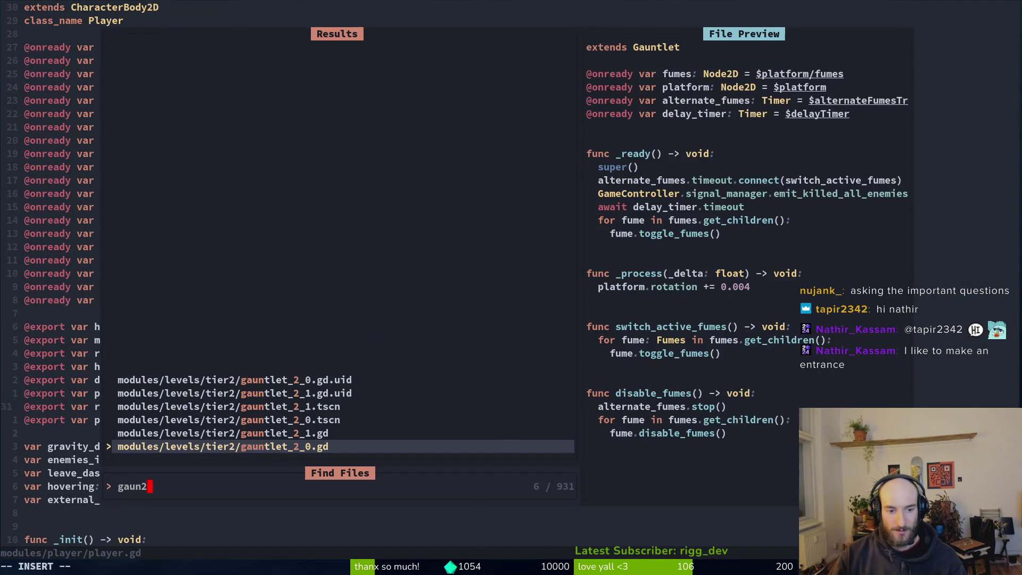
{"action": "key", "text": "Return"}
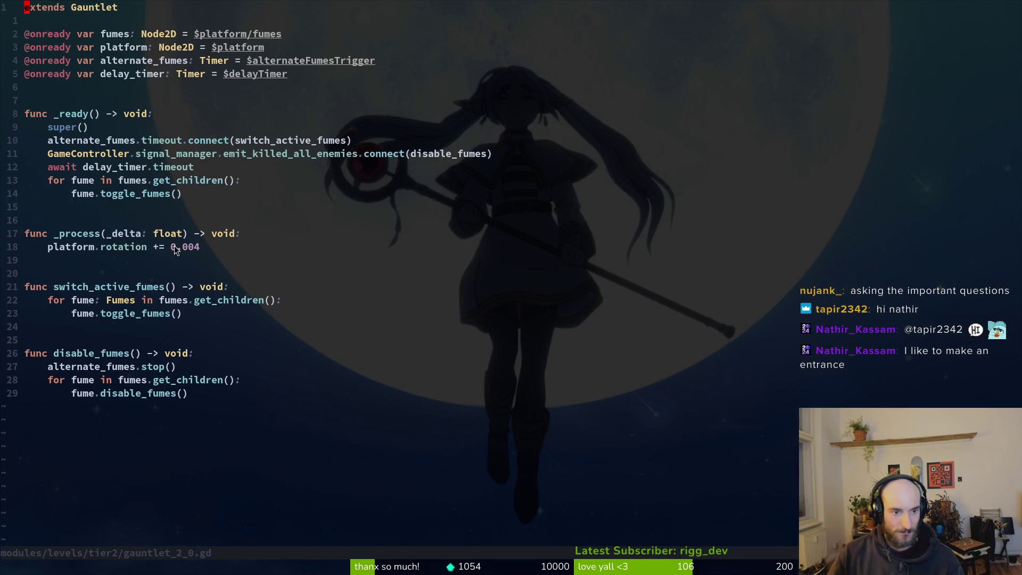
{"action": "left_click", "coordinate": [203, 248]}
{"action": "key", "text": "s"}
{"action": "type", "text": "1"}
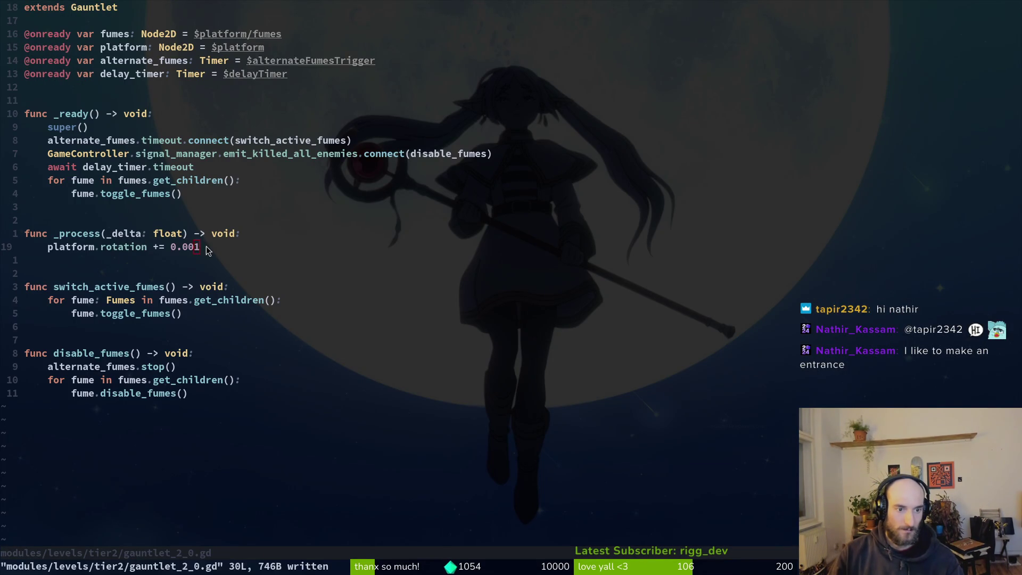
- Save, launch the game to test the slower rotation, then open debug.helper.gd
{"action": "key", "text": "alt+Tab"}
{"action": "key", "text": "F5"}
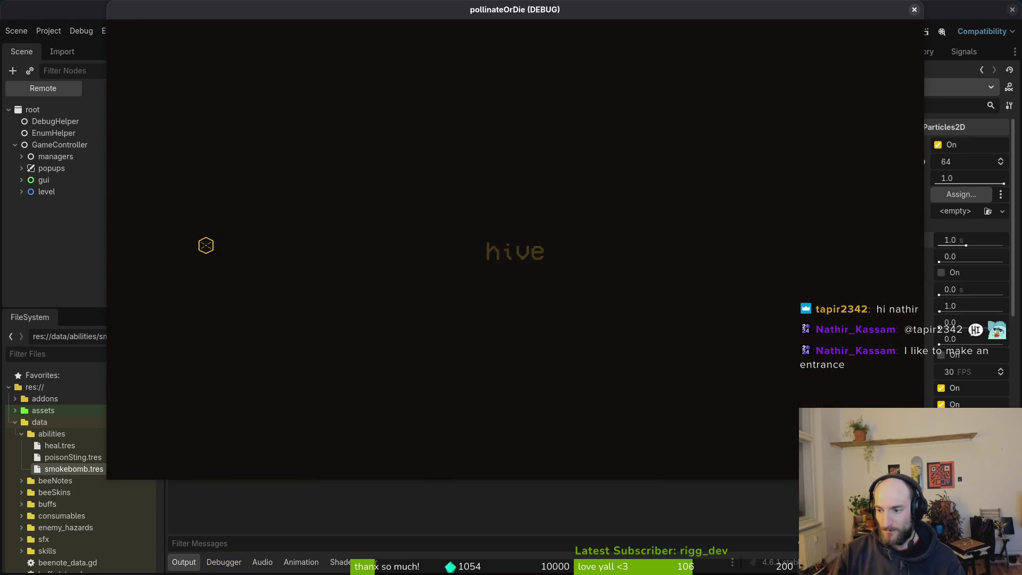
{"action": "key", "text": "Escape"}
{"action": "key", "text": "alt+Tab"}
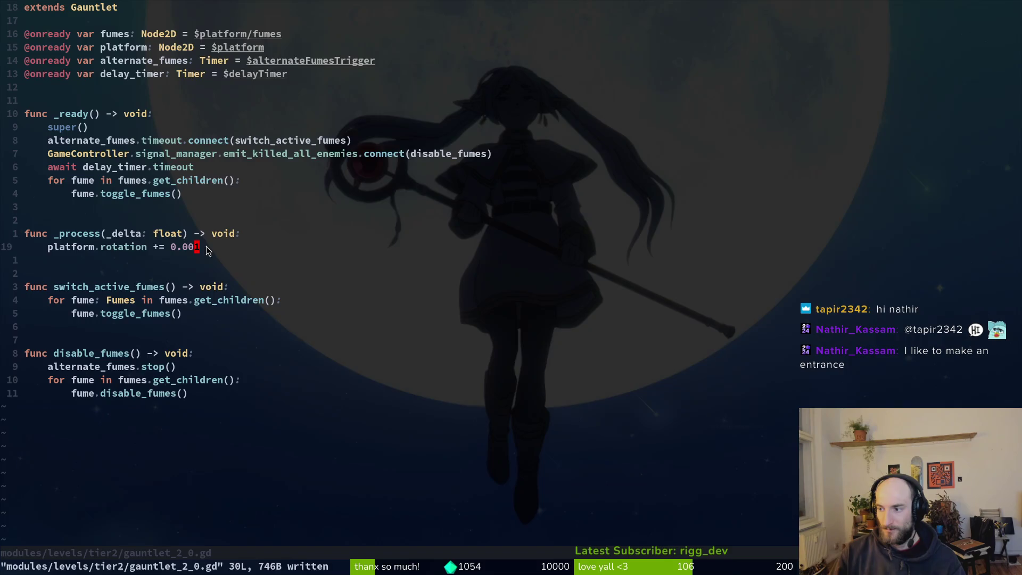
{"action": "key", "text": "ctrl+p"}
{"action": "type", "text": "deb"}
{"action": "key", "text": "Return"}
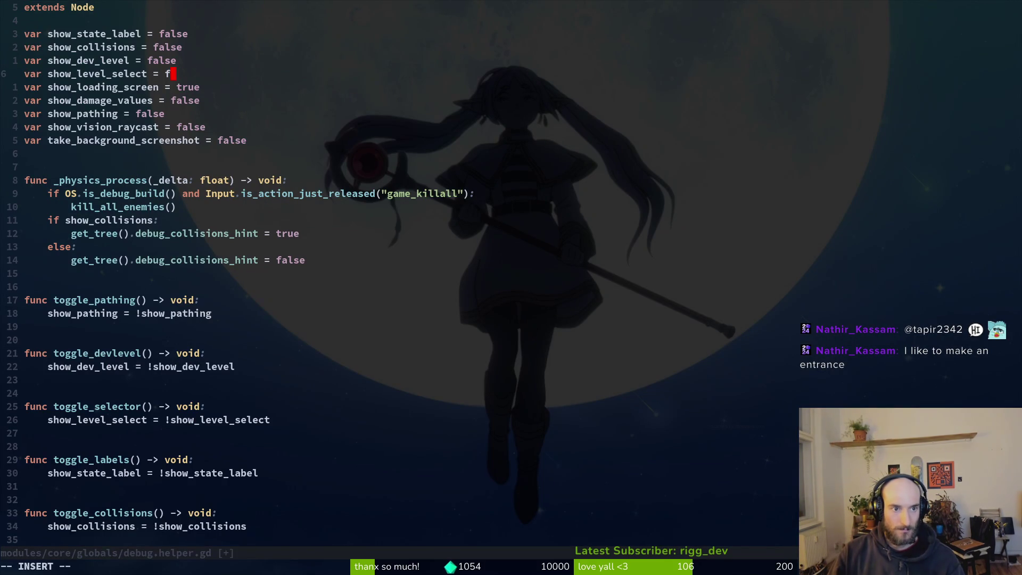
- Set show_level_select to true in debug.helper.gd and save it
{"action": "key", "text": "BackSpace"}
{"action": "type", "text": "tru"}
{"action": "type", "text": ":w"}
{"action": "key", "text": "Return"}
- In the game, load level G2-0 through pause > debugging > level select, then pause
{"action": "key", "text": "alt+Tab"}
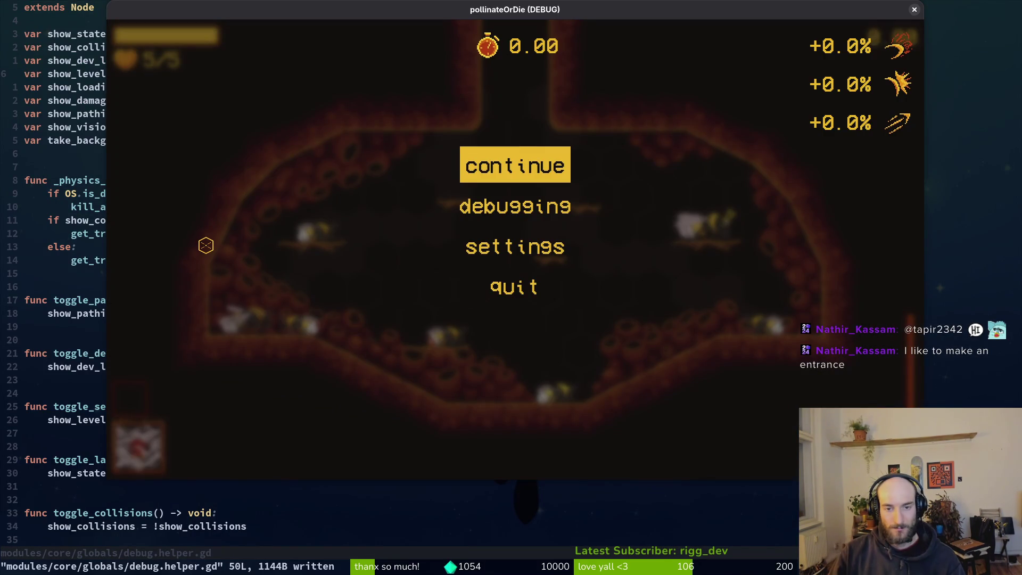
{"action": "key", "text": "Escape"}
{"action": "key", "text": "Escape"}
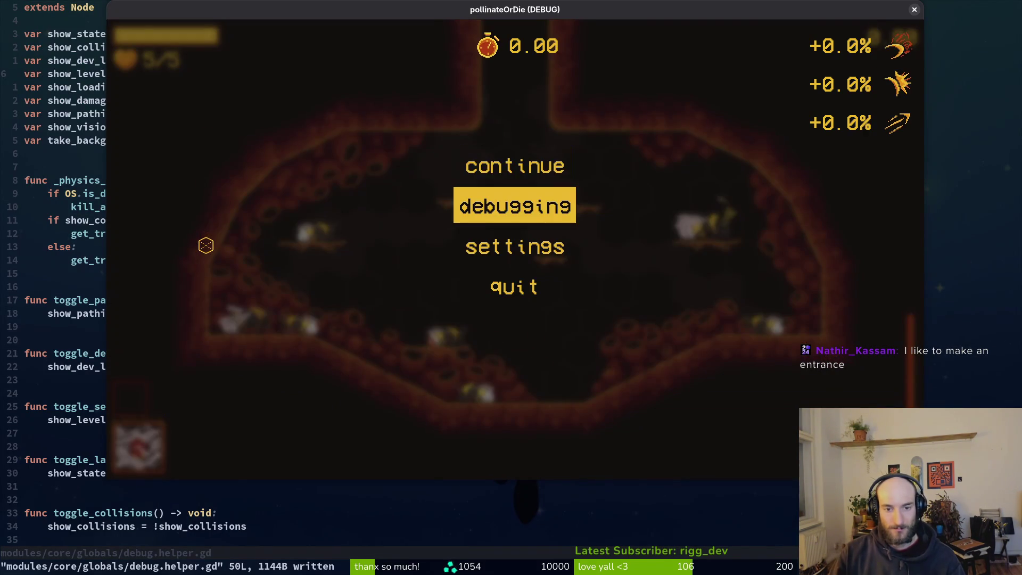
{"action": "key", "text": "Return"}
{"action": "key", "text": "Up"}
{"action": "key", "text": "Up"}
{"action": "key", "text": "Return"}
{"action": "key", "text": "Escape"}
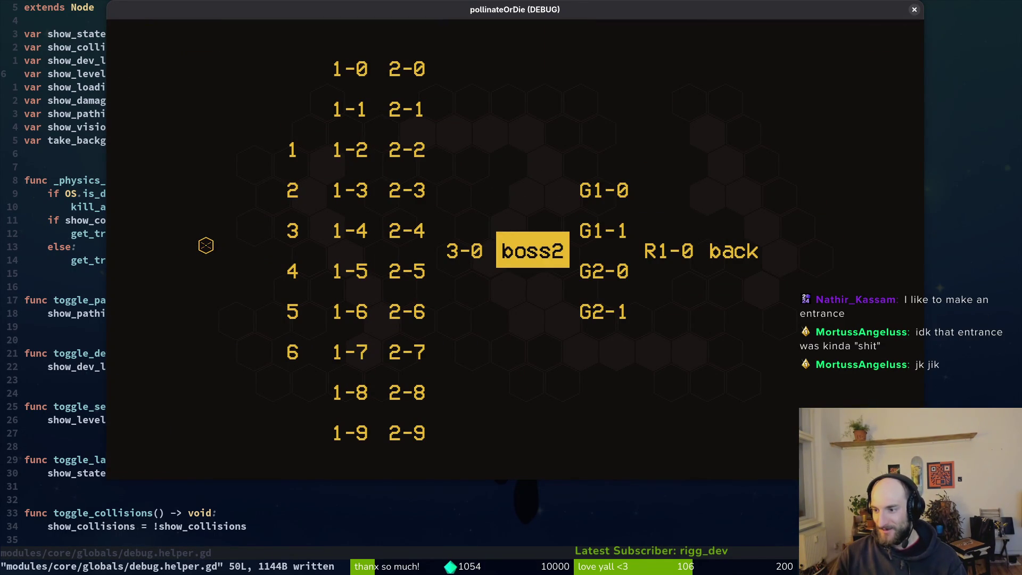
{"action": "key", "text": "Down"}
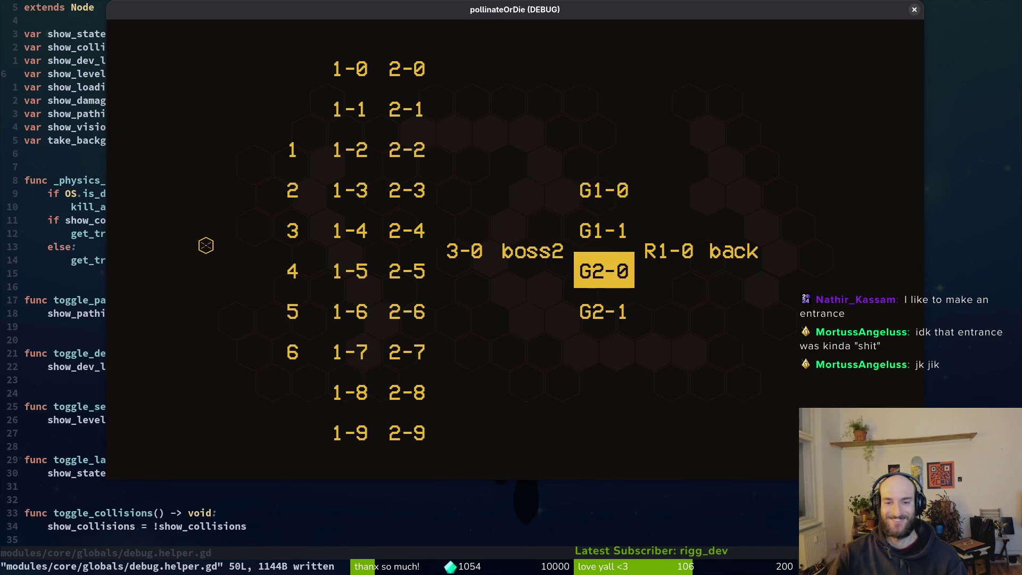
{"action": "key", "text": "Return"}
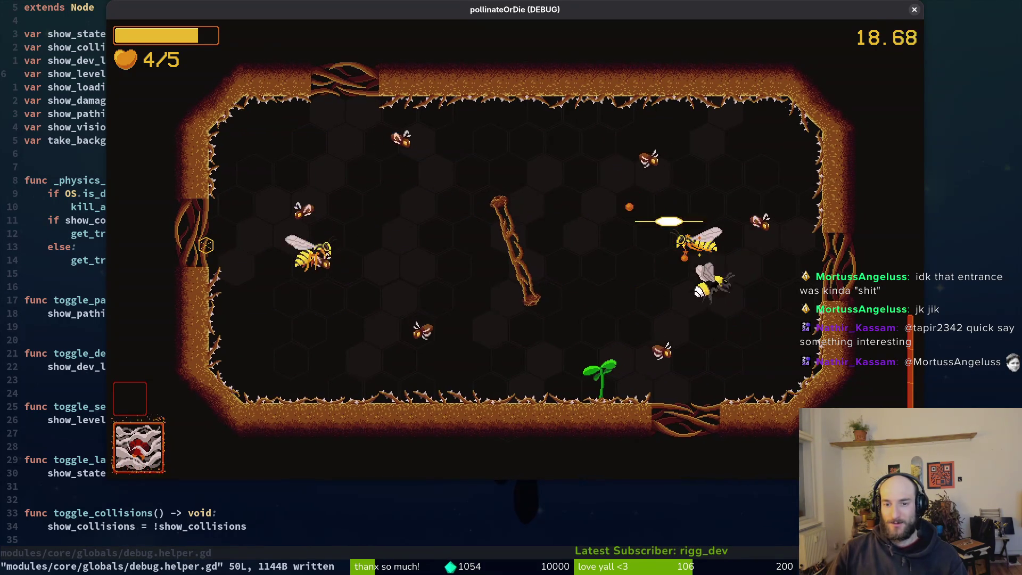
{"action": "key", "text": "Escape"}
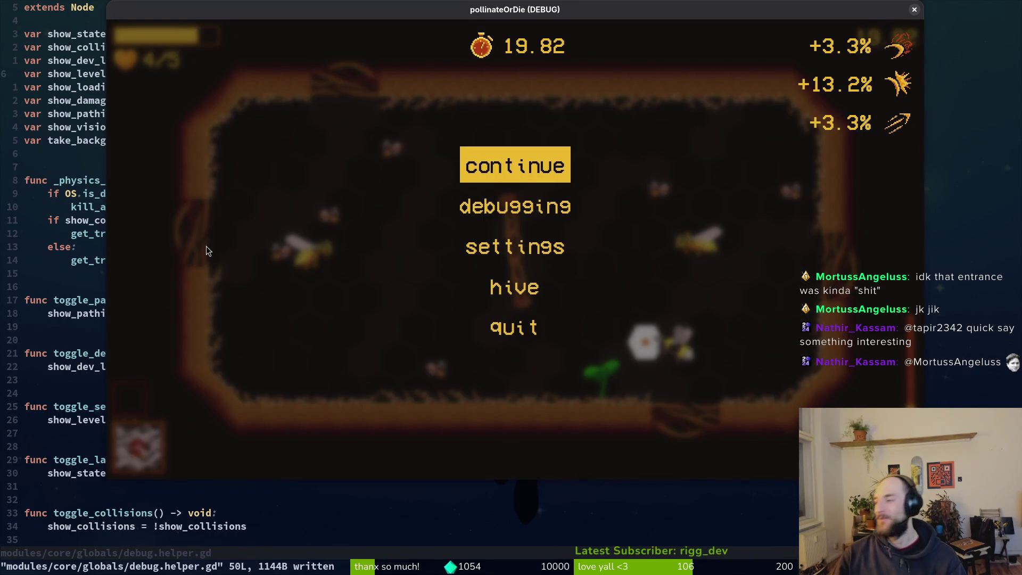
- In smash.gd, raise the knockback strength from 420 to 1000 and save
{"action": "key", "text": "alt+F4"}
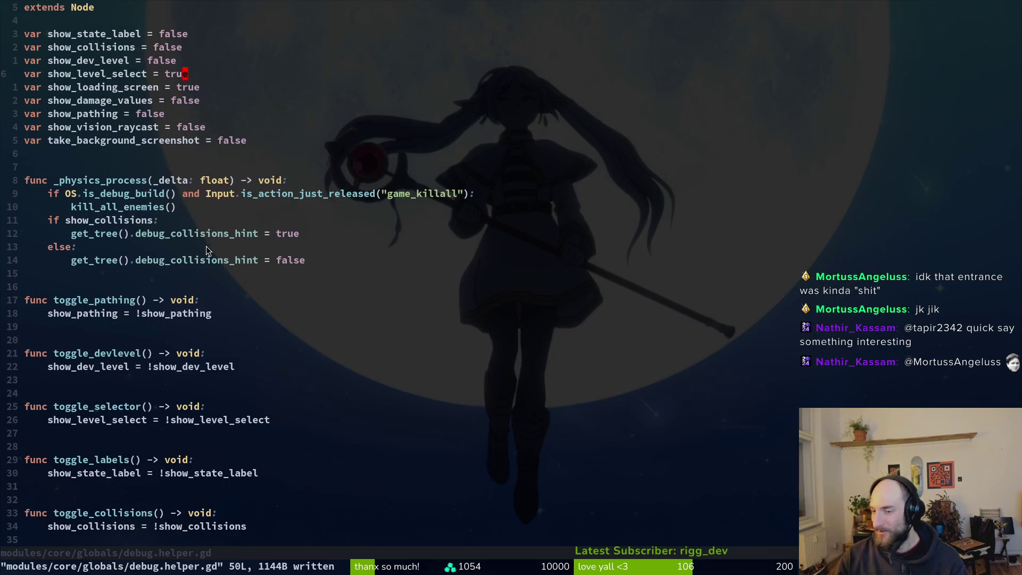
{"action": "key", "text": "space"}
{"action": "key", "text": "f"}
{"action": "key", "text": "f"}
{"action": "type", "text": "smashgd"}
{"action": "key", "text": "Up"}
{"action": "key", "text": "Return"}
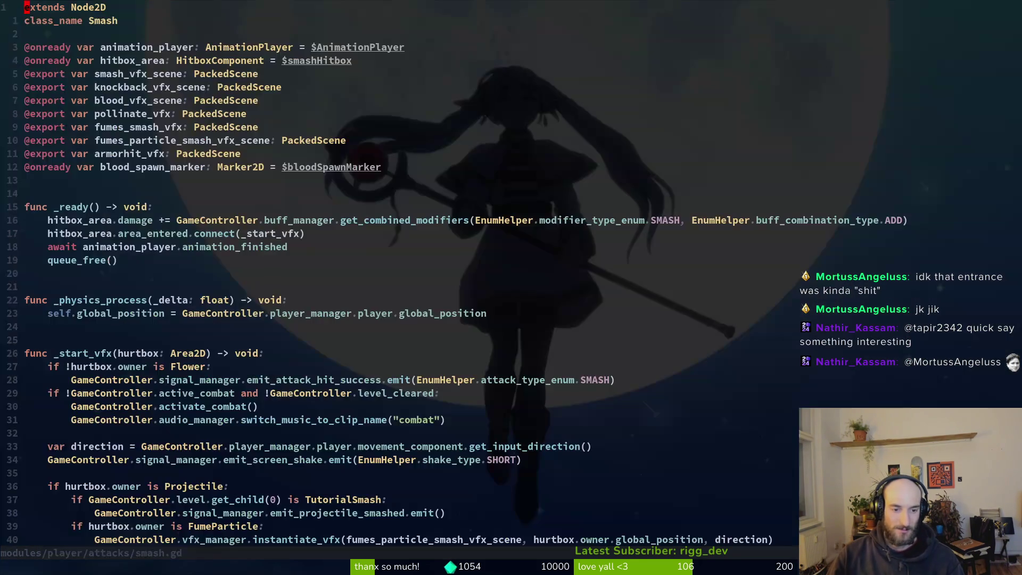
{"action": "key", "text": "ctrl+d"}
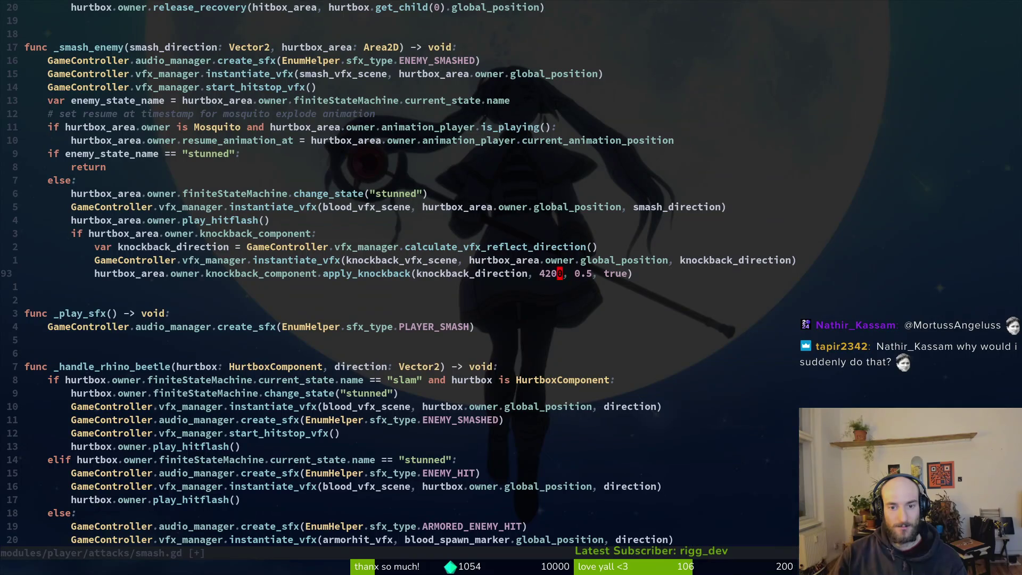
{"action": "type", "text": ":w"}
{"action": "key", "text": "Return"}
{"action": "key", "text": "alt+Tab"}
{"action": "key", "text": "alt+Tab"}
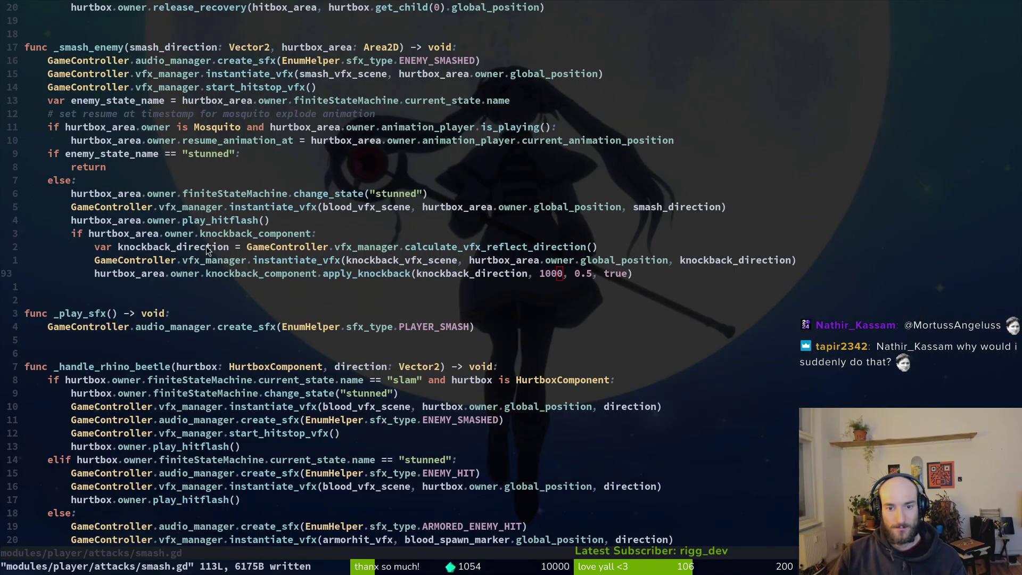
- Relaunch the game with F5 and continue into the hive
{"action": "key", "text": "alt+Tab"}
{"action": "key", "text": "alt+Tab"}
{"action": "key", "text": "F5"}
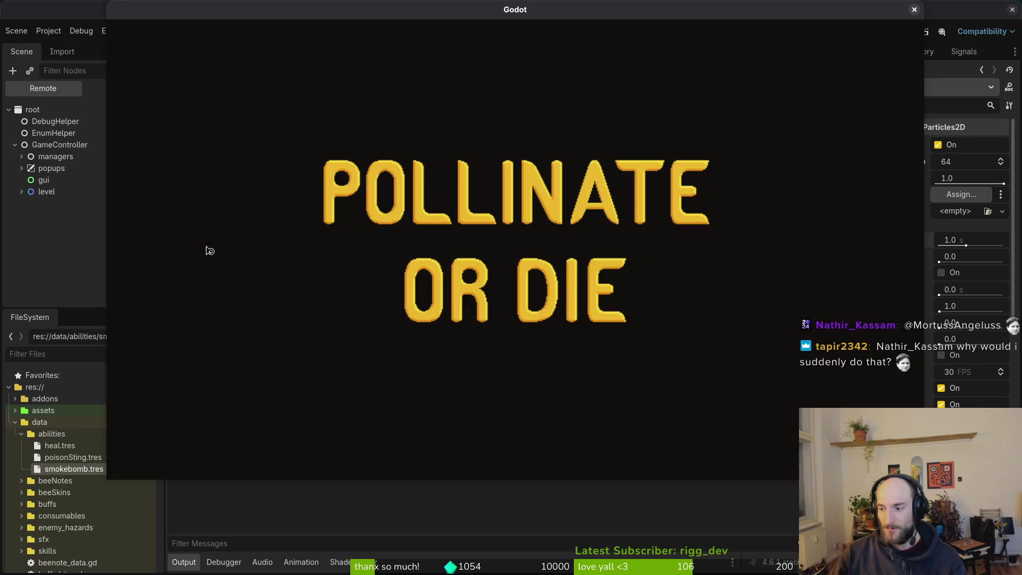
{"action": "key", "text": "Return"}
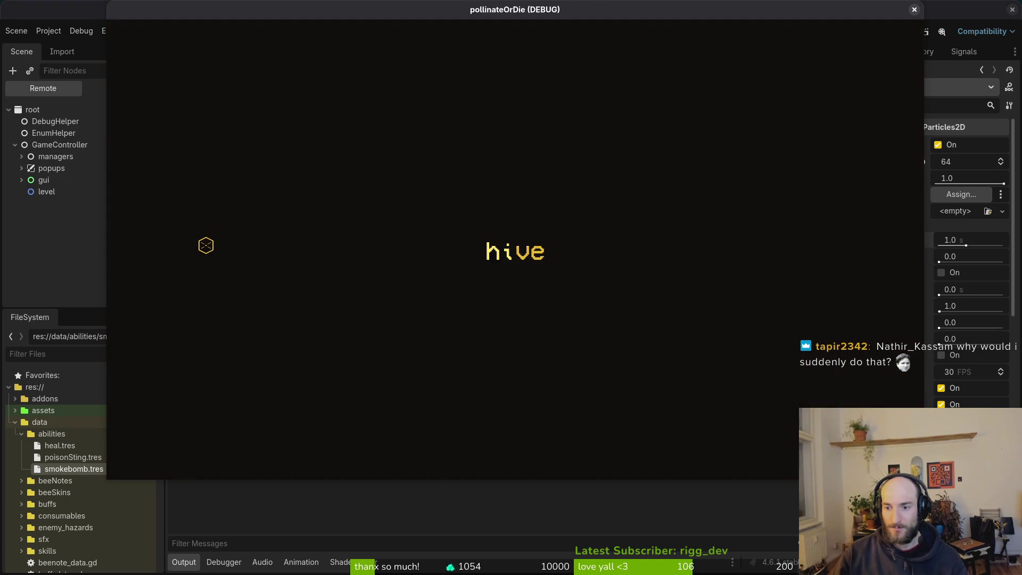
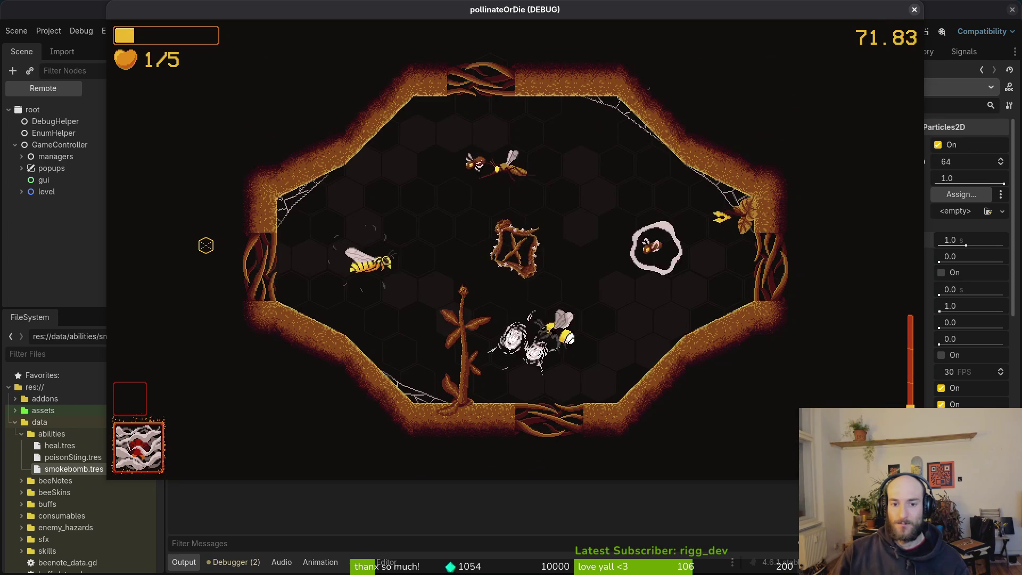
- Stop the Godot playtest with F8 and bring up the Vim window, closing the file finder
{"action": "key", "text": "Escape"}
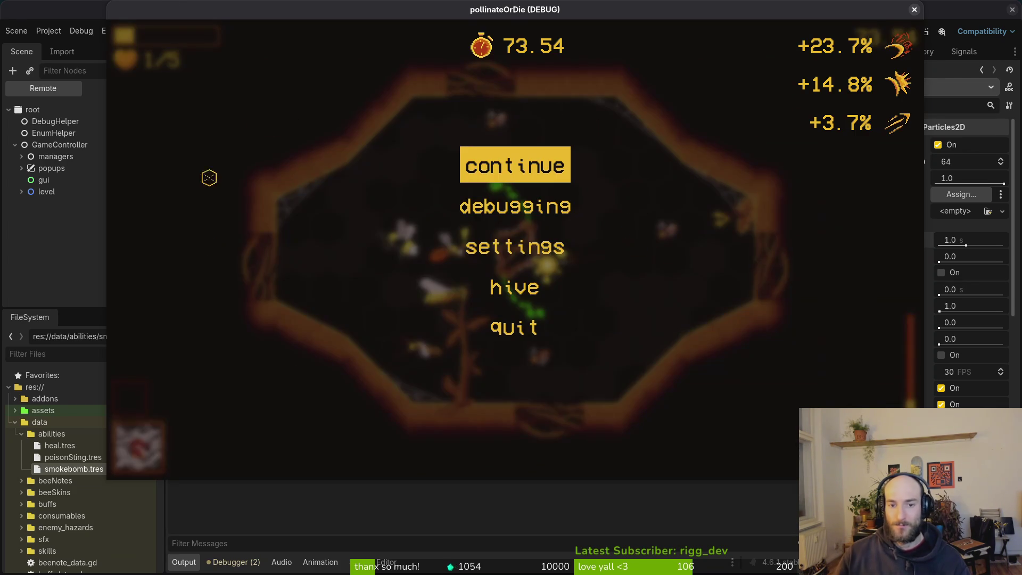
{"action": "key", "text": "F8"}
{"action": "key", "text": "ctrl+p"}
{"action": "key", "text": "Escape"}
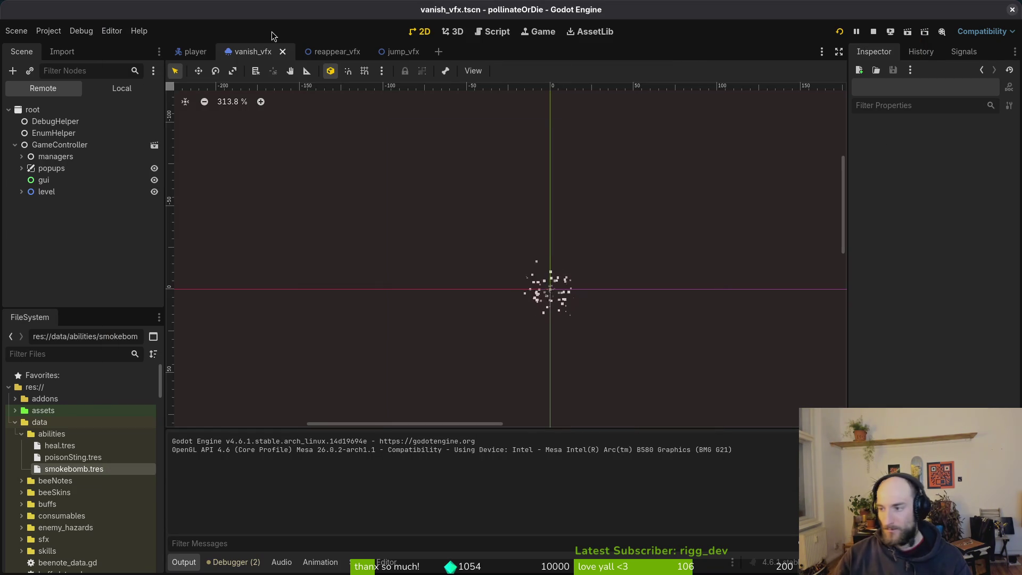
{"action": "key", "text": "alt+Tab"}
{"action": "key", "text": "ctrl+p"}
{"action": "key", "text": "Escape"}
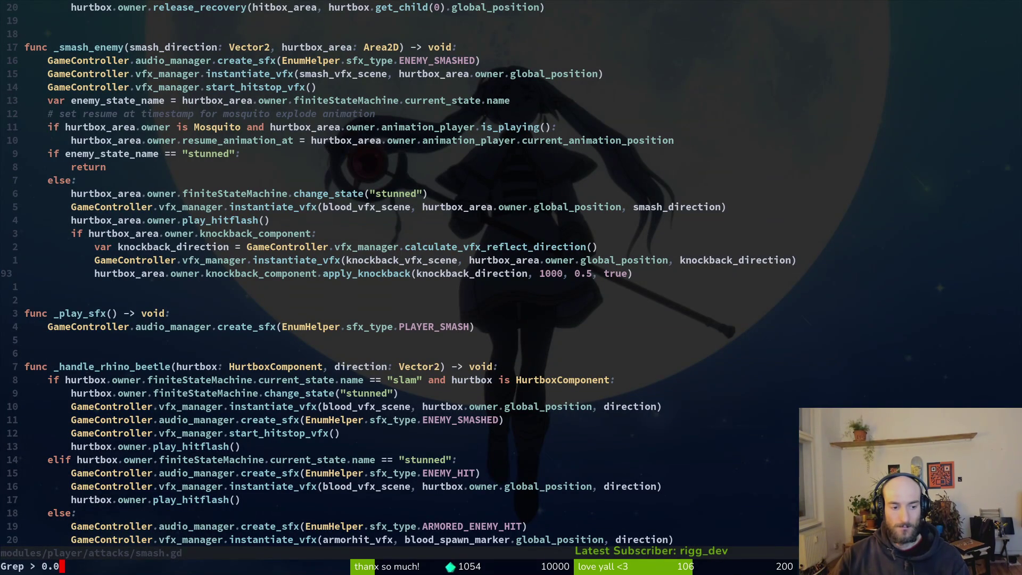
- Find 0.004 project-wide and change level_2_9.gd's platform rotation increment to 0.001
{"action": "key", "text": "Return"}
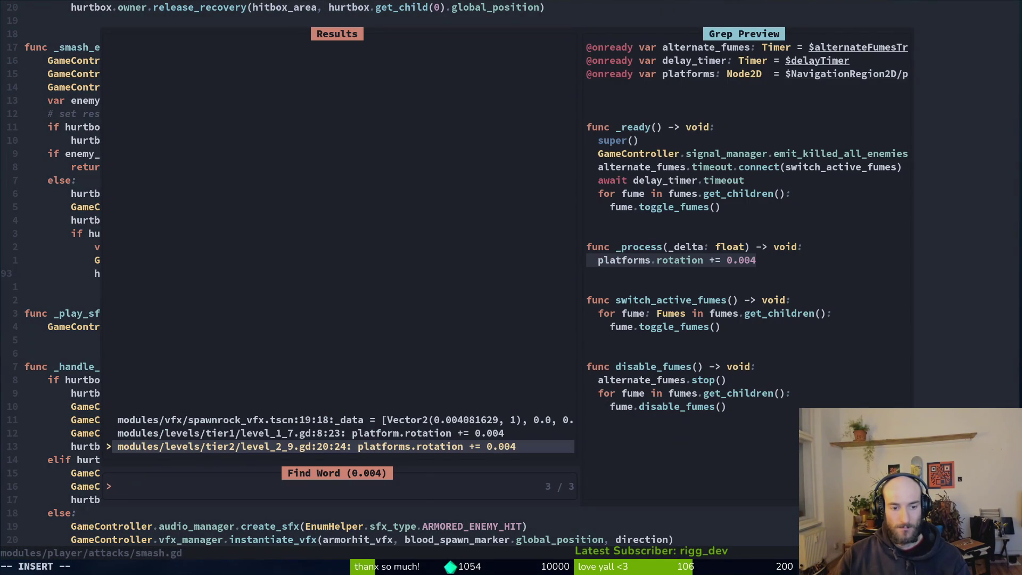
{"action": "key", "text": "Return"}
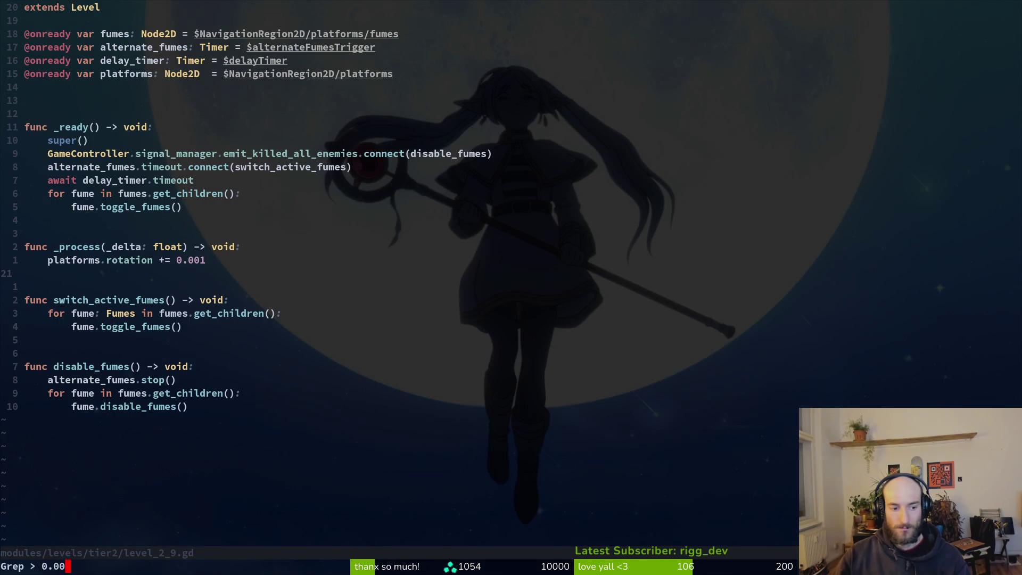
{"action": "type", "text": "4"}
- Change level_1_7.gd's rotation increment to 0.002 and confirm which 0.004 matches remain
{"action": "key", "text": "Return"}
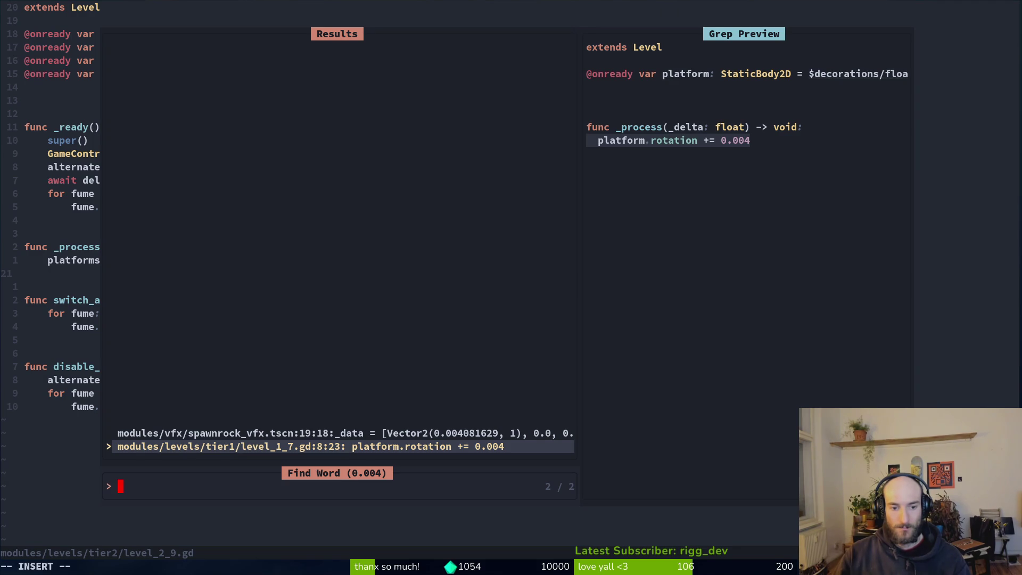
{"action": "key", "text": "Return"}
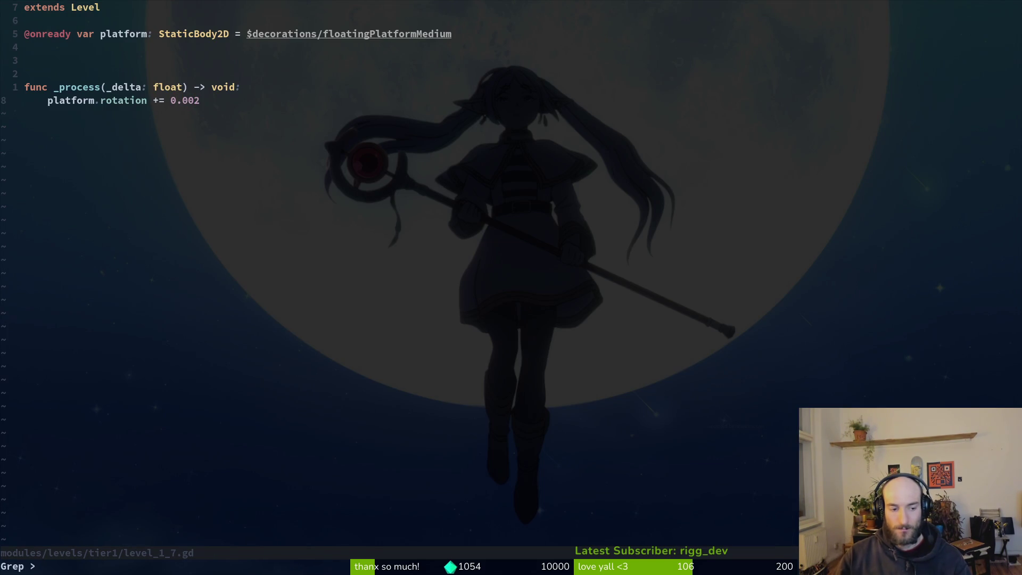
{"action": "type", "text": "004"}
{"action": "key", "text": "Return"}
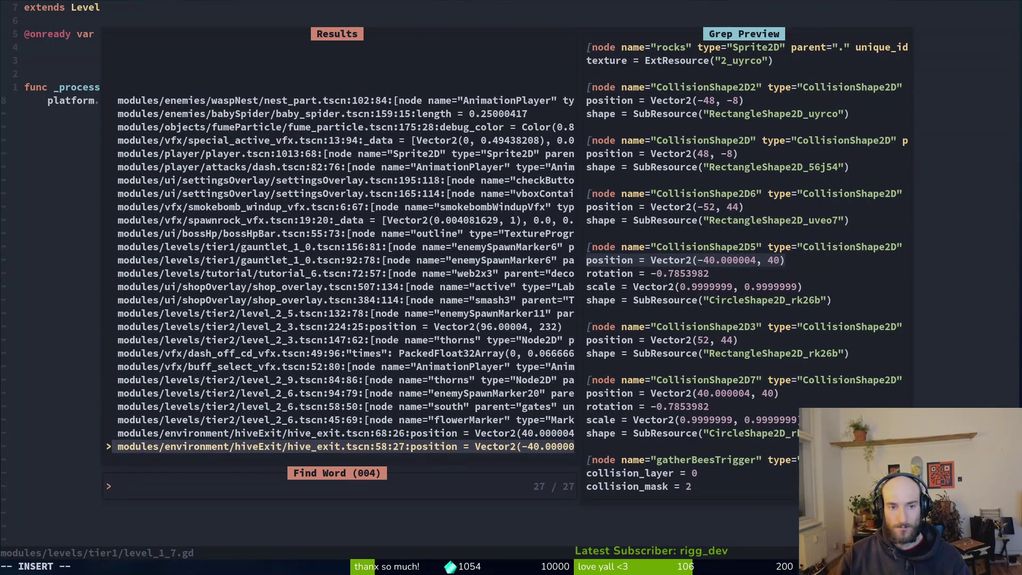
{"action": "key", "text": "Escape"}
{"action": "key", "text": "space"}
{"action": "key", "text": "p"}
{"action": "key", "text": "s"}
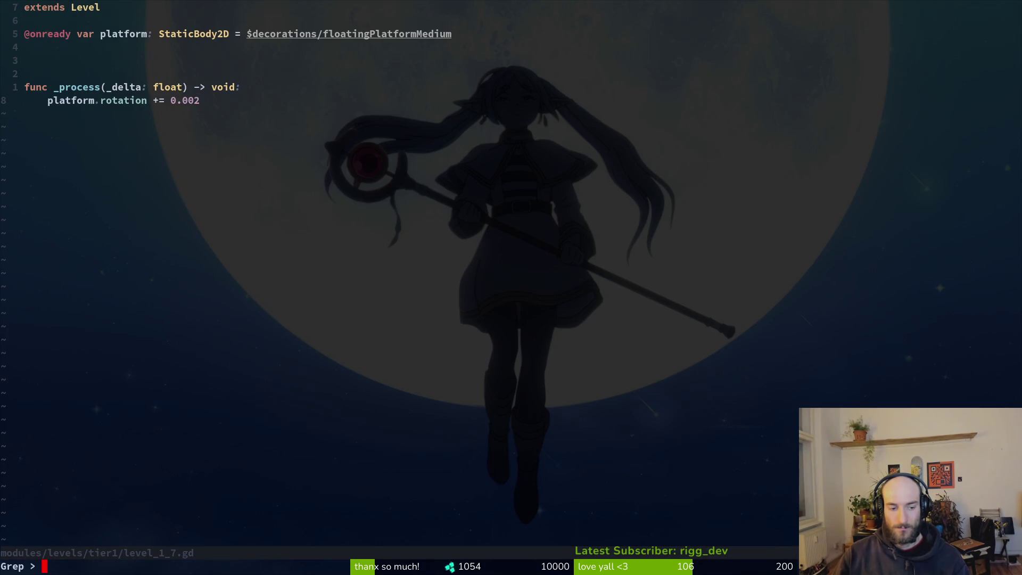
{"action": "type", "text": "0.004"}
{"action": "key", "text": "Return"}
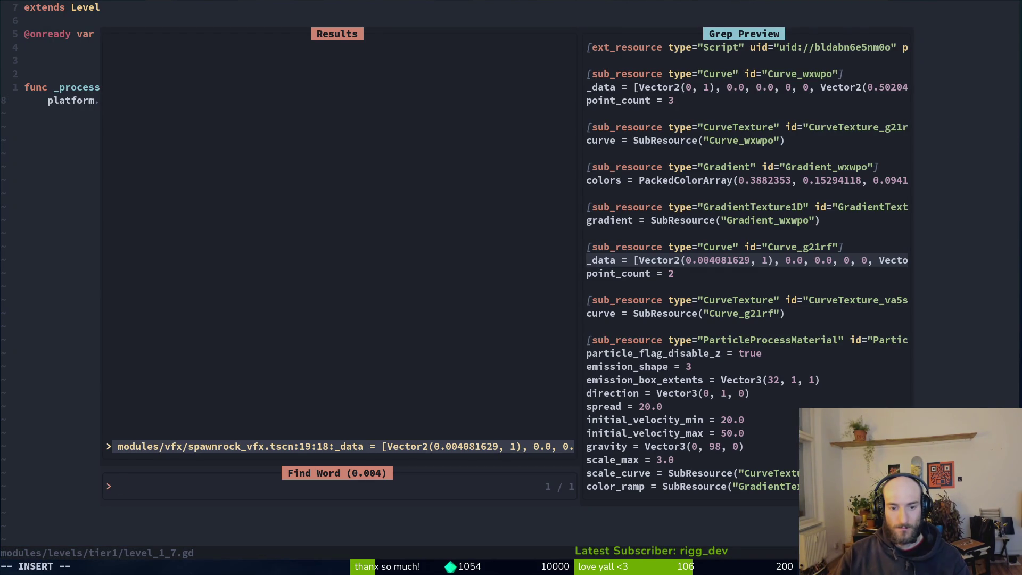
{"action": "key", "text": "Escape"}
- Quit Vim and launch tig's status view
{"action": "type", "text": ":q"}
{"action": "key", "text": "Return"}
{"action": "type", "text": "tig status"}
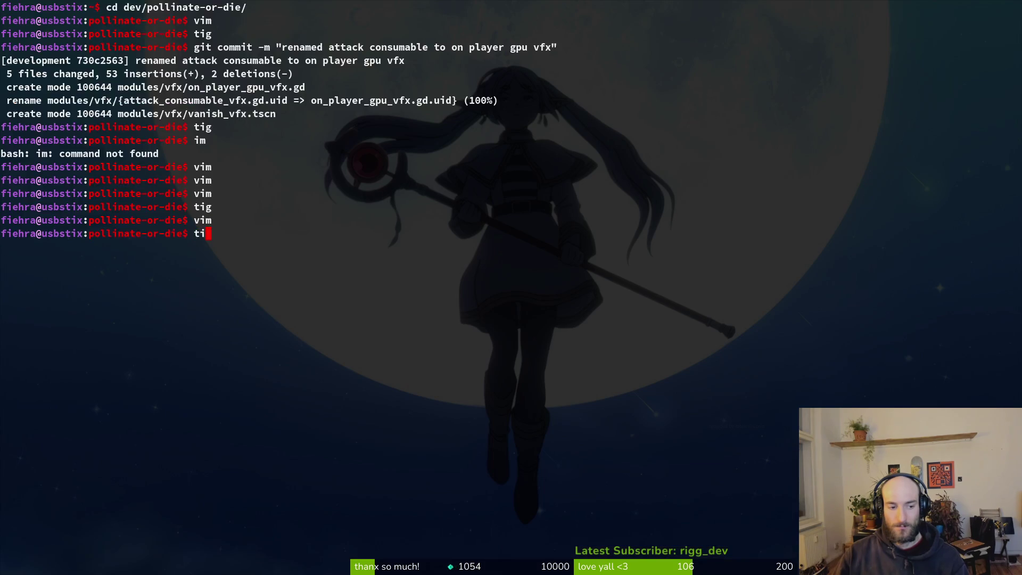
{"action": "key", "text": "Return"}
- Stage smokebomb.tres and vfx.manager.gd, then review the remaining diffs up to player.gd
{"action": "key", "text": "j"}
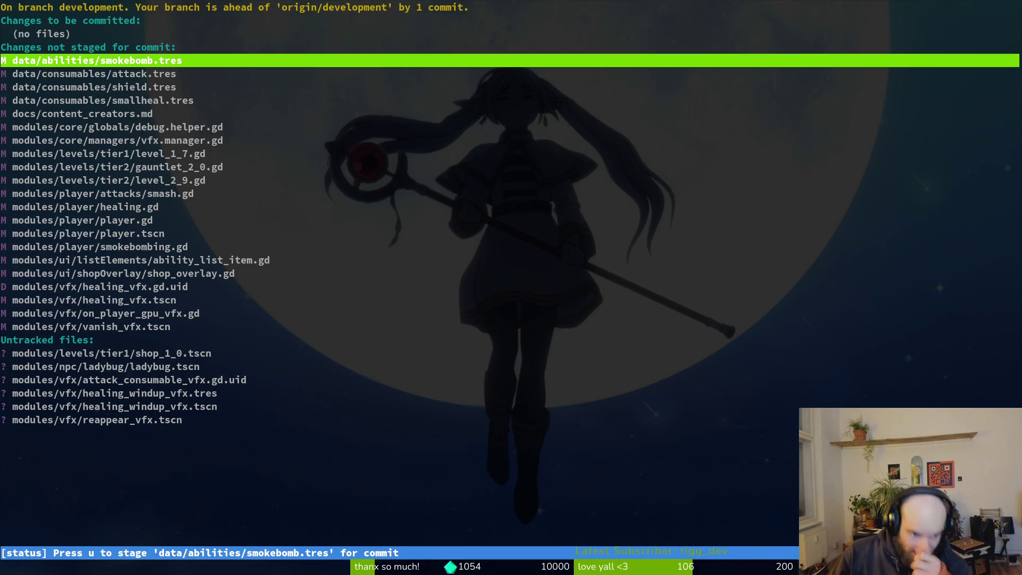
{"action": "key", "text": "j"}
{"action": "key", "text": "j"}
{"action": "key", "text": "k"}
{"action": "key", "text": "k"}
{"action": "key", "text": "u"}
{"action": "key", "text": "j"}
{"action": "key", "text": "j"}
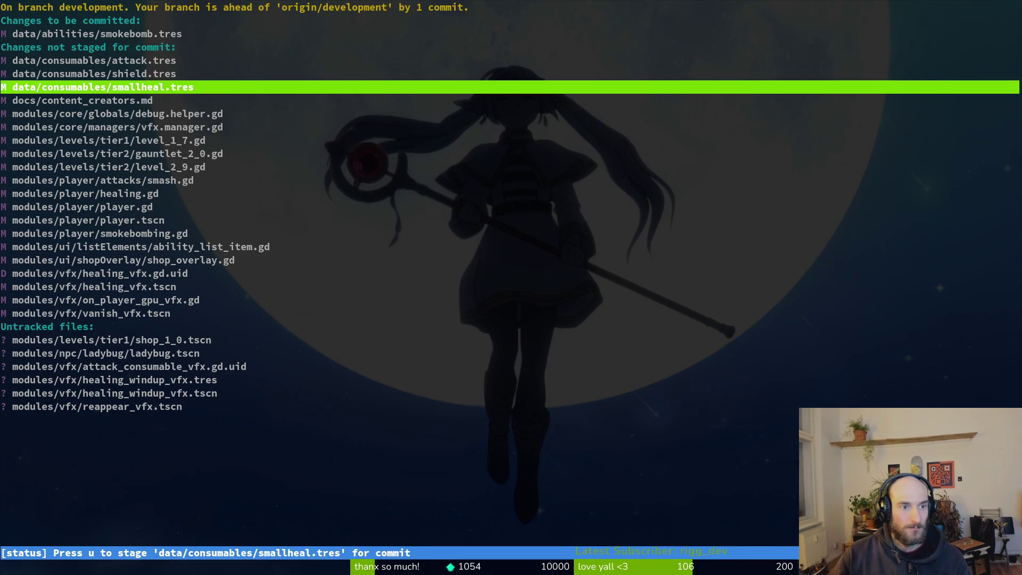
{"action": "key", "text": "j"}
{"action": "key", "text": "j"}
{"action": "key", "text": "j"}
{"action": "key", "text": "Return"}
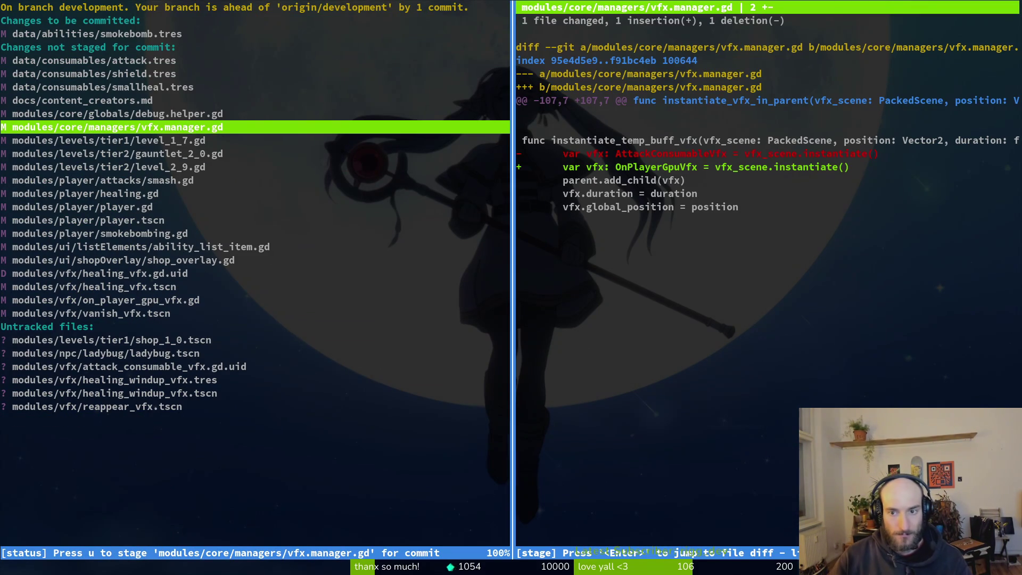
{"action": "key", "text": "u"}
{"action": "key", "text": "j"}
{"action": "key", "text": "j"}
{"action": "key", "text": "j"}
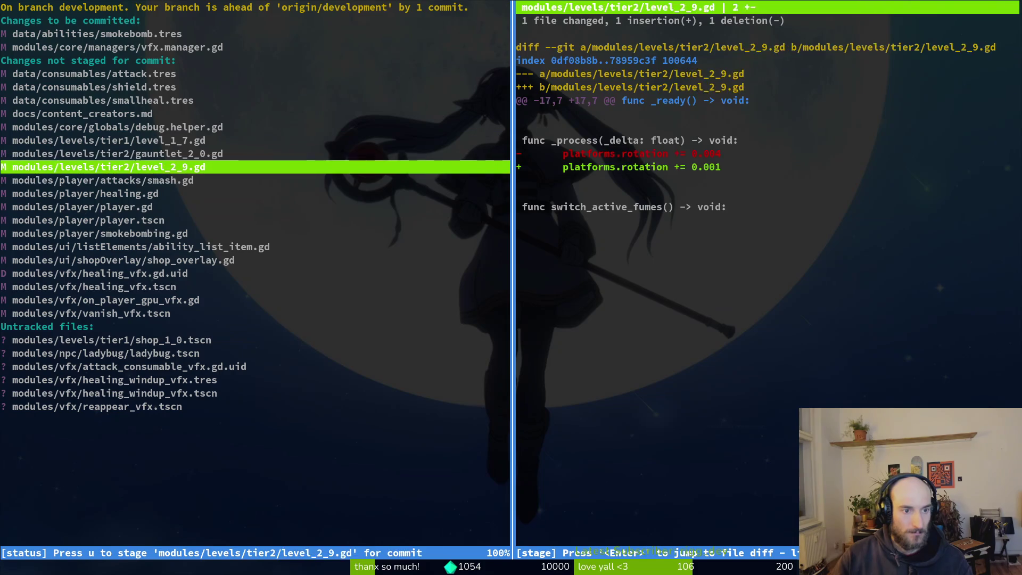
{"action": "key", "text": "j"}
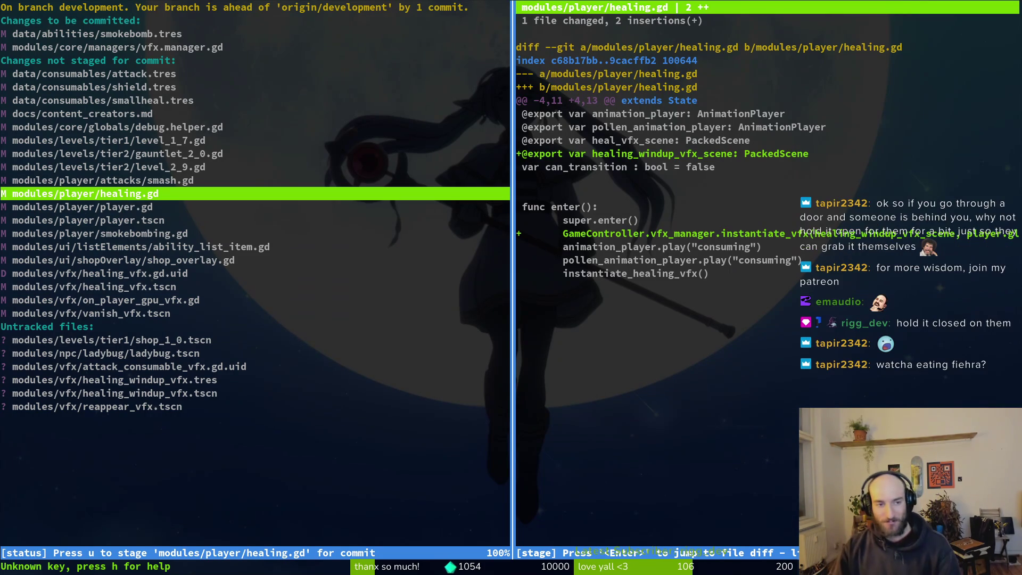
{"action": "left_click", "coordinate": [83, 206]}
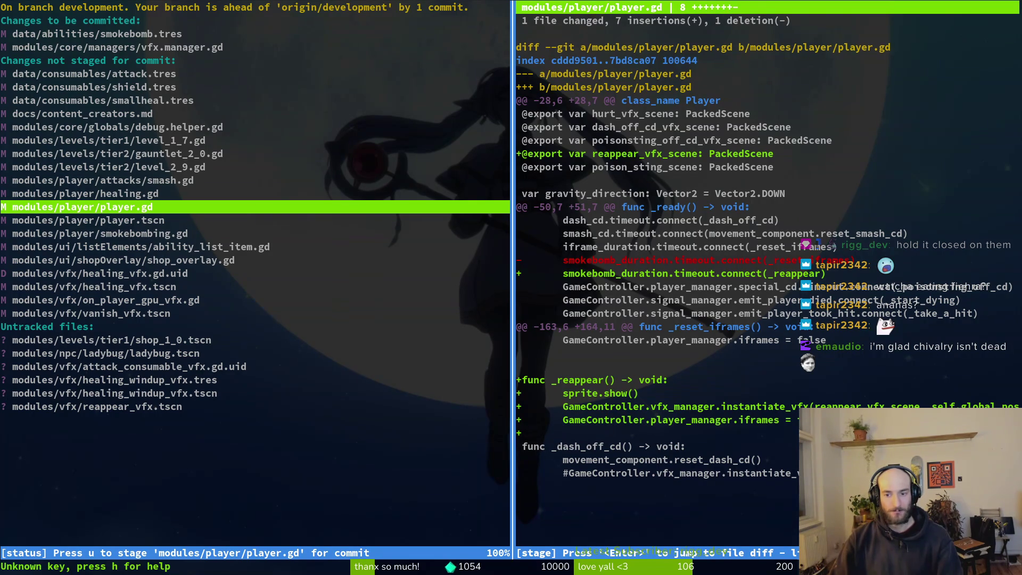
- Quit tig and open modules/player/player.gd in Vim
{"action": "key", "text": "q"}
{"action": "key", "text": "q"}
{"action": "key", "text": "q"}
{"action": "type", "text": "vim"}
{"action": "key", "text": "Return"}
{"action": "type", "text": "pla"}
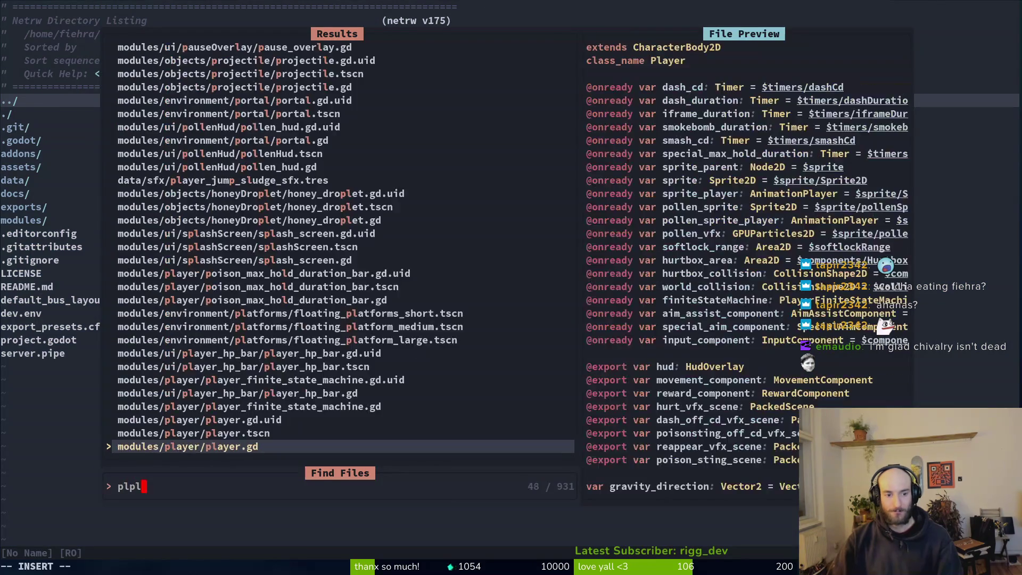
{"action": "key", "text": "Return"}
- Insert a blank line before _dash_off_cd, save player.gd, and quit Vim
{"action": "key", "text": "shift+g"}
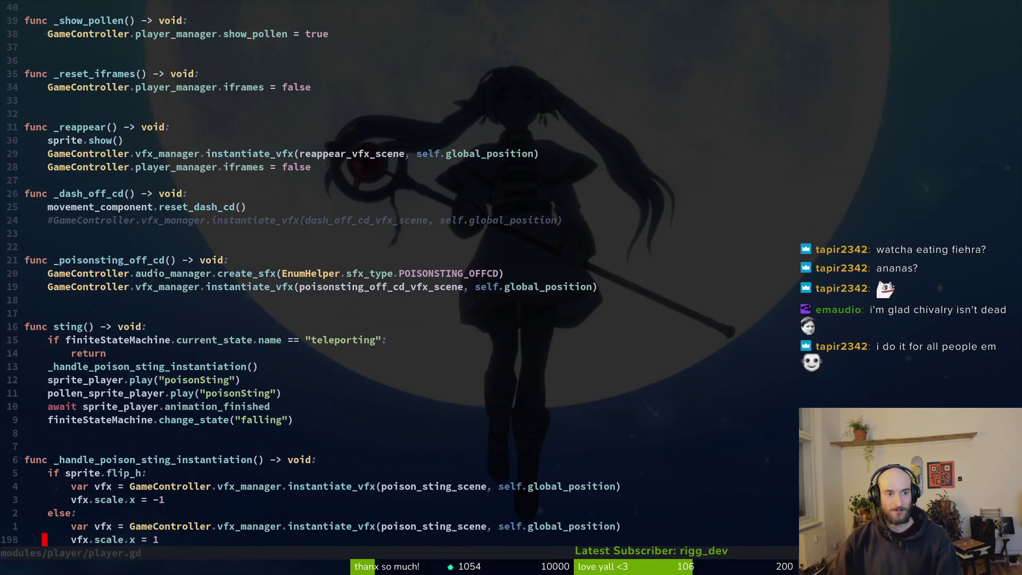
{"action": "key", "text": "ctrl+o"}
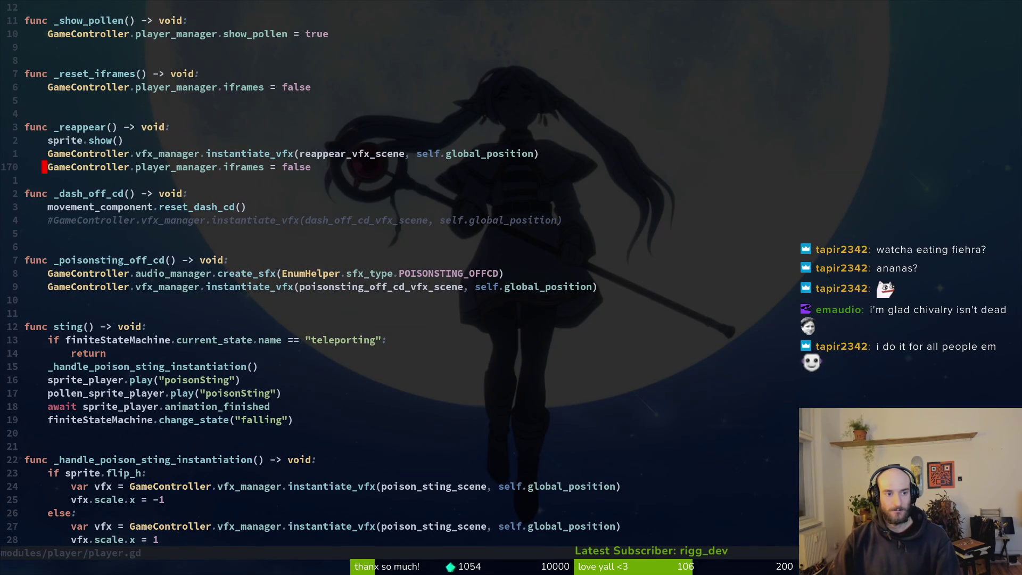
{"action": "type", "text": ":w"}
{"action": "key", "text": "Return"}
{"action": "key", "text": "j"}
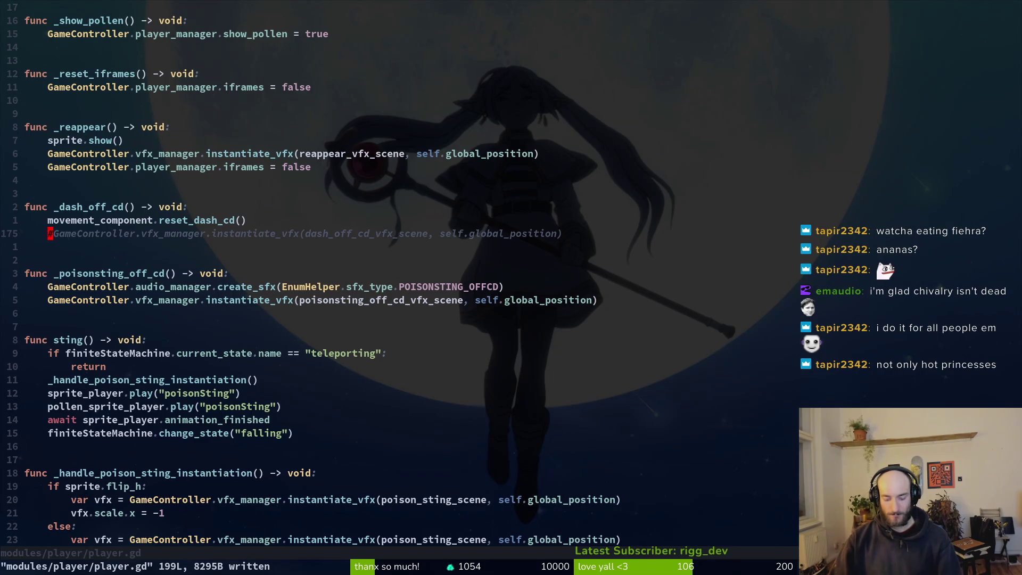
{"action": "type", "text": ":q"}
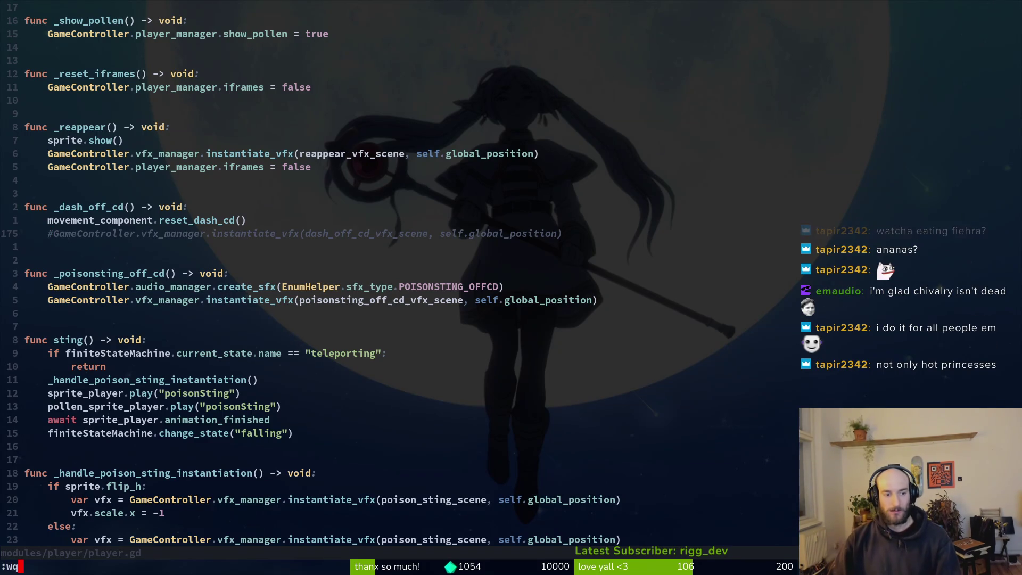
{"action": "key", "text": "Return"}
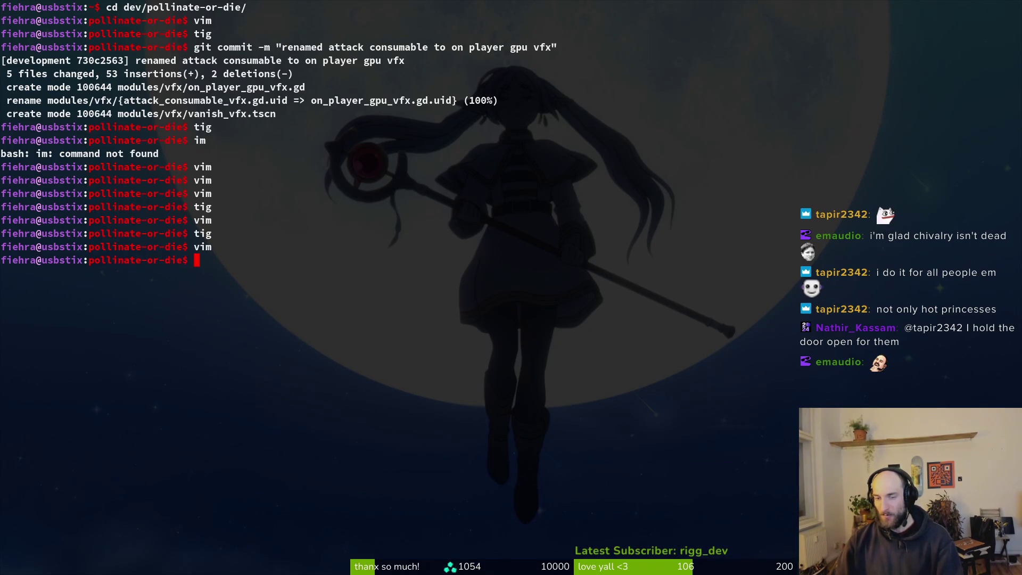
- Switch from the terminal back to the Godot editor showing vanish_vfx.tscn
{"action": "key", "text": "alt+Tab"}
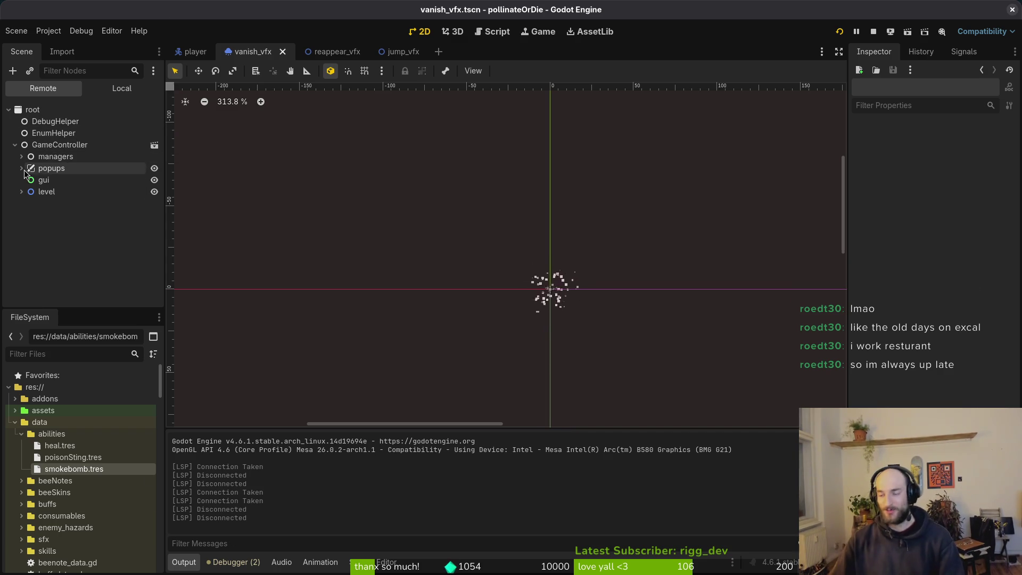
- Inspect the running game's remote tree and open the reappear_vfx scene, closing jump_vfx
{"action": "left_click", "coordinate": [14, 137]}
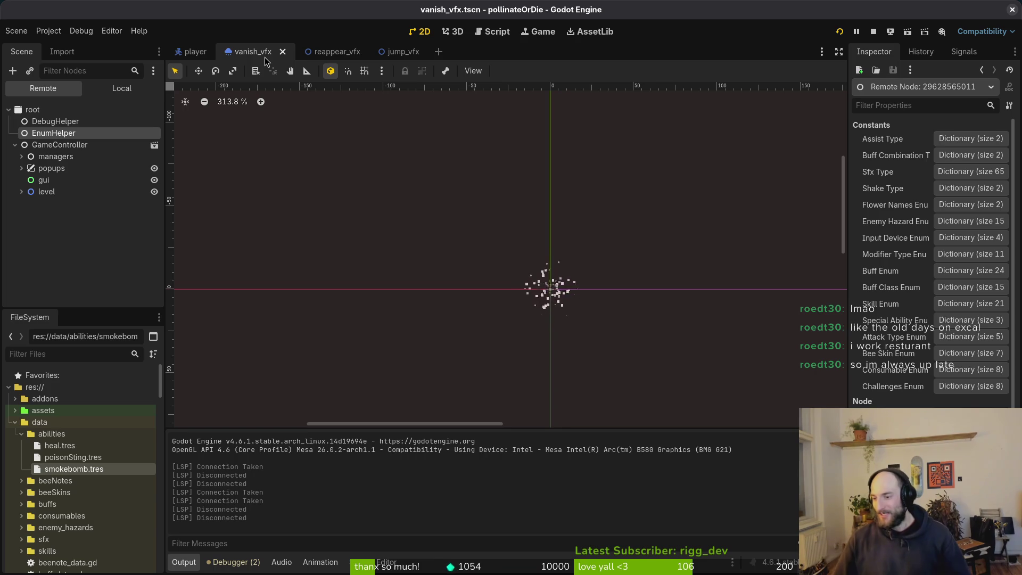
{"action": "left_click", "coordinate": [335, 51]}
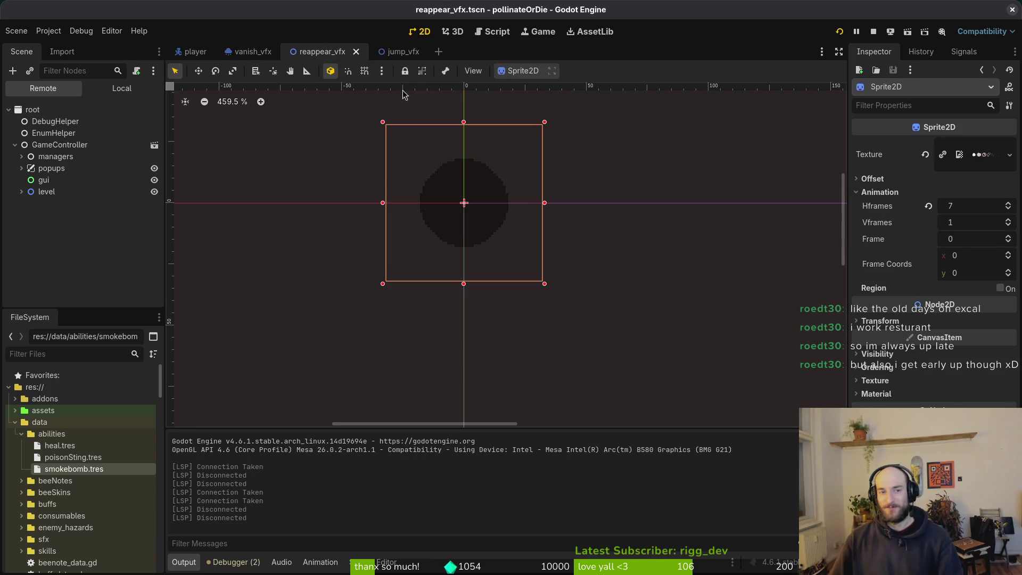
{"action": "left_click", "coordinate": [400, 51]}
{"action": "middle_click", "coordinate": [399, 53]}
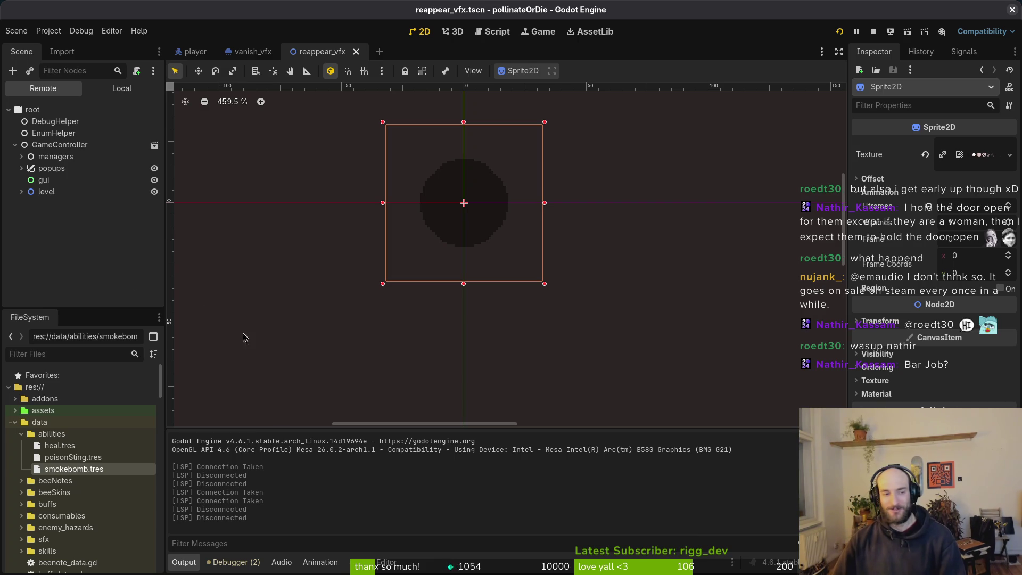
{"action": "left_click", "coordinate": [16, 146]}
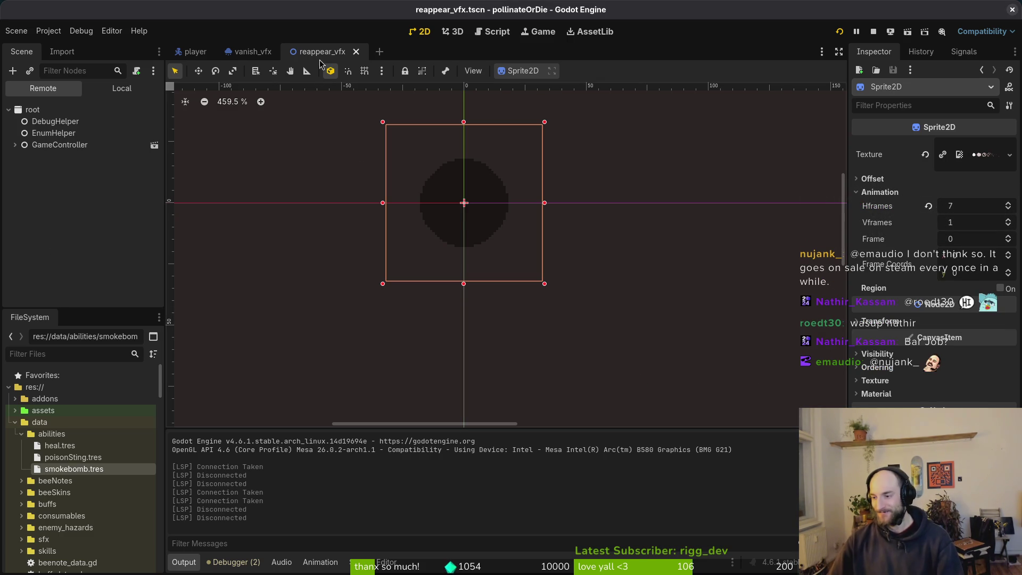
- Stop the playtest, deselect Sprite2D, and collapse the data and modules folders
{"action": "key", "text": "alt+Tab"}
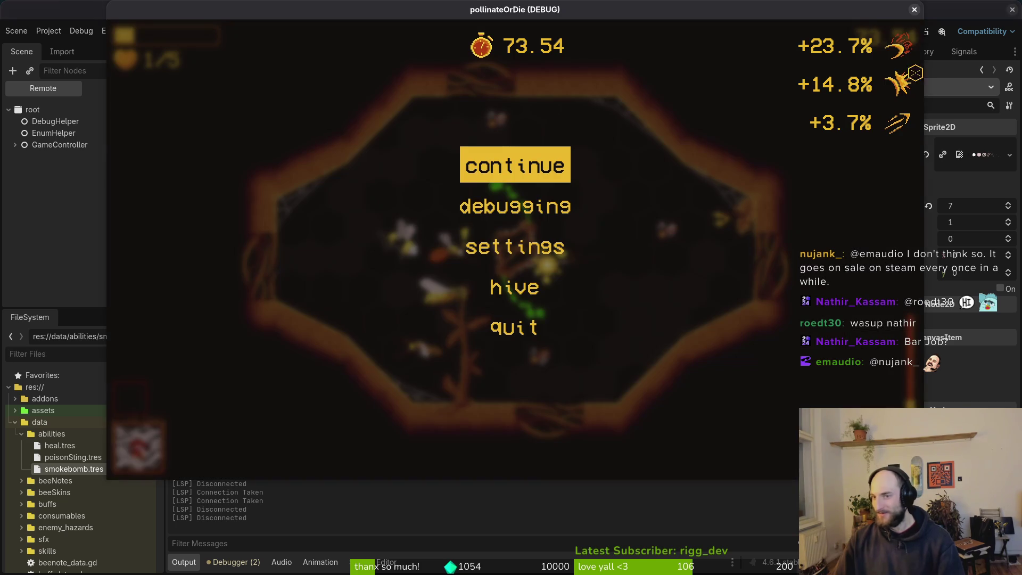
{"action": "key", "text": "F8"}
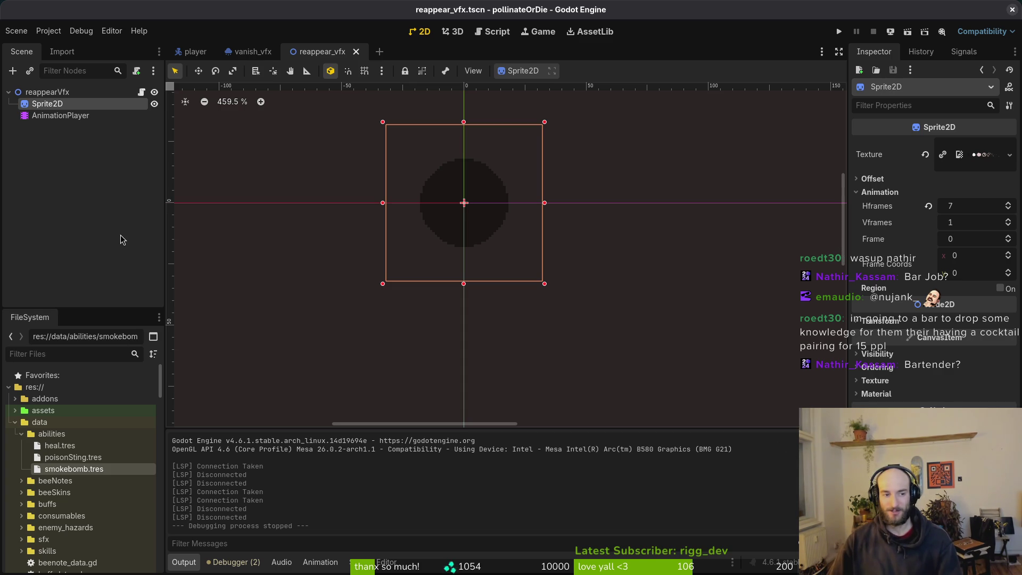
{"action": "key", "text": "Escape"}
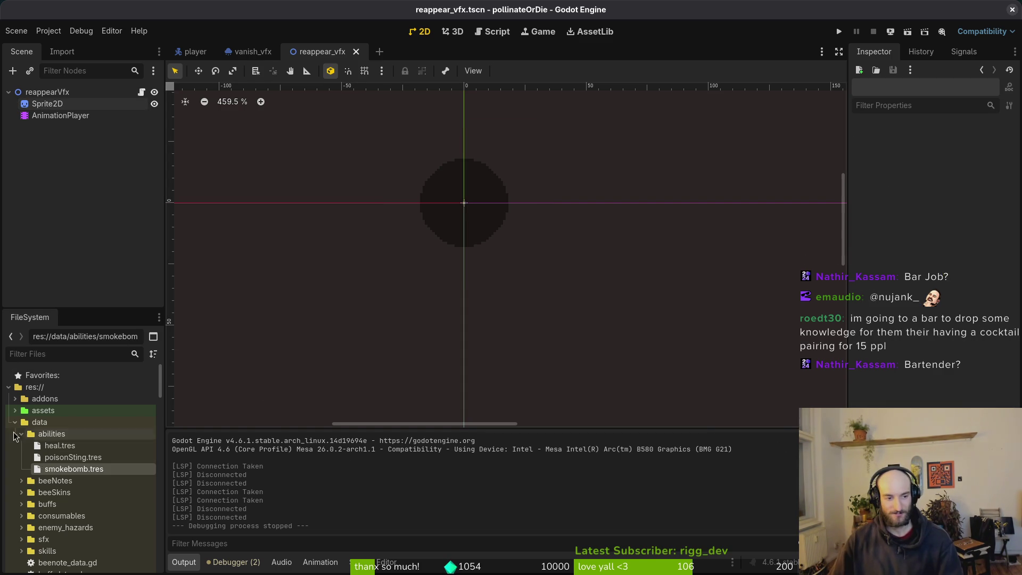
{"action": "left_click", "coordinate": [21, 433]}
{"action": "left_click", "coordinate": [15, 422]}
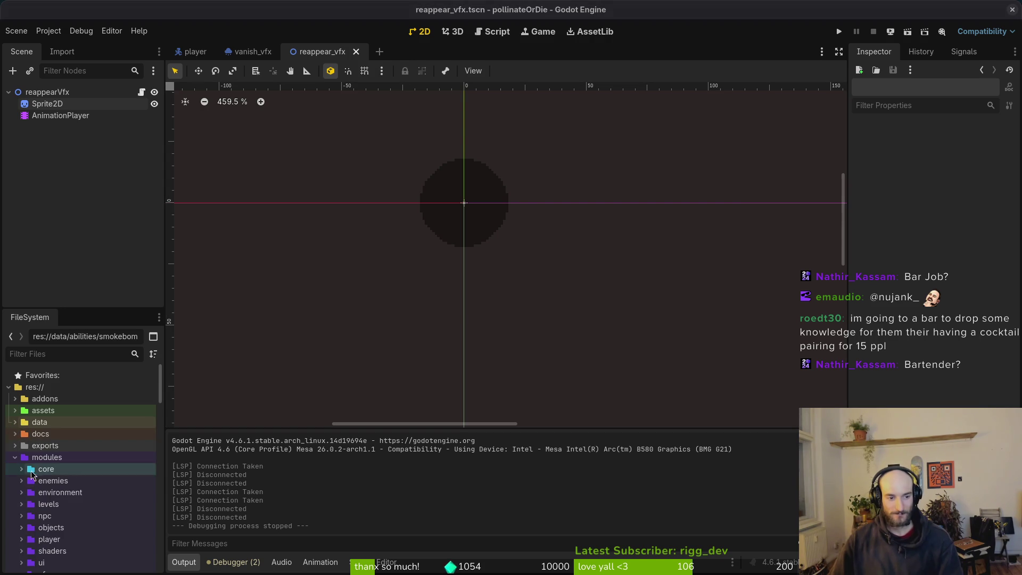
{"action": "left_click", "coordinate": [15, 457]}
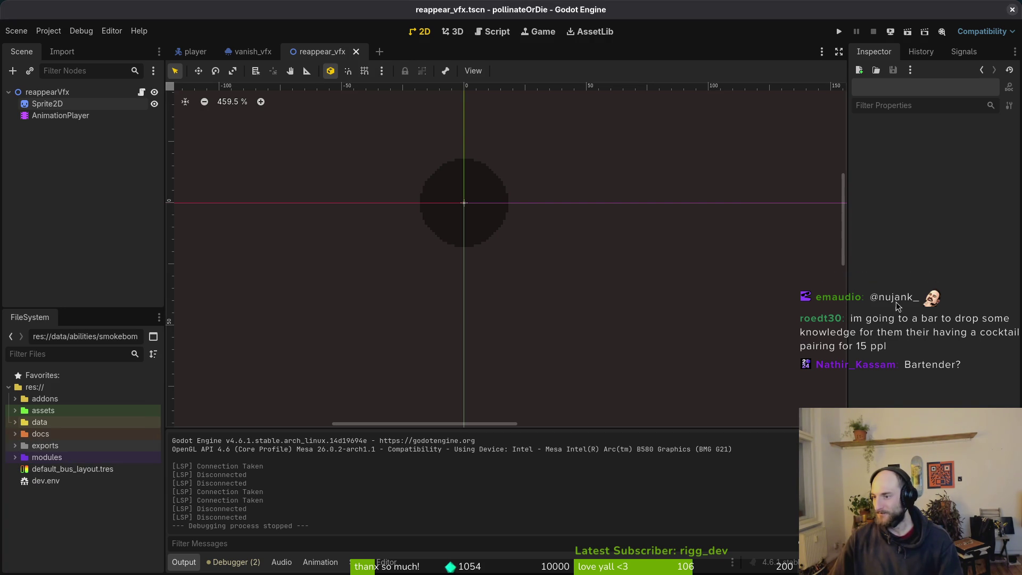
- Open tig's status view in the terminal and review the smash.gd diff
{"action": "key", "text": "super+2"}
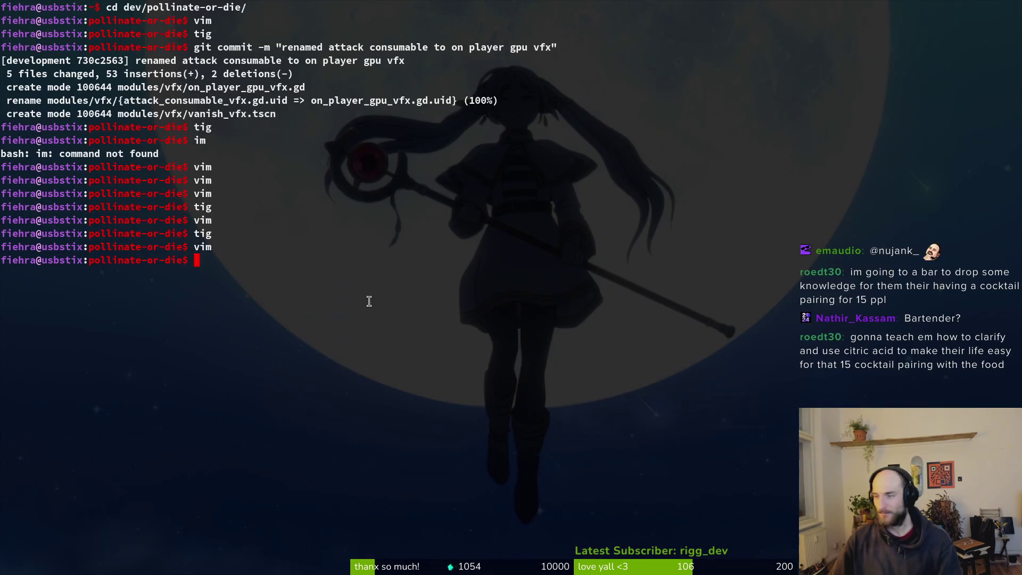
{"action": "type", "text": "tig"}
{"action": "key", "text": "Return"}
{"action": "key", "text": "s"}
{"action": "key", "text": "Down"}
{"action": "key", "text": "Down"}
{"action": "key", "text": "Down"}
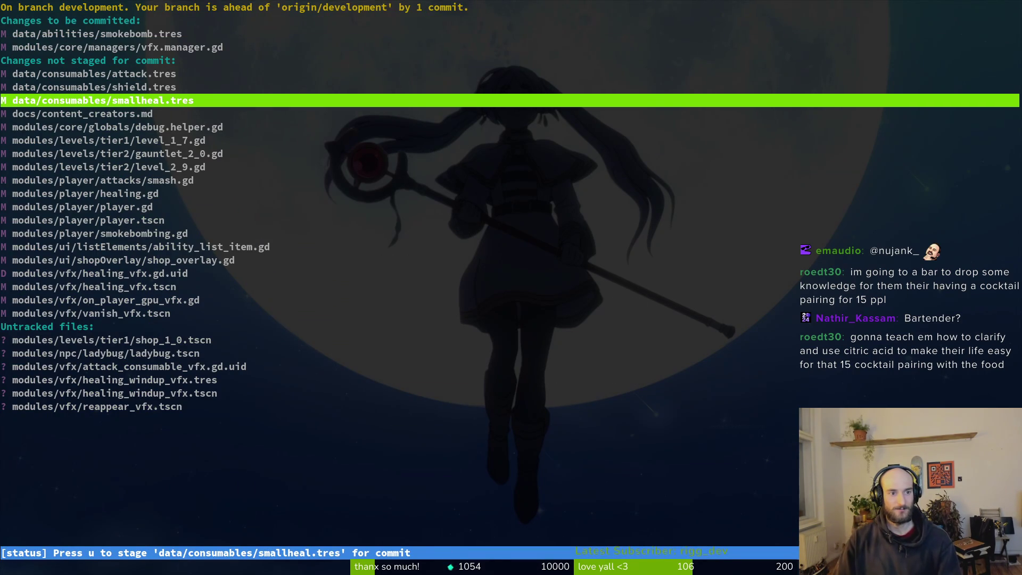
{"action": "key", "text": "Down"}
{"action": "key", "text": "Down"}
{"action": "key", "text": "Down"}
{"action": "key", "text": "Down"}
{"action": "key", "text": "Down"}
{"action": "key", "text": "Down"}
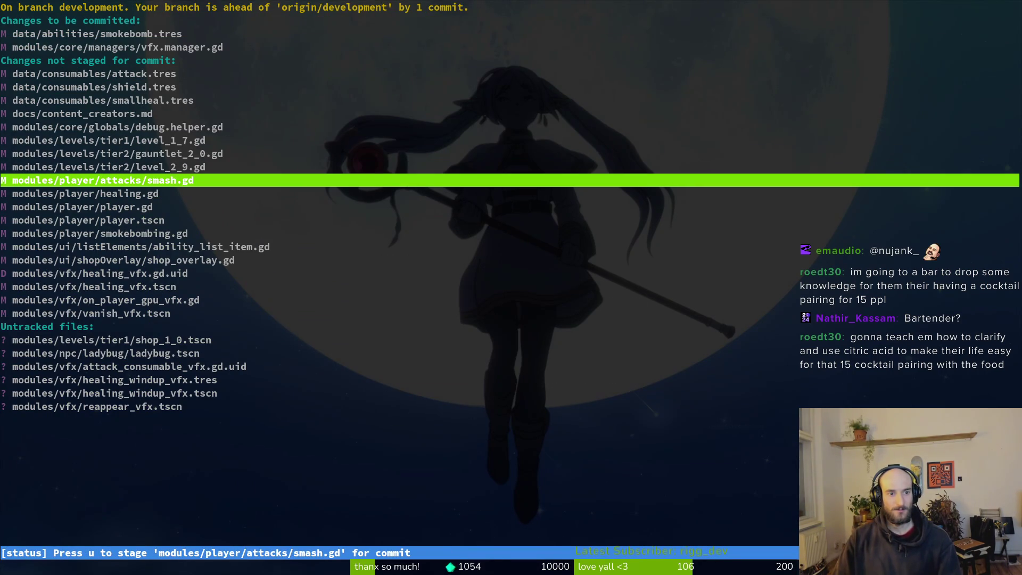
{"action": "key", "text": "Return"}
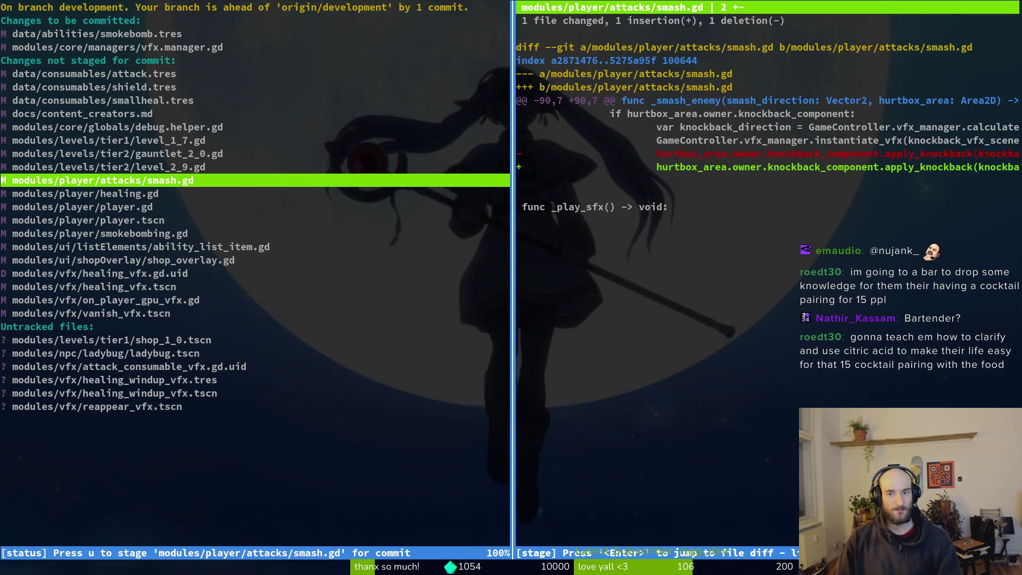
{"action": "key", "text": "q"}
- Stage smokebombing.gd, player.gd and ability_list_item.gd for commit
{"action": "key", "text": "Down"}
{"action": "key", "text": "Down"}
{"action": "key", "text": "Down"}
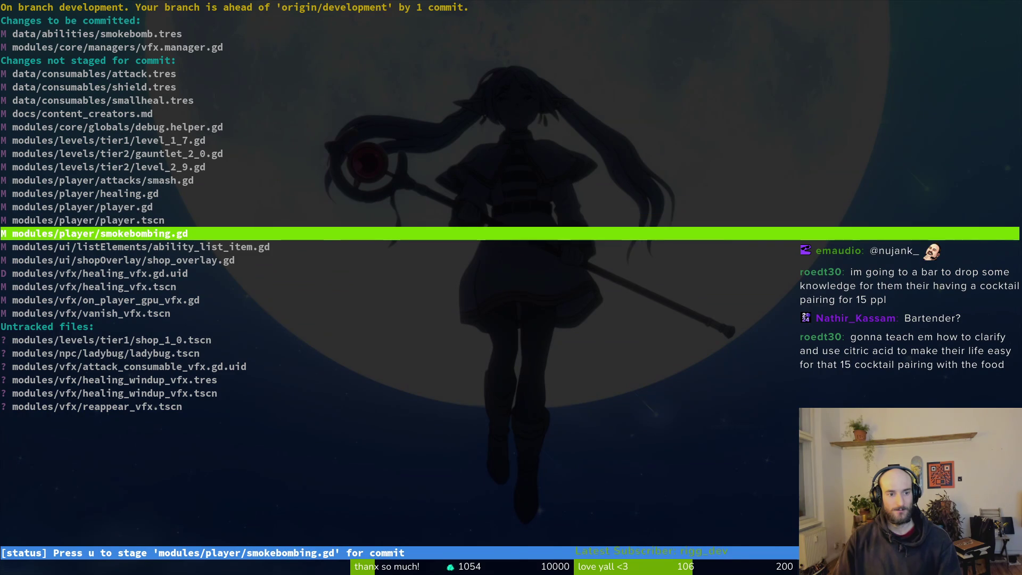
{"action": "key", "text": "Return"}
{"action": "key", "text": "u"}
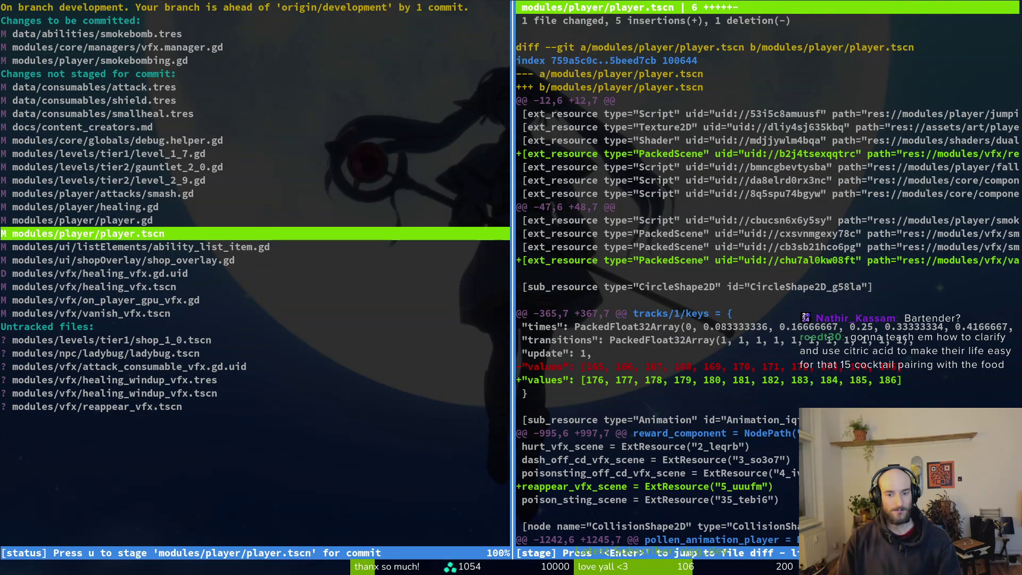
{"action": "key", "text": "Return"}
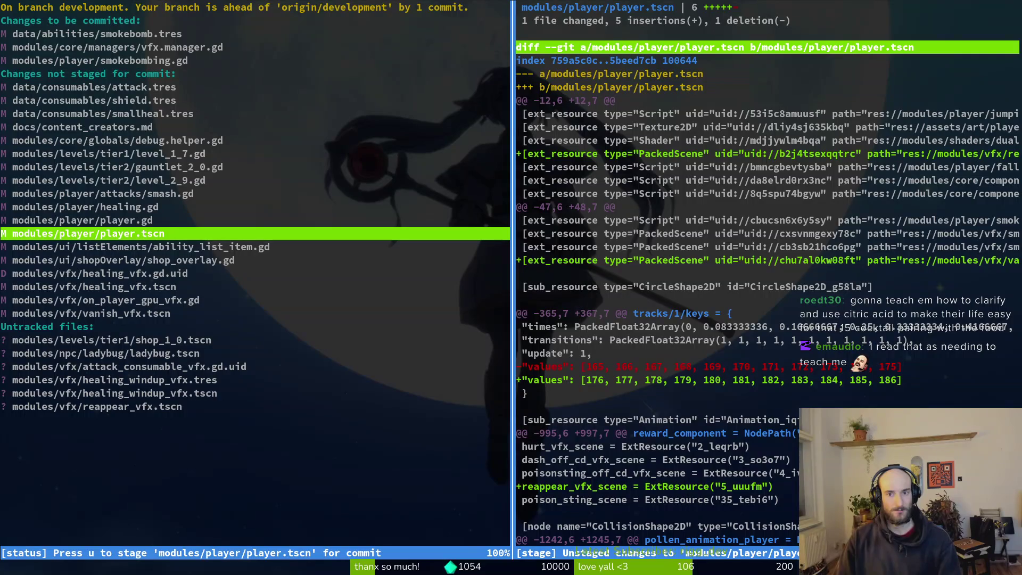
{"action": "key", "text": "j"}
{"action": "key", "text": "k"}
{"action": "key", "text": "k"}
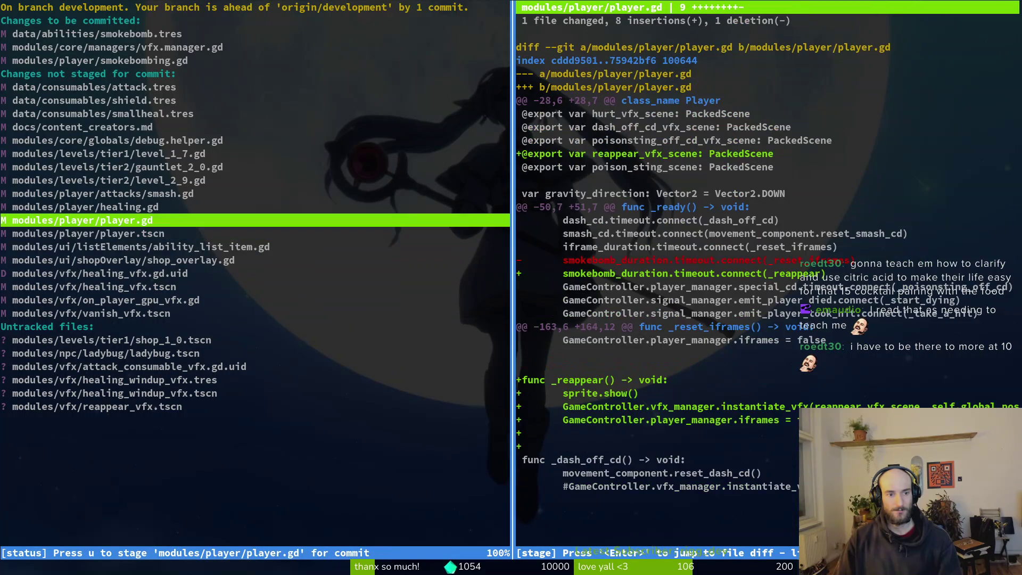
{"action": "key", "text": "u"}
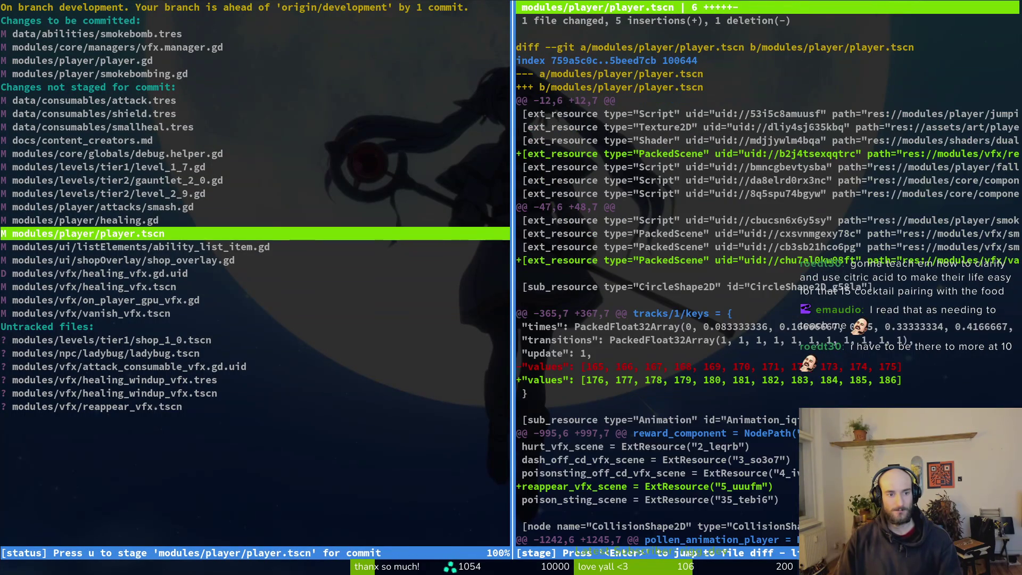
{"action": "key", "text": "j"}
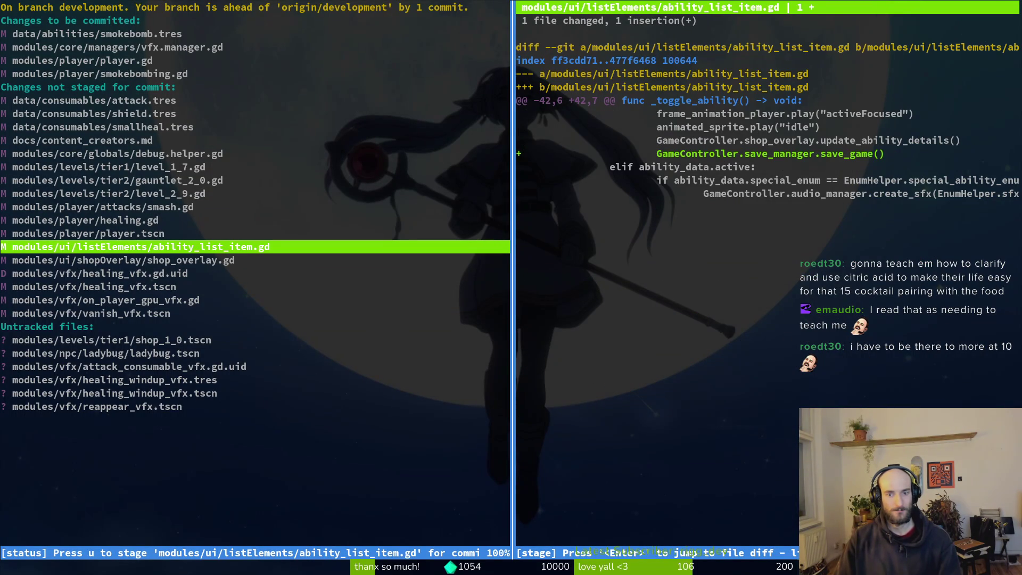
{"action": "key", "text": "u"}
- Discard the shop_overlay.gd change and review the healing_vfx.tscn and healing_vfx.gd.uid diffs
{"action": "key", "text": "j"}
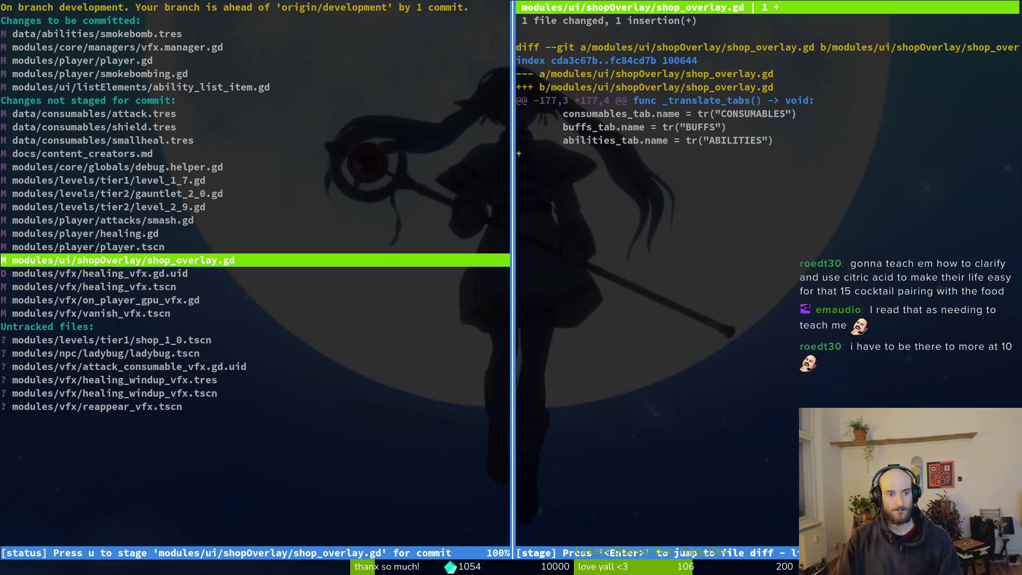
{"action": "key", "text": "!"}
{"action": "key", "text": "y"}
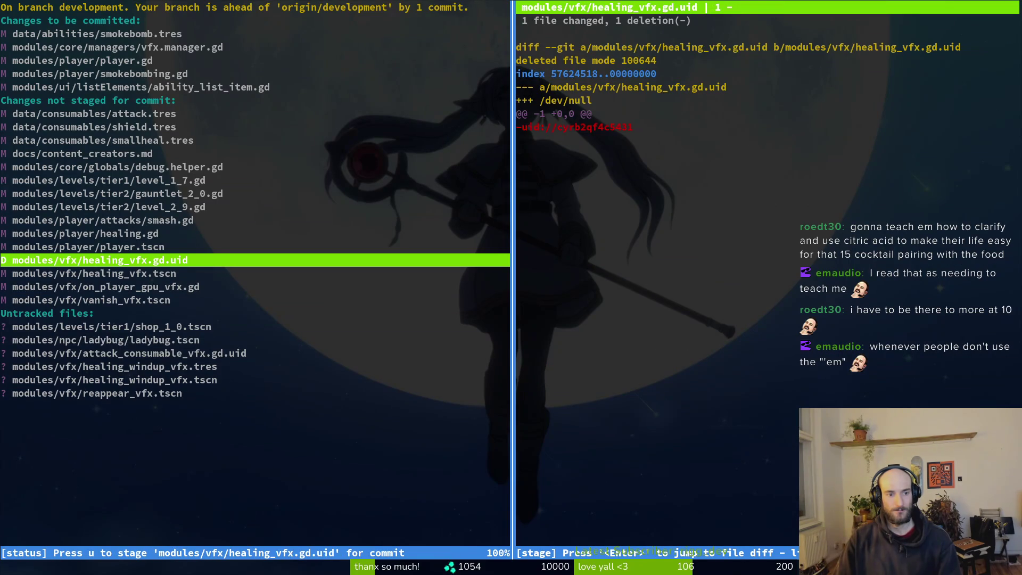
{"action": "key", "text": "j"}
{"action": "key", "text": "k"}
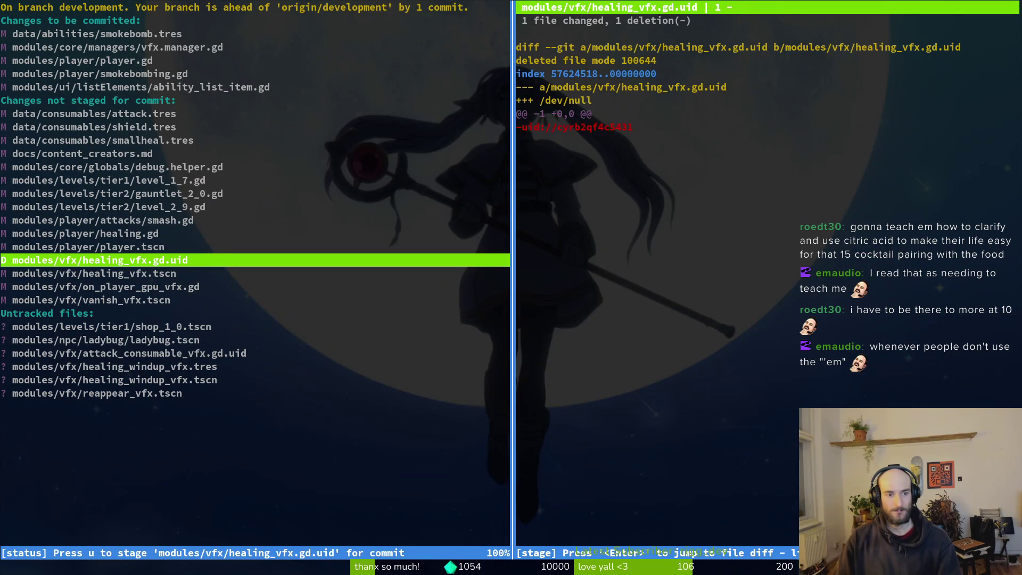
{"action": "key", "text": "j"}
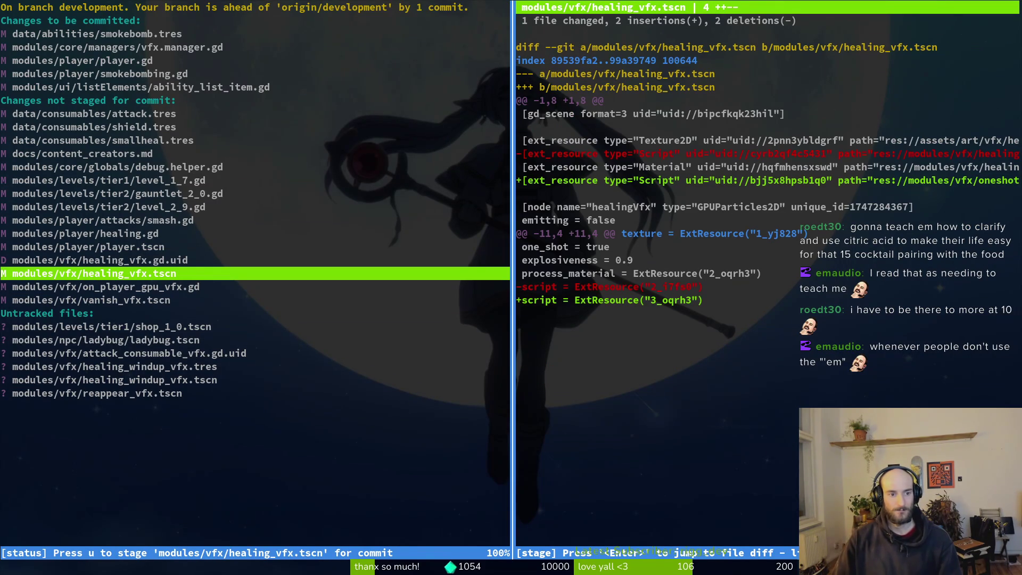
{"action": "key", "text": "k"}
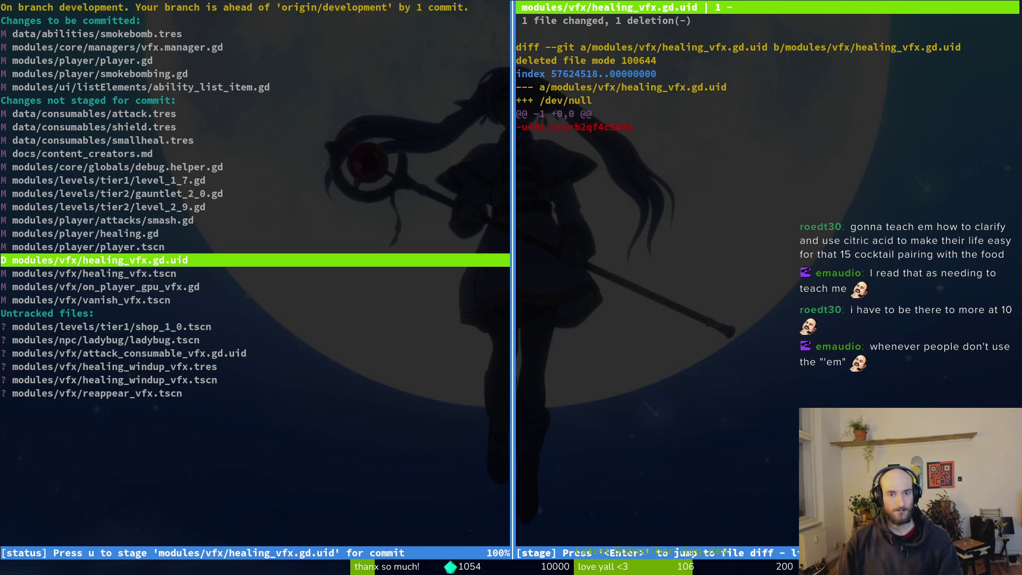
- Look up the healing windup vfx file in Vim, then reopen tig status
{"action": "type", "text": "q"}
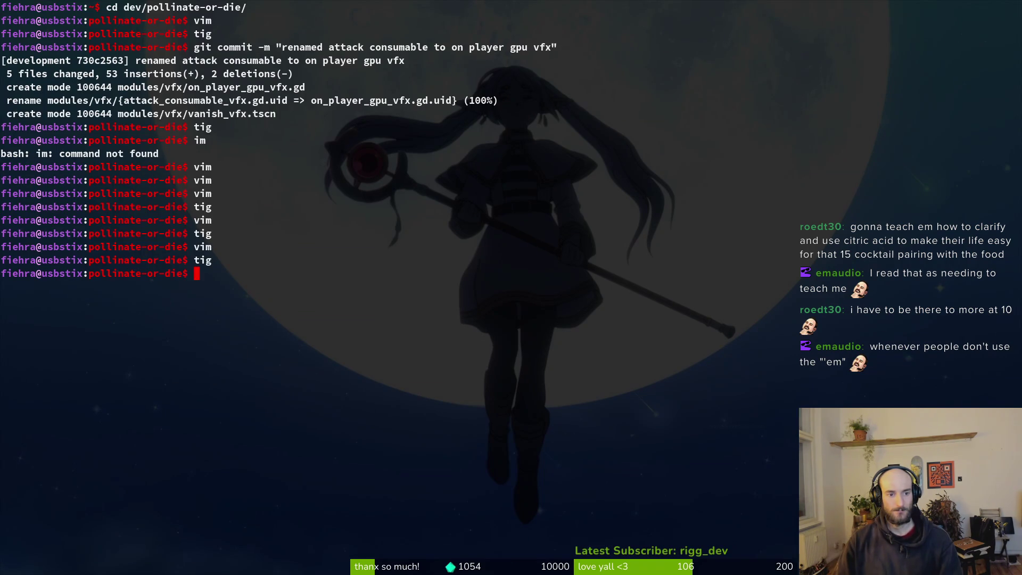
{"action": "type", "text": "vim ."}
{"action": "key", "text": "Return"}
{"action": "type", "text": "healvf"}
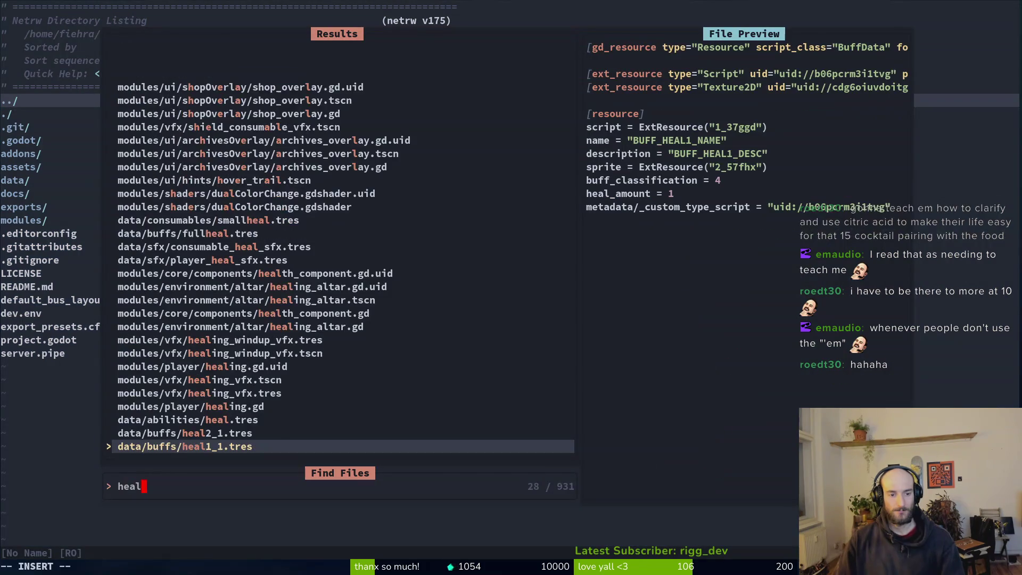
{"action": "key", "text": "Up"}
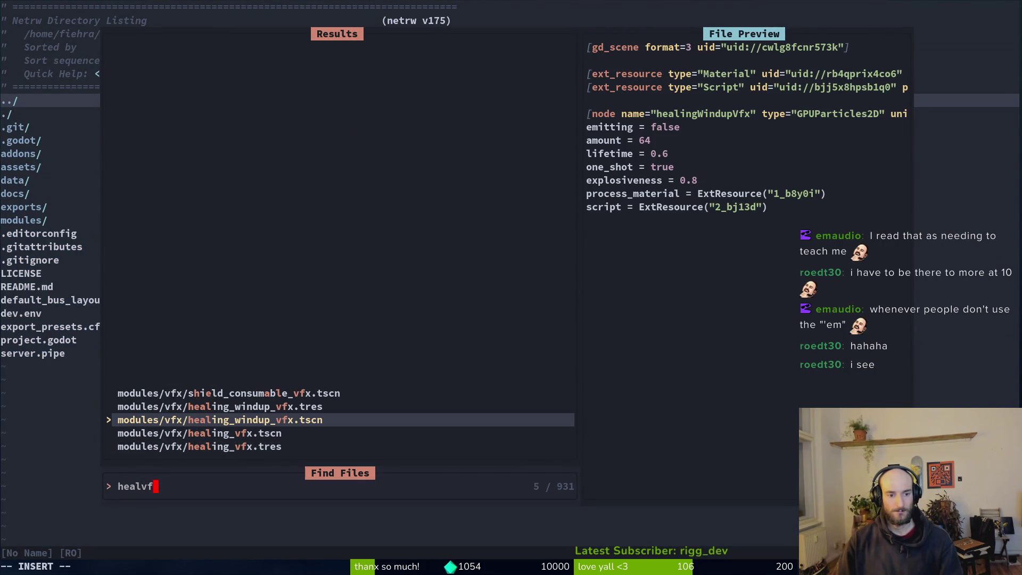
{"action": "key", "text": "Escape"}
{"action": "key", "text": "Escape"}
{"action": "type", "text": ":q"}
{"action": "key", "text": "Return"}
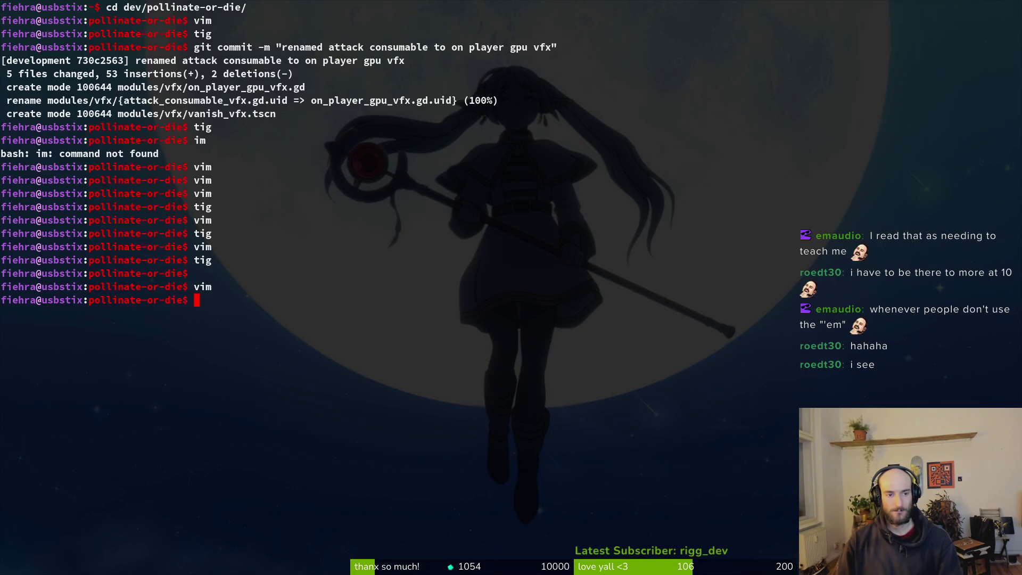
{"action": "type", "text": "tig status"}
{"action": "key", "text": "Return"}
{"action": "key", "text": "j"}
{"action": "key", "text": "j"}
{"action": "key", "text": "j"}
{"action": "key", "text": "j"}
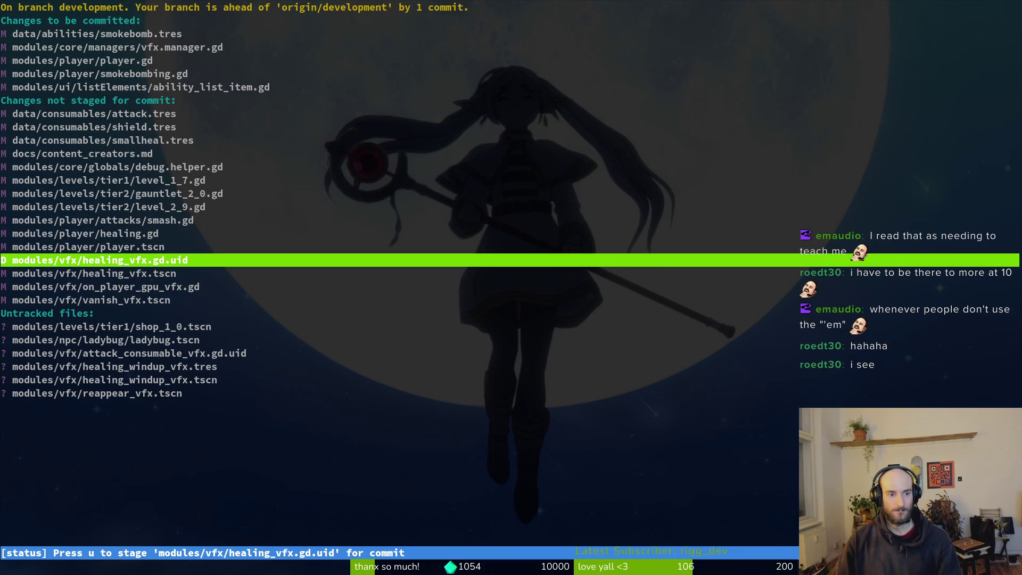
- Stage the healing_vfx, vanish_vfx, healing_windup_vfx, reappear_vfx and attack_consumable_vfx.gd.uid files
{"action": "key", "text": "u"}
{"action": "key", "text": "u"}
{"action": "key", "text": "Return"}
{"action": "key", "text": "u"}
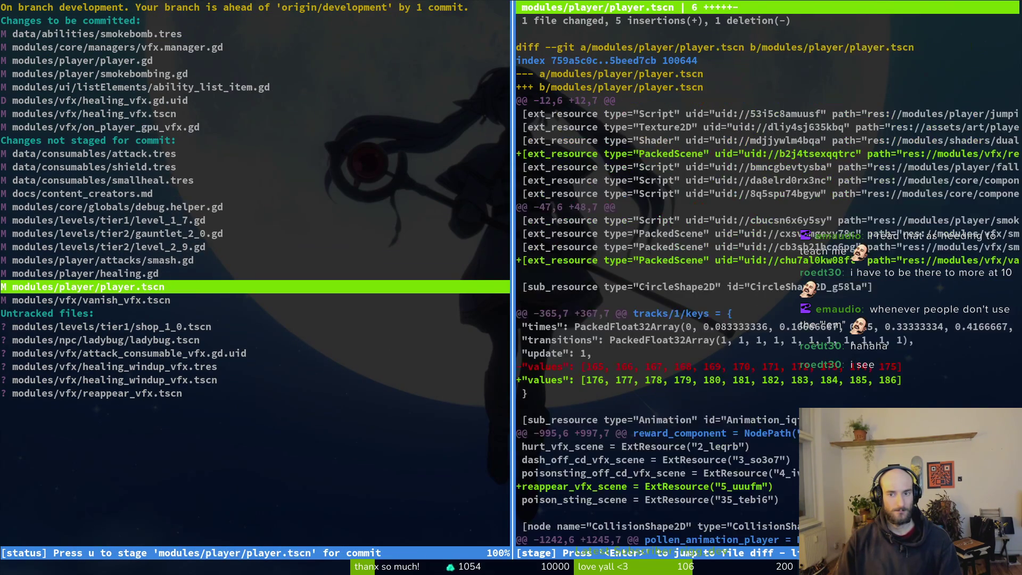
{"action": "key", "text": "j"}
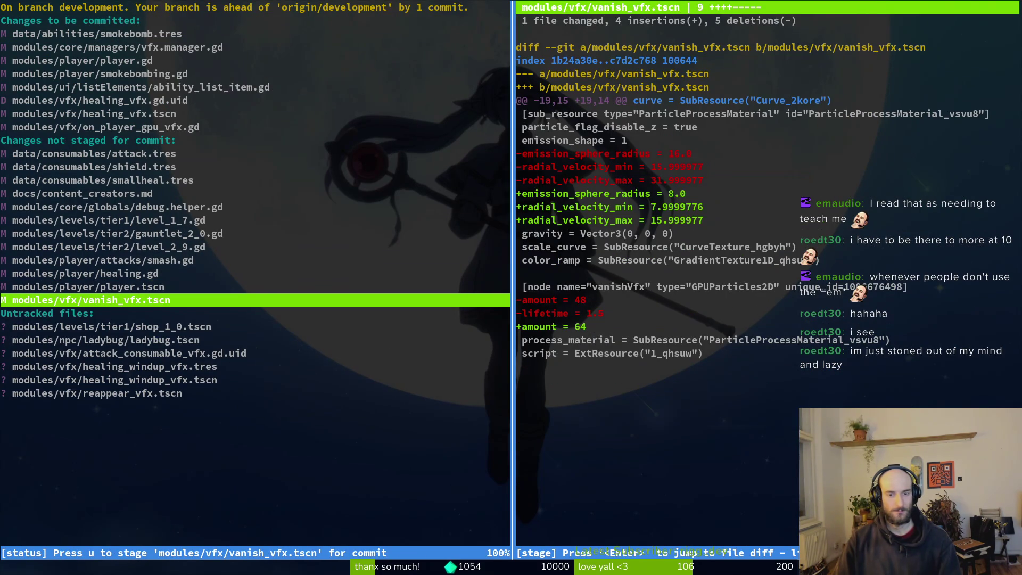
{"action": "key", "text": "u"}
{"action": "key", "text": "j"}
{"action": "key", "text": "j"}
{"action": "key", "text": "j"}
{"action": "key", "text": "j"}
{"action": "key", "text": "j"}
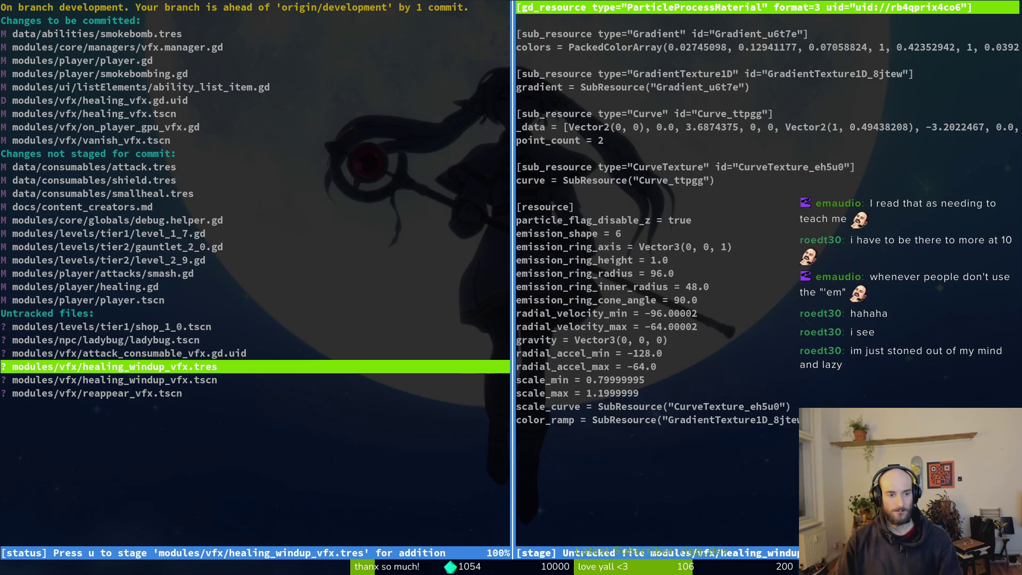
{"action": "key", "text": "u"}
{"action": "key", "text": "j"}
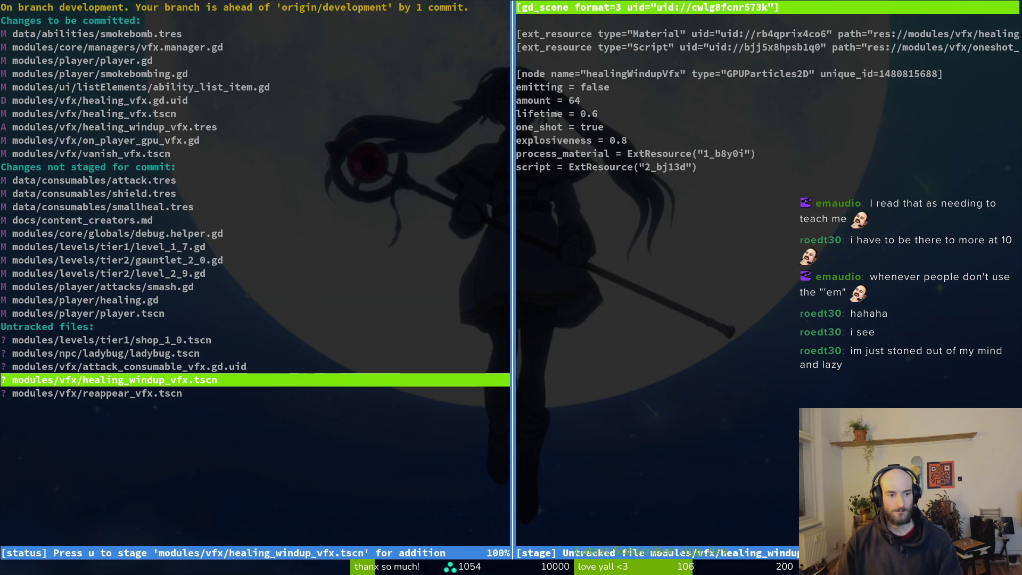
{"action": "key", "text": "u"}
{"action": "key", "text": "j"}
{"action": "key", "text": "u"}
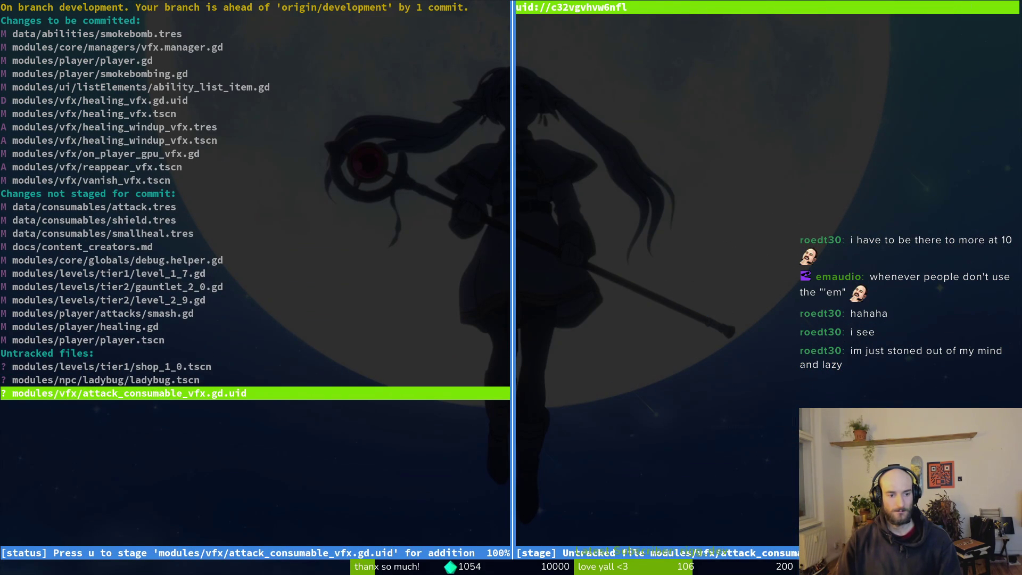
{"action": "key", "text": "u"}
- Open player.tscn's diff full-screen and jump to its first change
{"action": "key", "text": "k"}
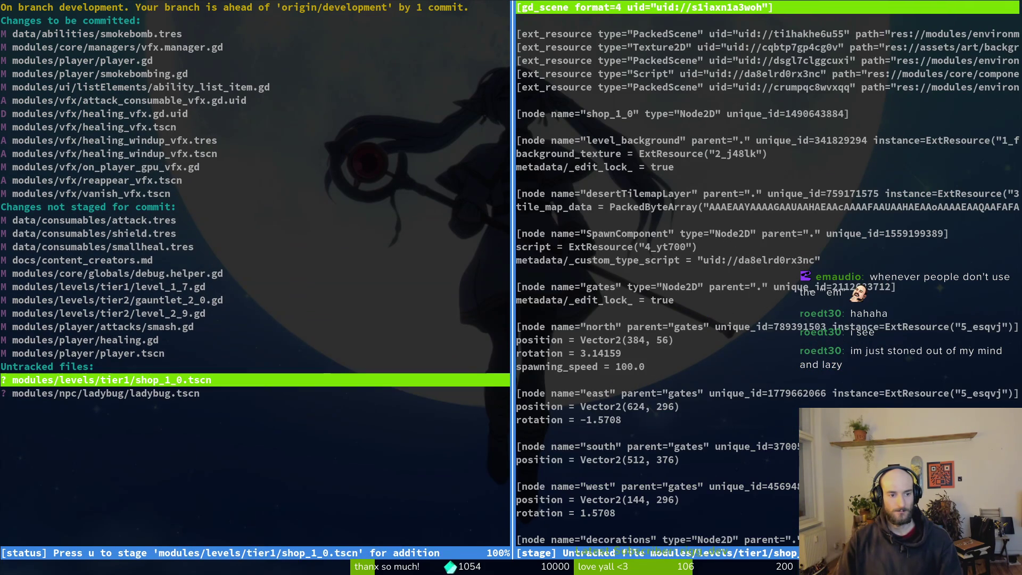
{"action": "key", "text": "k"}
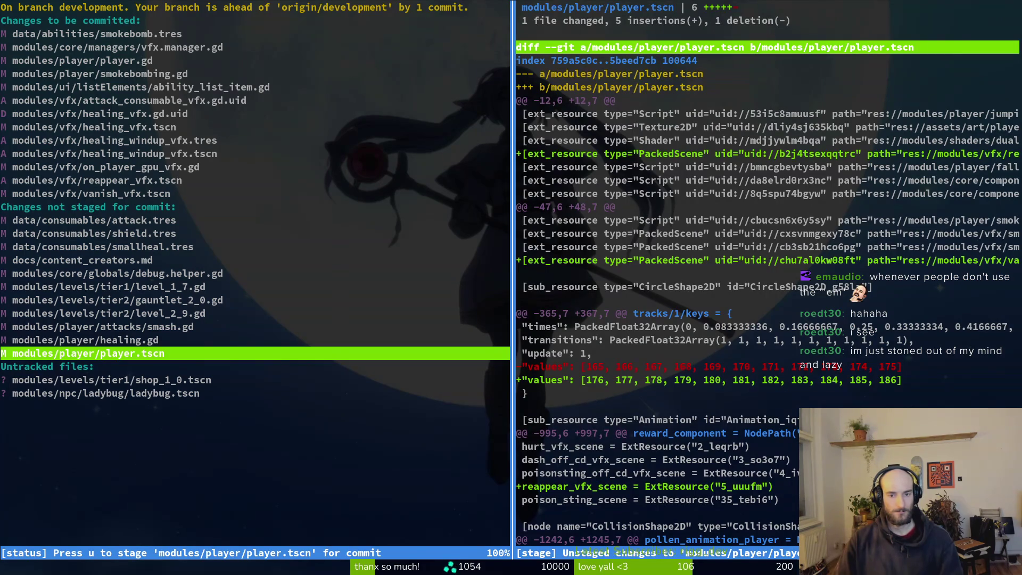
{"action": "key", "text": "Return"}
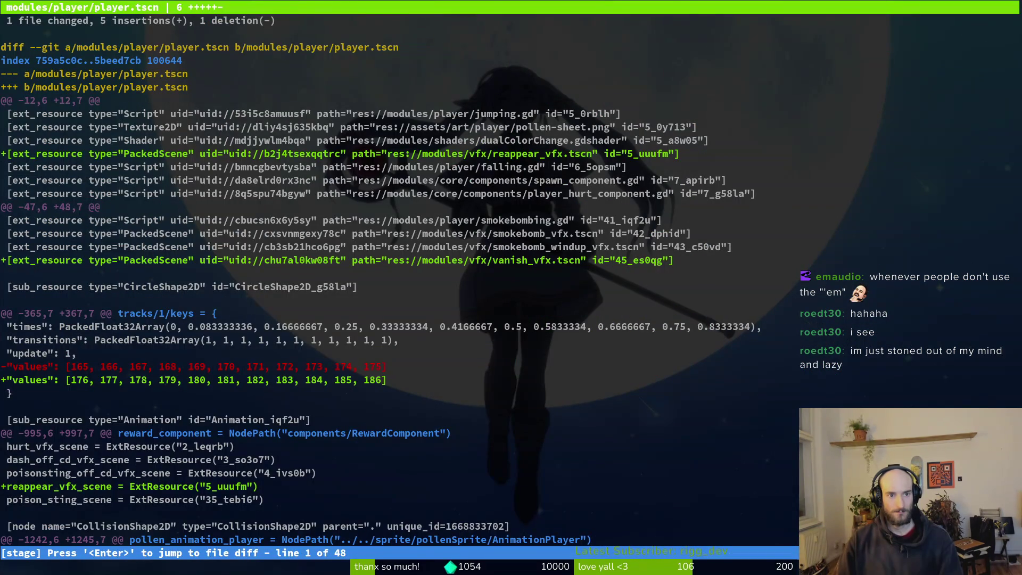
{"action": "key", "text": "Tab"}
- Scroll through the player.tscn diff's reappear_vfx and vanish_vfx additions to the end
{"action": "key", "text": "j"}
{"action": "key", "text": "j"}
{"action": "key", "text": "j"}
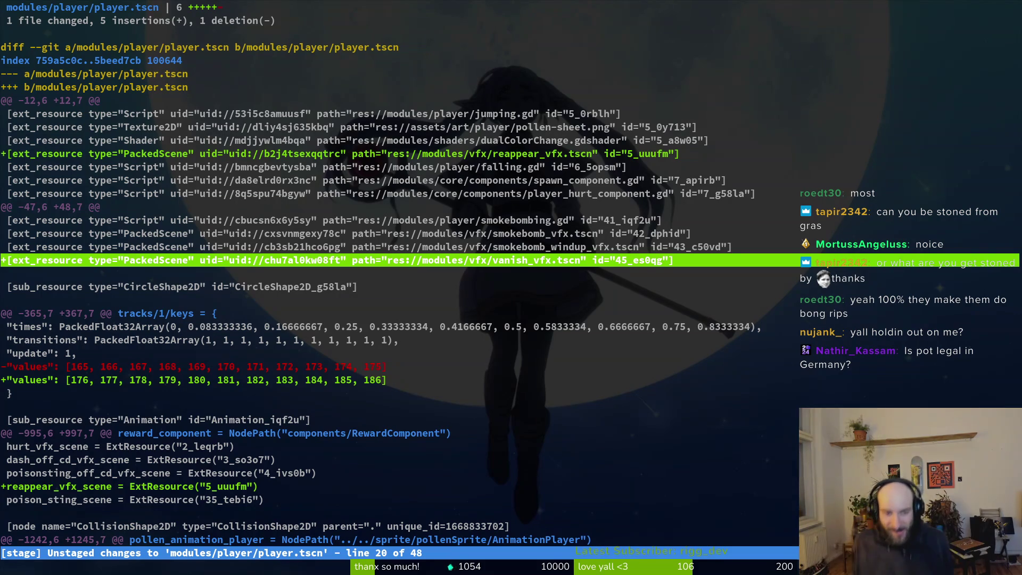
{"action": "key", "text": "ctrl+d"}
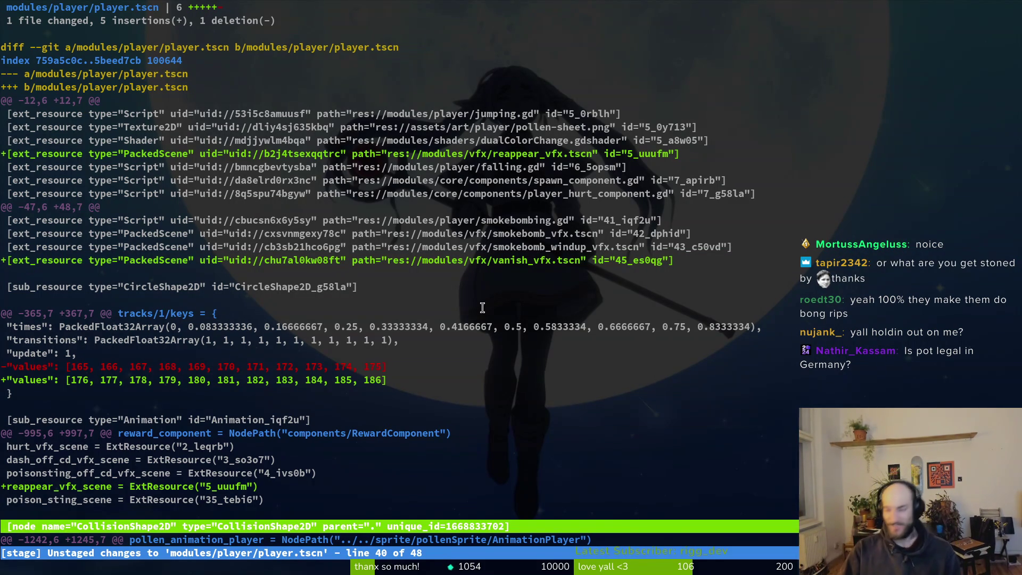
{"action": "key", "text": "ctrl+d"}
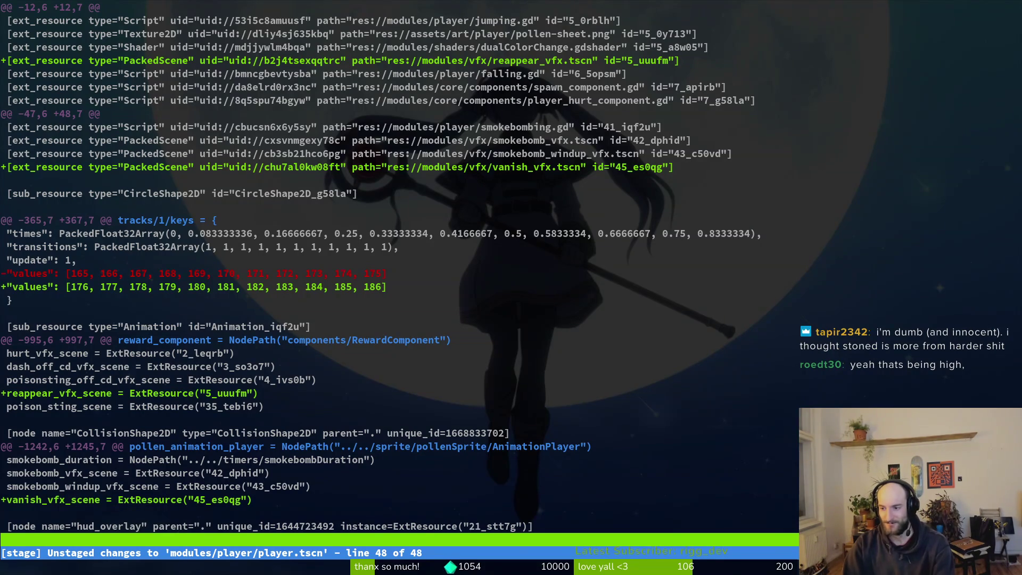
{"action": "key", "text": "j"}
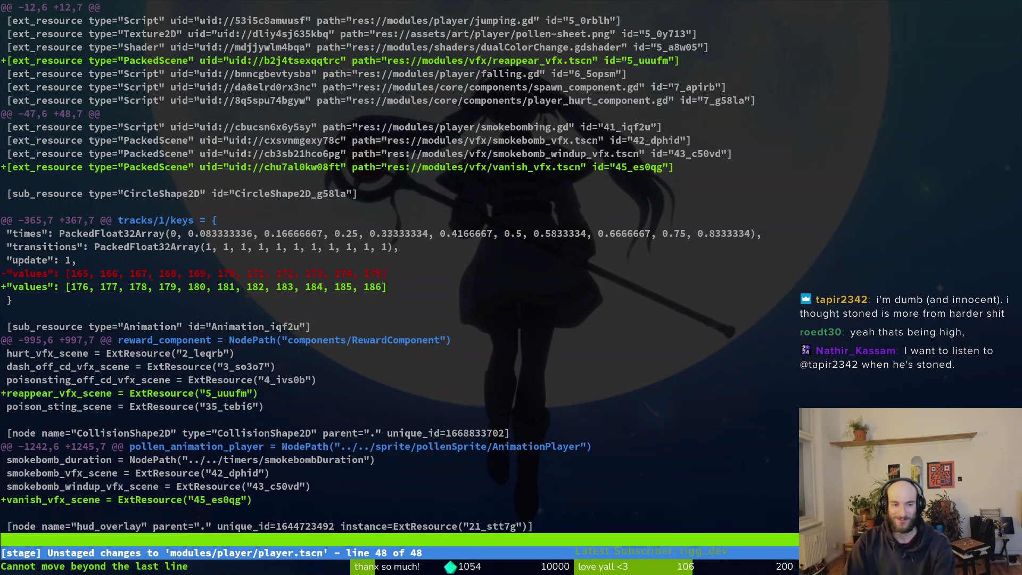
- Commit staged files as 'added vanish vfx to smokebomb and handled iframes and vfx properly', then relaunch tig
{"action": "key", "text": "c"}
{"action": "key", "text": "q"}
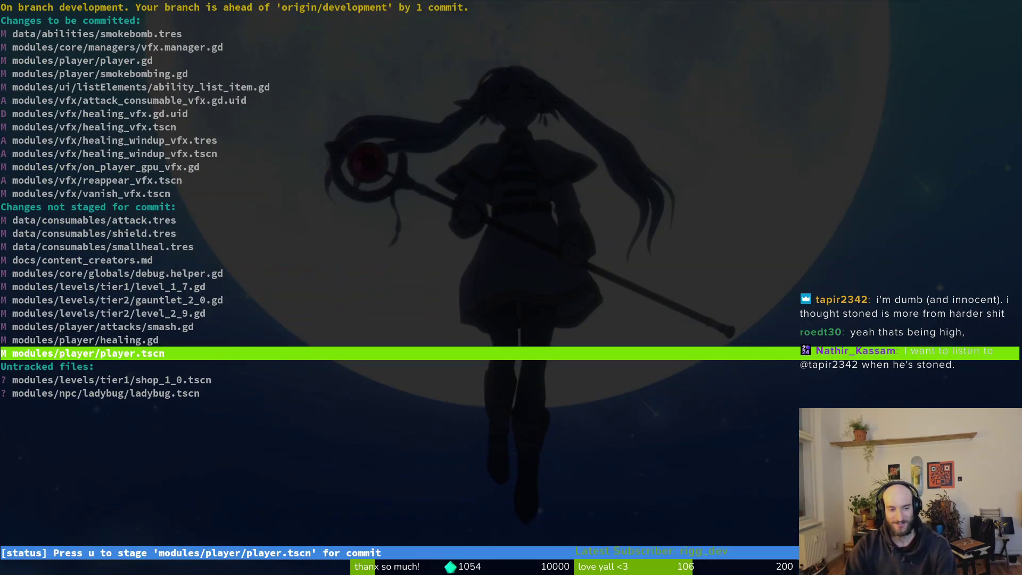
{"action": "type", "text": "qgit ocmm"}
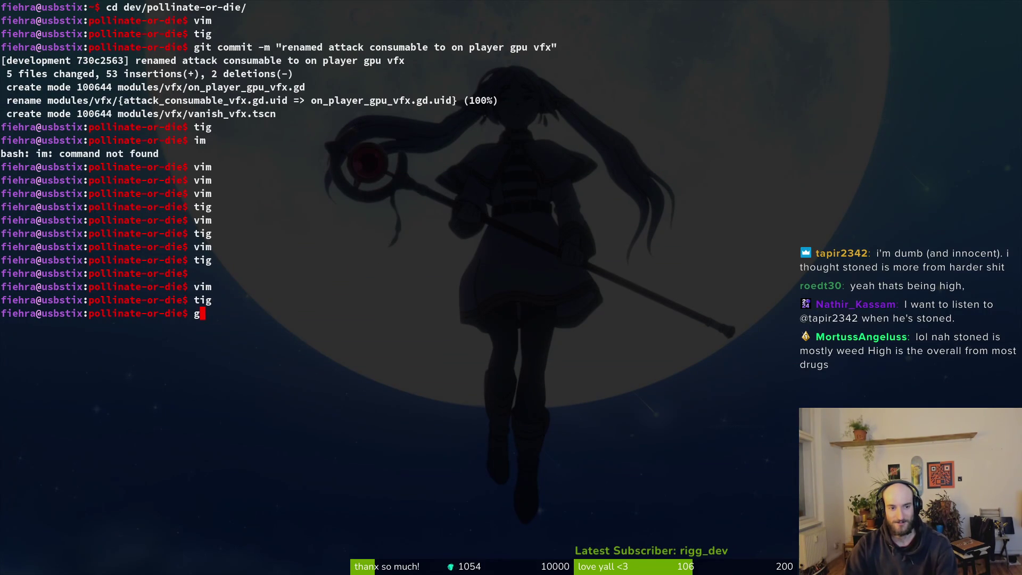
{"action": "key", "text": "BackSpace"}
{"action": "type", "text": "it commit -m \"adde"}
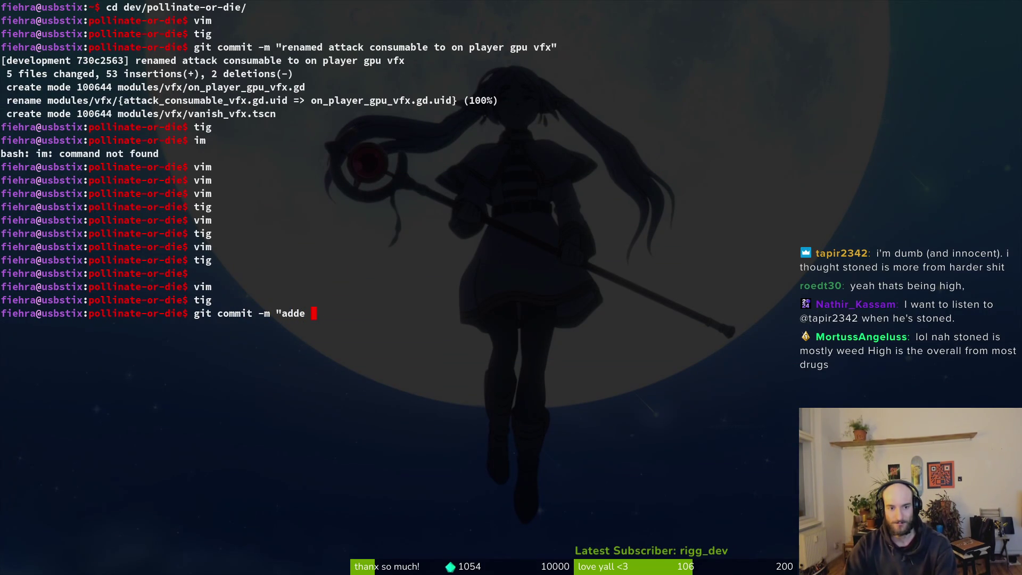
{"action": "key", "text": "BackSpace"}
{"action": "type", "text": "d vanish vfx to smokebomb and handled"}
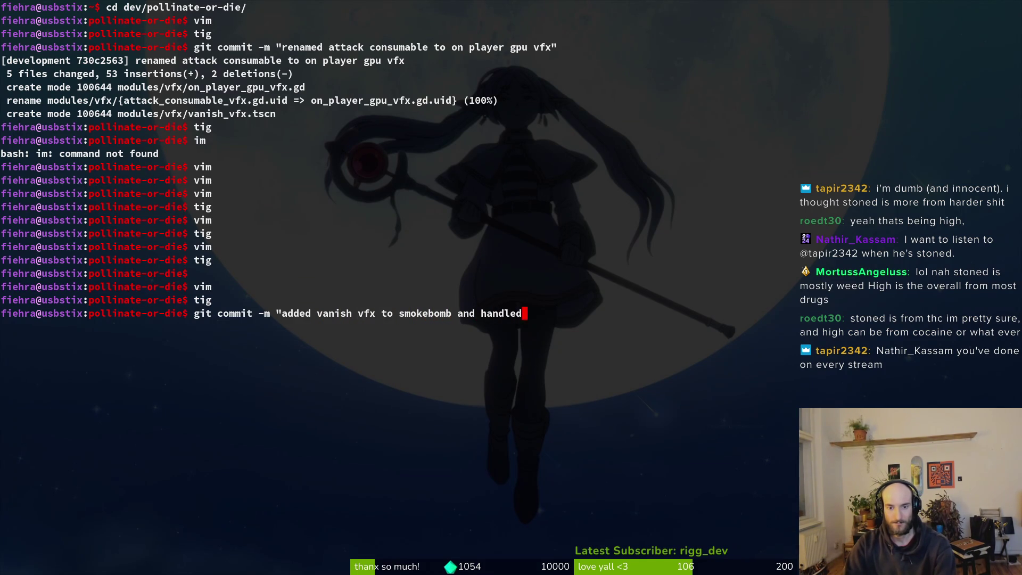
{"action": "type", "text": "ifra"}
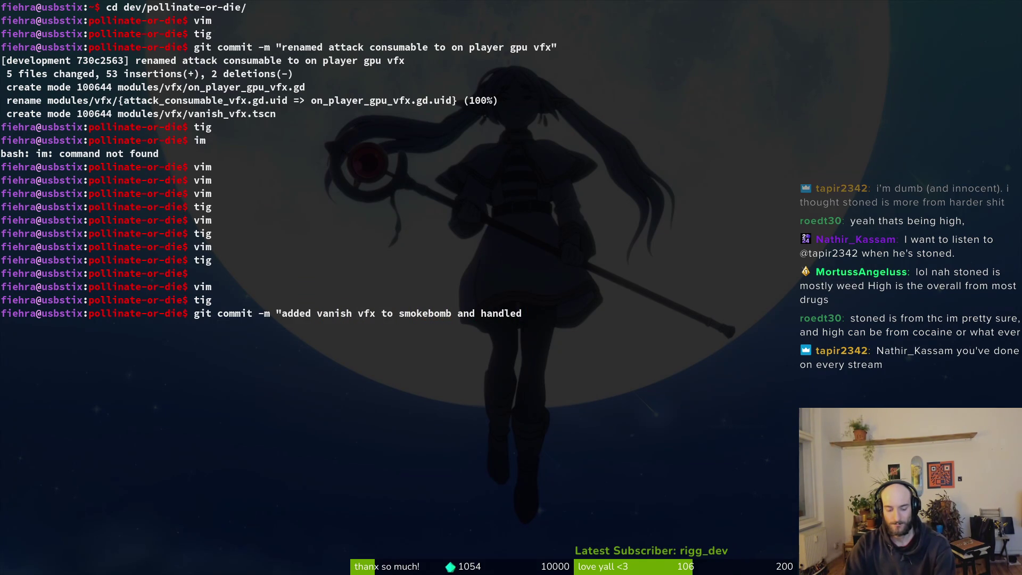
{"action": "type", "text": "roper"}
{"action": "key", "text": "BackSpace"}
{"action": "key", "text": "BackSpace"}
{"action": "key", "text": "BackSpace"}
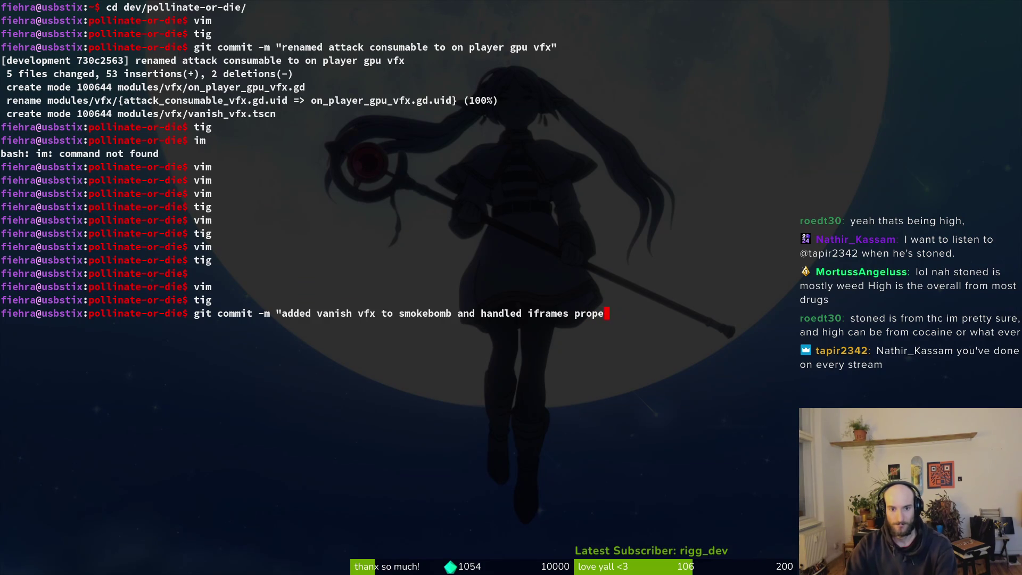
{"action": "type", "text": "and vfx "}
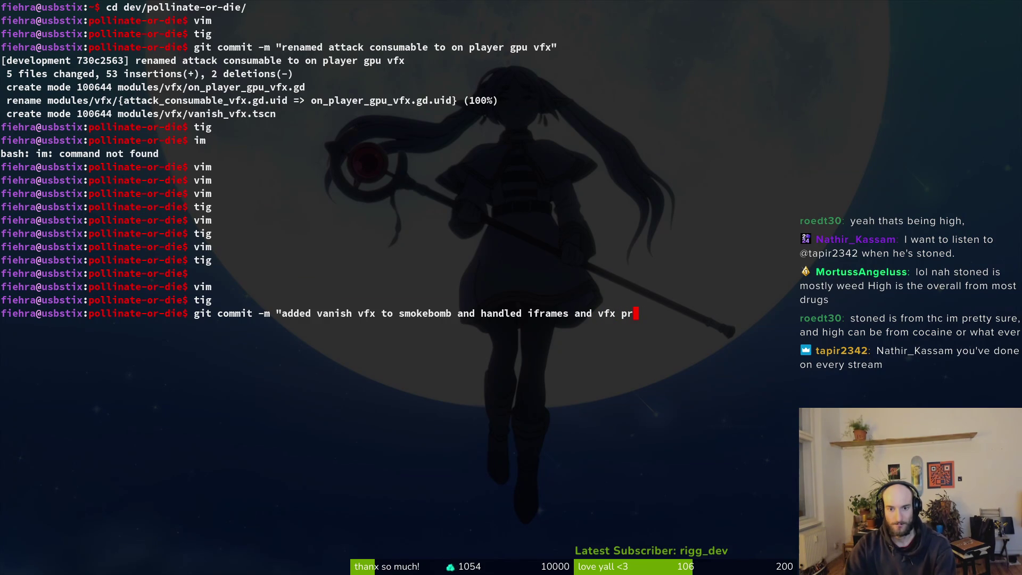
{"action": "type", "text": "opero"}
{"action": "type", "text": "\""}
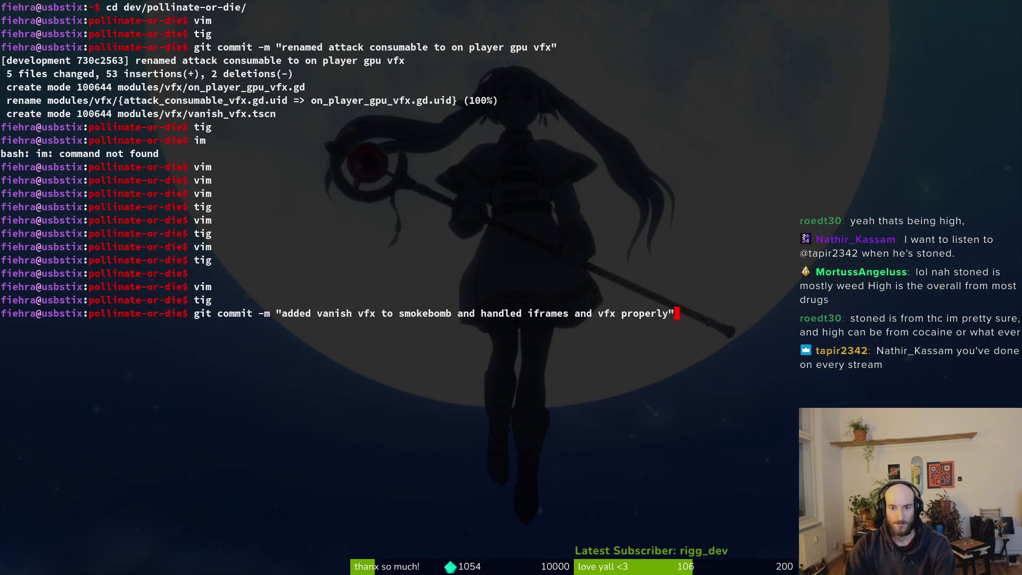
{"action": "key", "text": "Return"}
{"action": "type", "text": "tig"}
{"action": "key", "text": "Return"}
{"action": "key", "text": "Return"}
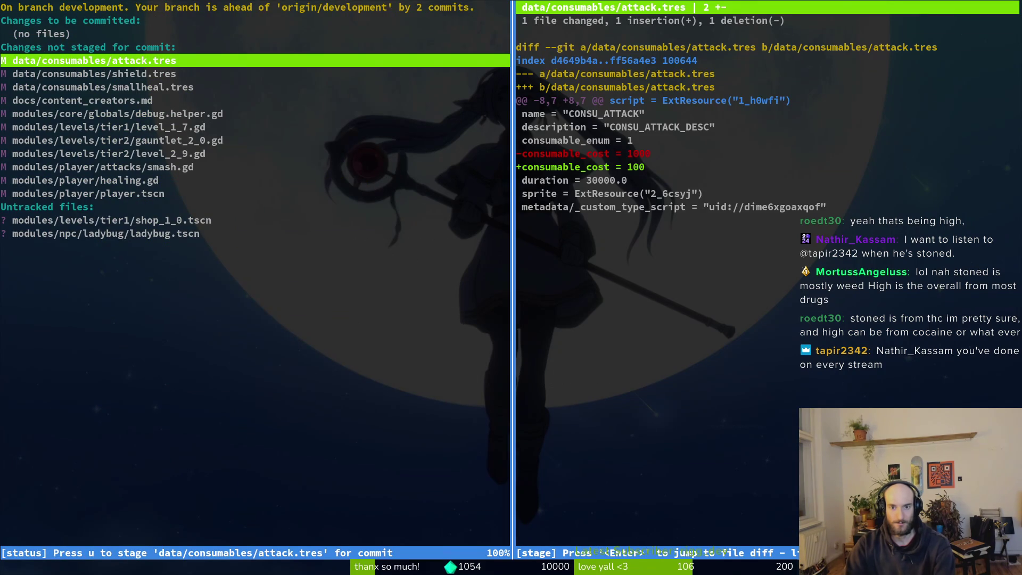
- Stage attack, shield, level_1_7, gauntlet_2_0, level_2_9, smash.gd and player.tscn, leaving content_creators.md unstaged
{"action": "key", "text": "u"}
{"action": "key", "text": "u"}
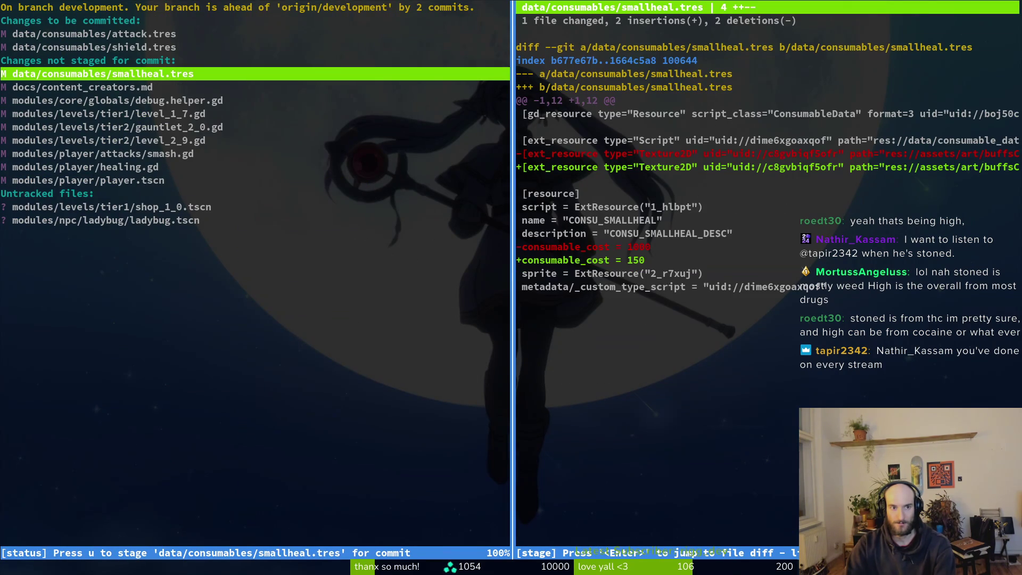
{"action": "key", "text": "u"}
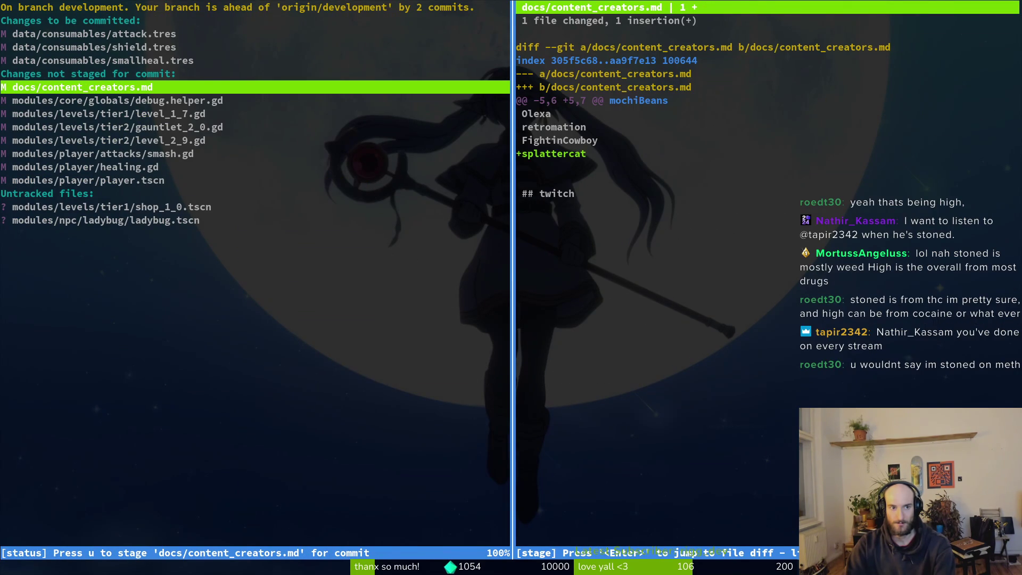
{"action": "key", "text": "Down"}
{"action": "key", "text": "Down"}
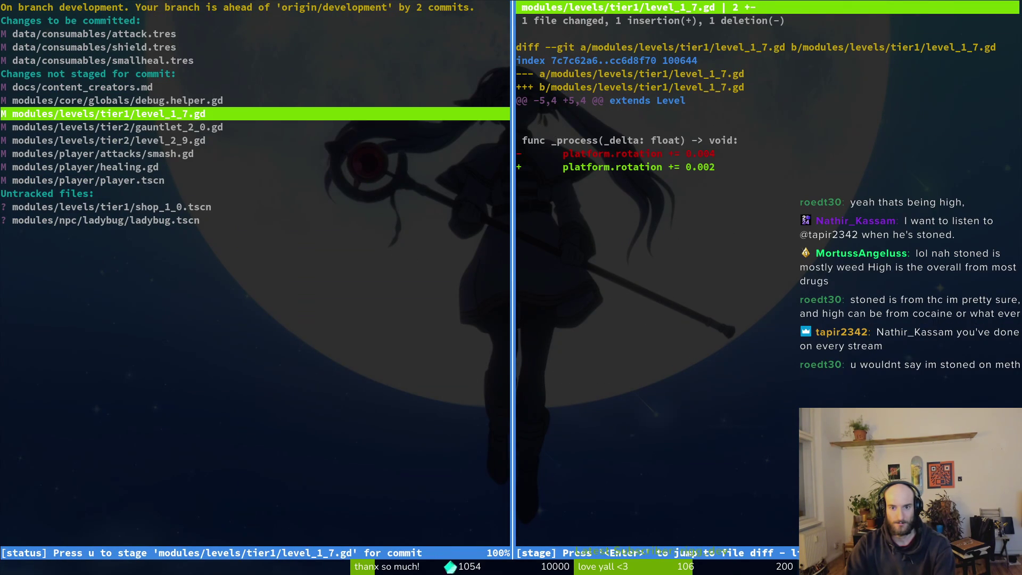
{"action": "key", "text": "u"}
{"action": "key", "text": "u"}
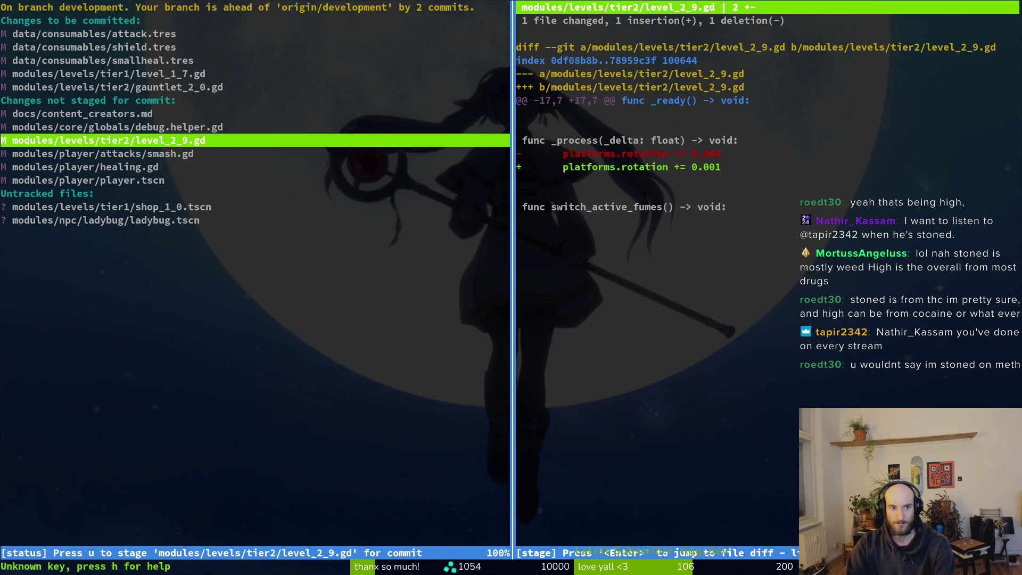
{"action": "key", "text": "u"}
{"action": "key", "text": "Up"}
{"action": "key", "text": "Down"}
{"action": "key", "text": "u"}
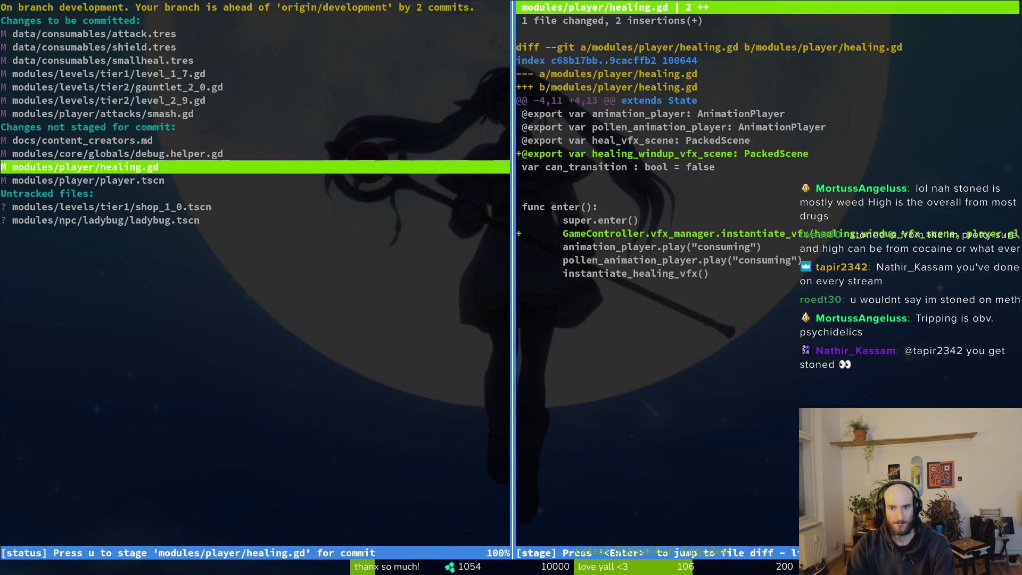
{"action": "key", "text": "Down"}
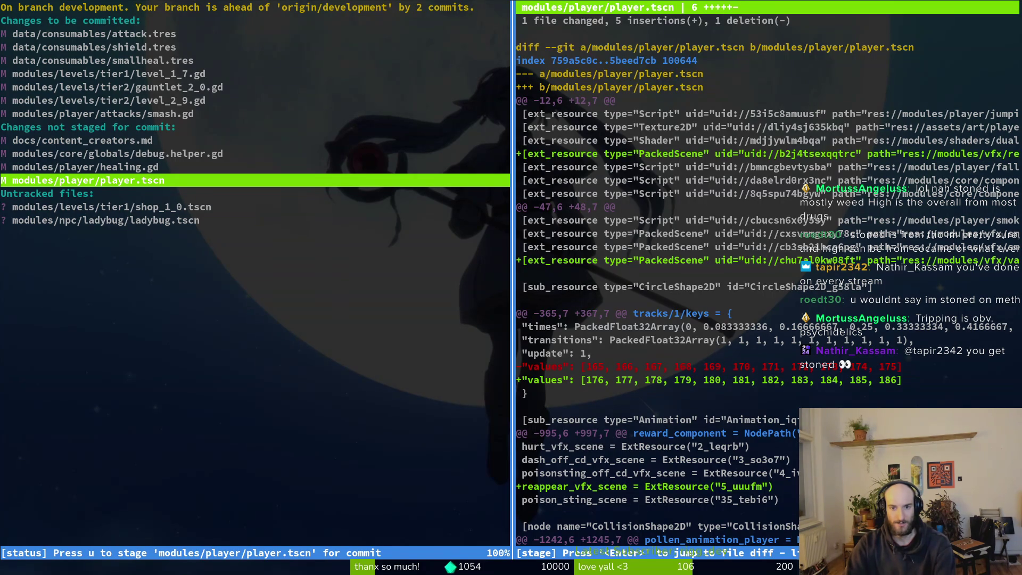
{"action": "key", "text": "u"}
- Quit and reopen tig, then preview the untracked ladybug.tscn and the healing.gd diff
{"action": "key", "text": "Down"}
{"action": "key", "text": "Down"}
{"action": "key", "text": "Down"}
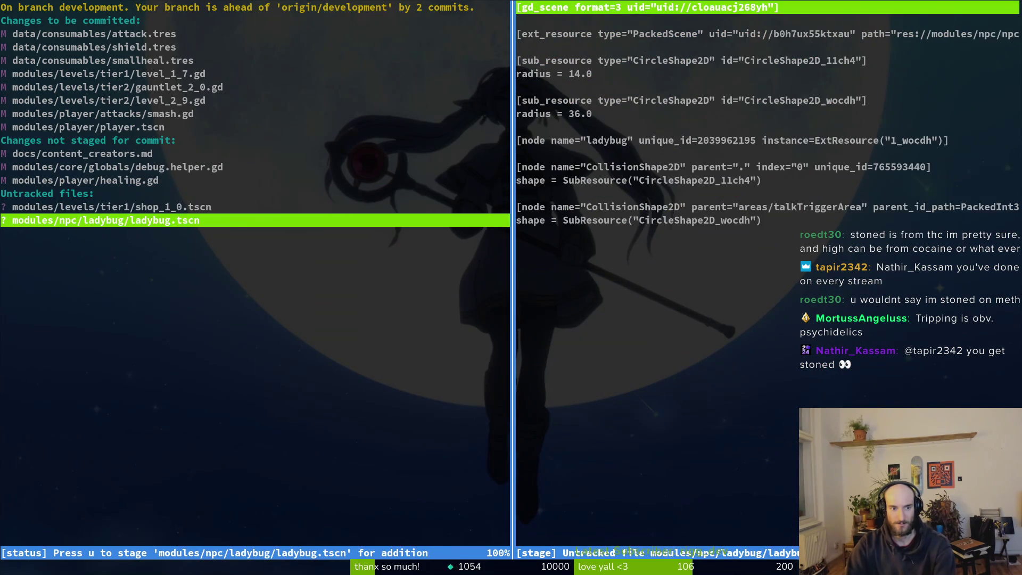
{"action": "key", "text": "q"}
{"action": "key", "text": "q"}
{"action": "key", "text": "Return"}
{"action": "key", "text": "Down"}
{"action": "key", "text": "Down"}
{"action": "key", "text": "Down"}
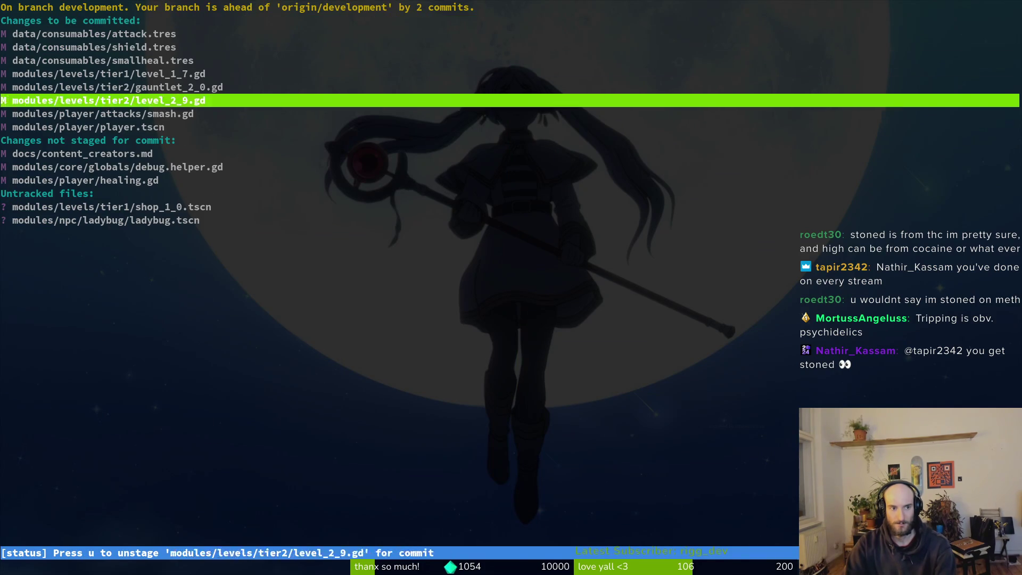
{"action": "key", "text": "Down"}
{"action": "key", "text": "Down"}
{"action": "key", "text": "Down"}
{"action": "key", "text": "Return"}
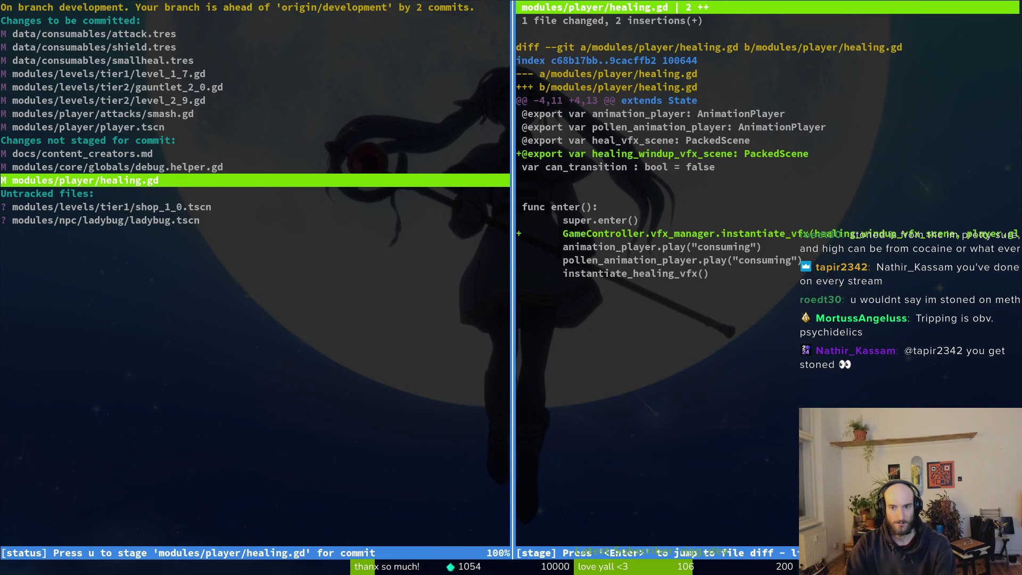
- Quit tig, then playtest the game past the main menu and stop it
{"action": "key", "text": "u"}
{"action": "key", "text": "q"}
{"action": "key", "text": "q"}
{"action": "key", "text": "alt+Tab"}
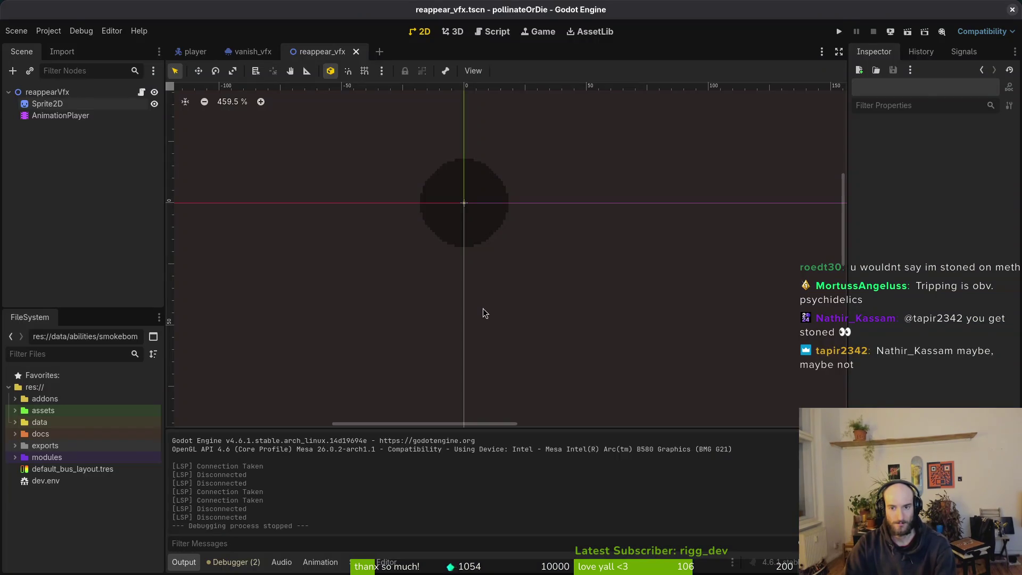
{"action": "key", "text": "F5"}
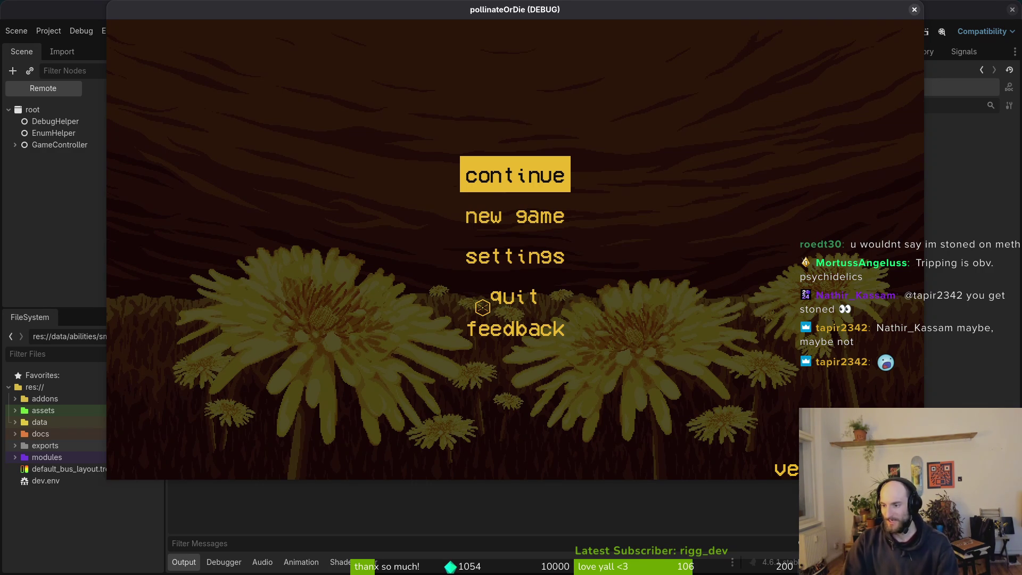
{"action": "key", "text": "Return"}
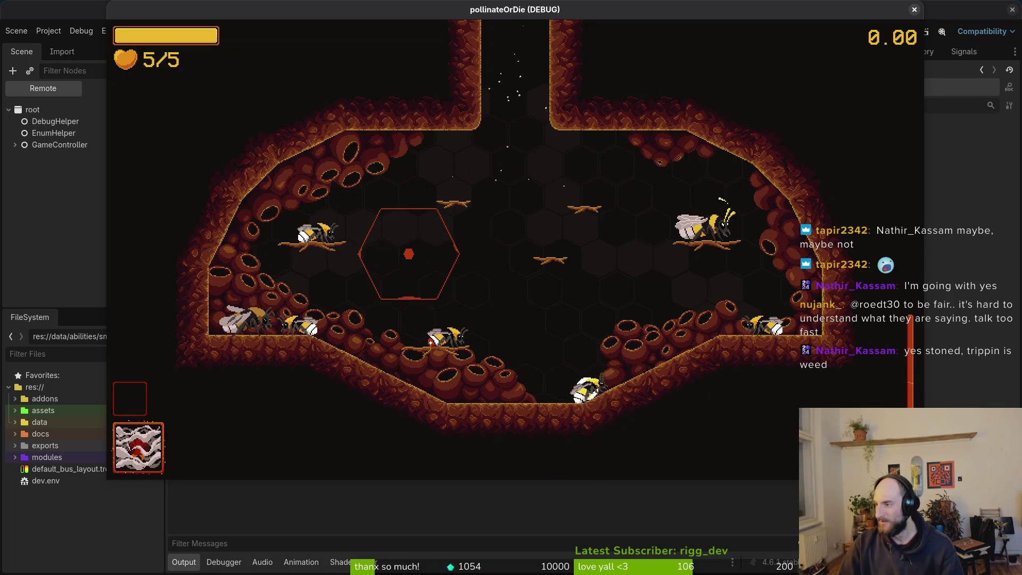
{"action": "key", "text": "F8"}
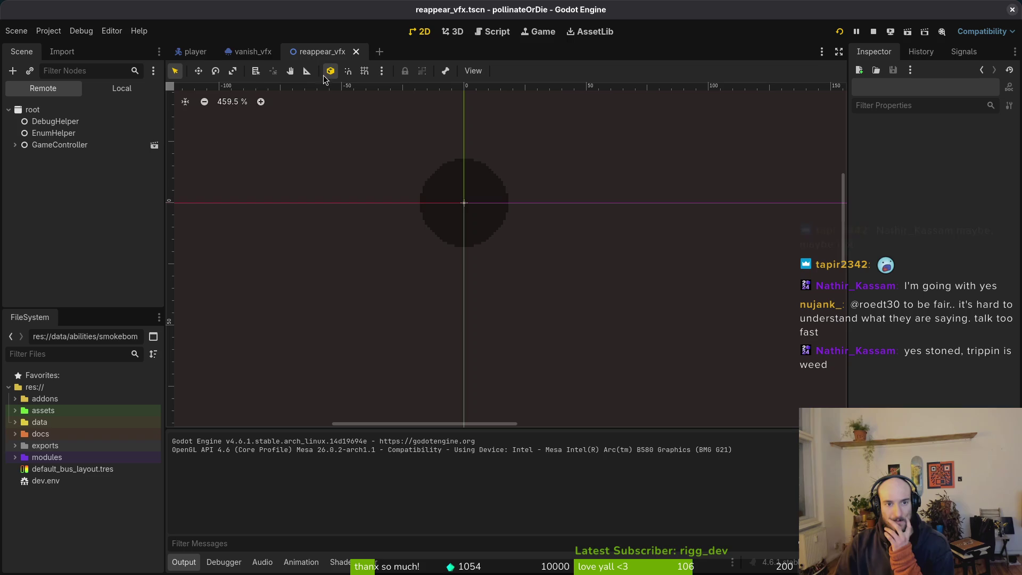
- Switch to the vanish_vfx scene and select its vanishVfx particle node
{"action": "left_click", "coordinate": [250, 52]}
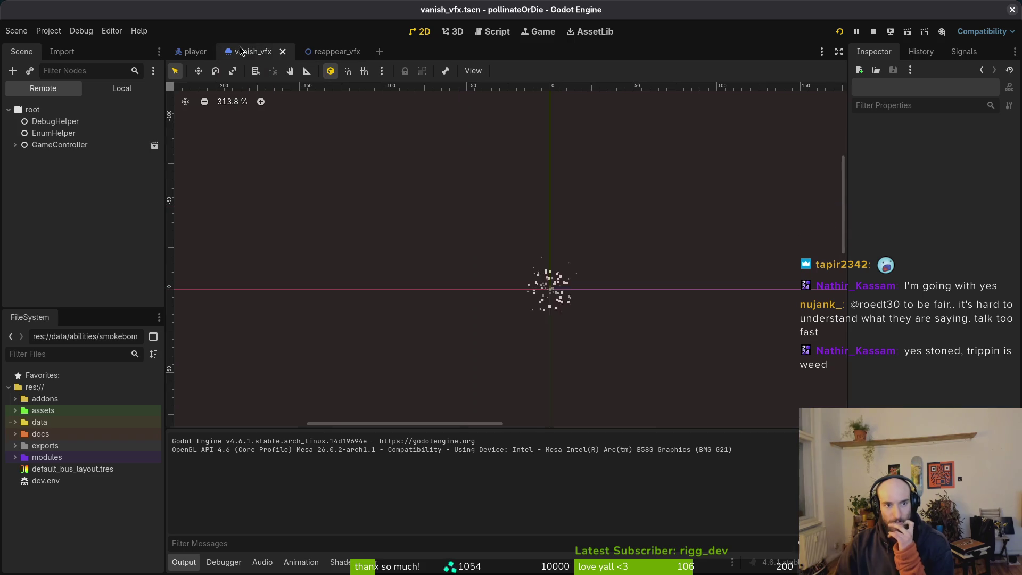
{"action": "left_click", "coordinate": [121, 88]}
{"action": "left_click", "coordinate": [74, 110]}
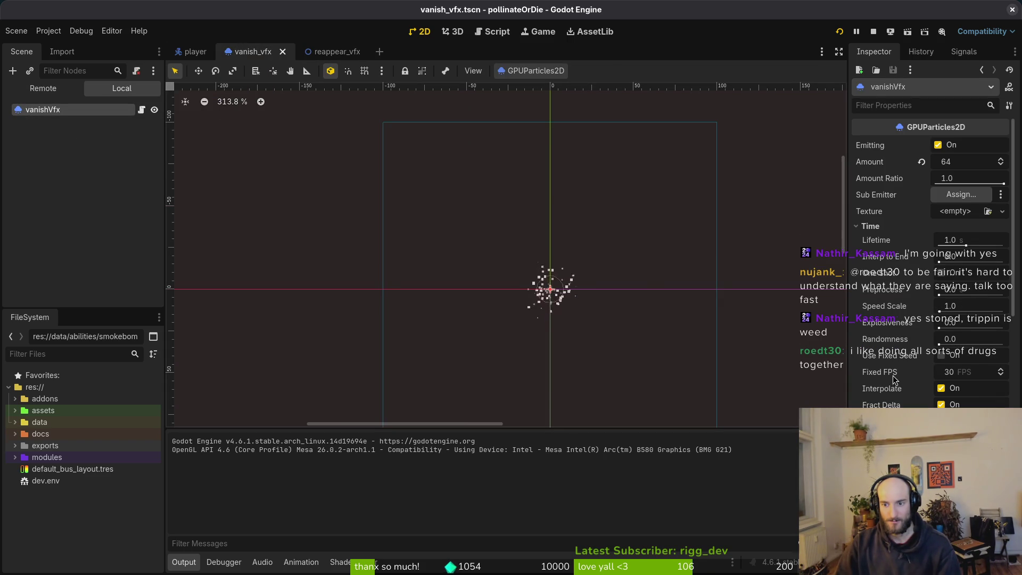
{"action": "mouse_move", "coordinate": [888, 377]}
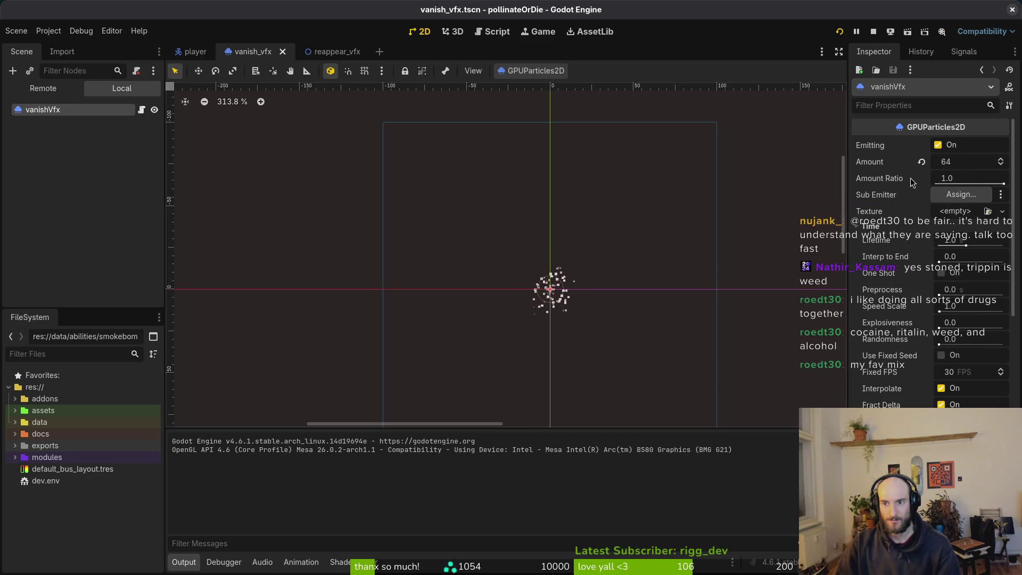
{"action": "mouse_move", "coordinate": [906, 179]}
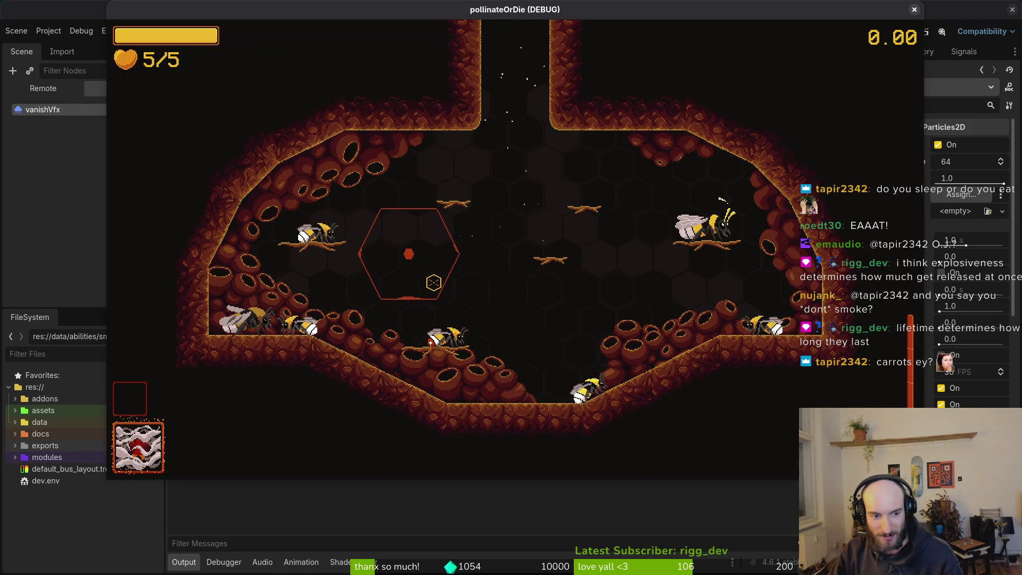
- Browse the in-game shop to the next item, close it, and stop the game
{"action": "key", "text": "e"}
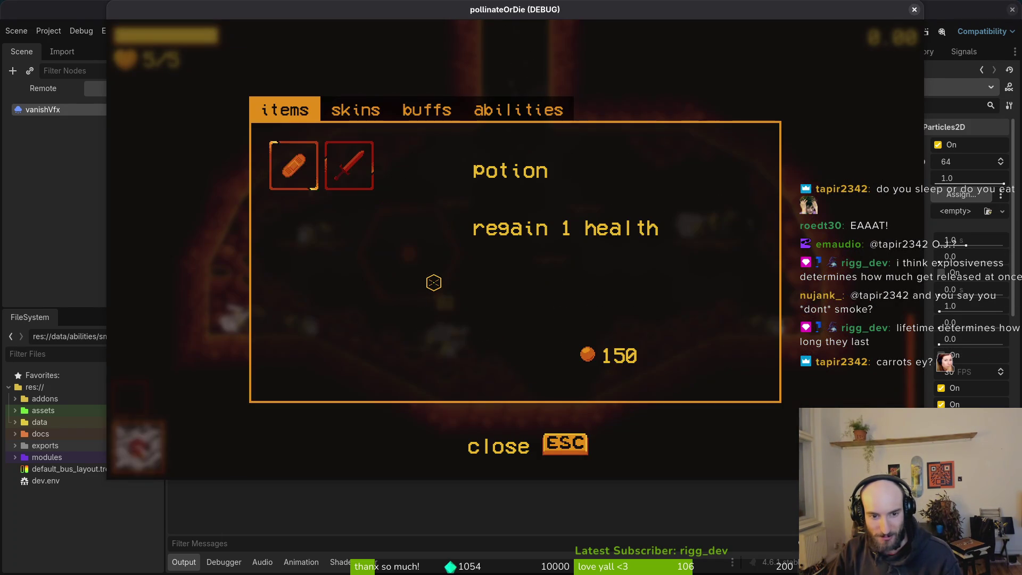
{"action": "key", "text": "d"}
{"action": "key", "text": "Escape"}
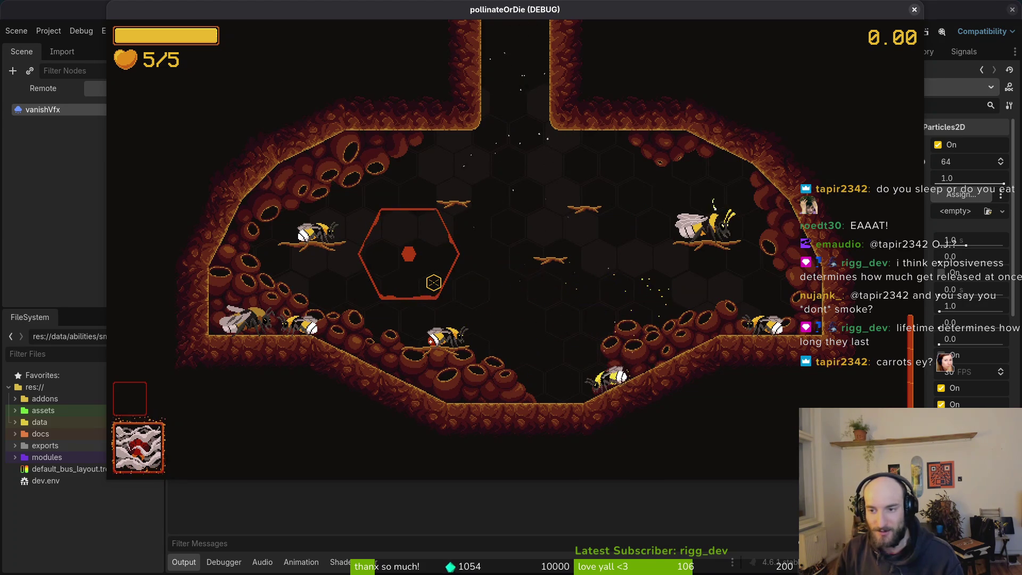
{"action": "key", "text": "F8"}
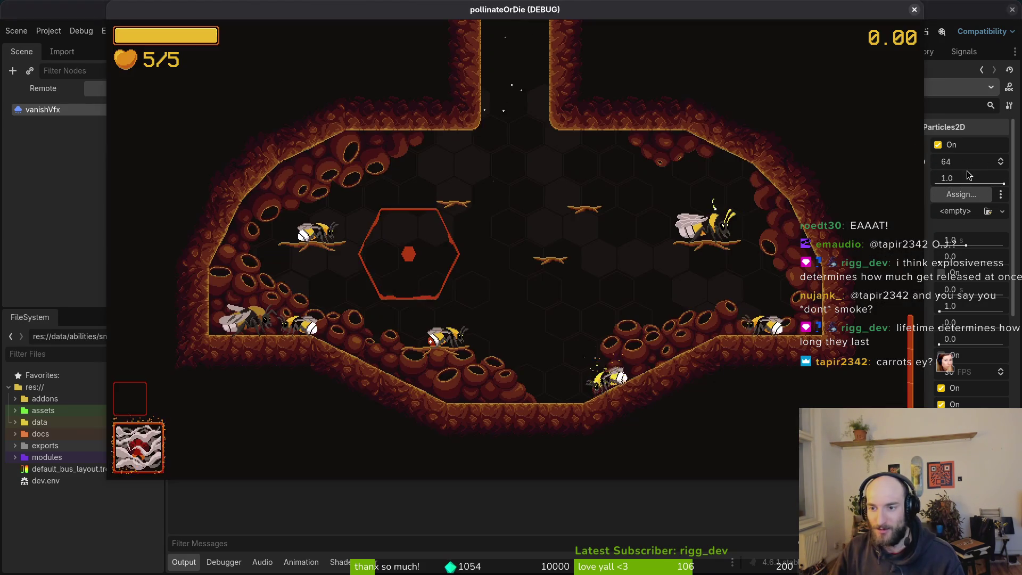
- Set the vanishVfx particle Amount to 1000 and run a quick test
{"action": "left_click", "coordinate": [970, 167]}
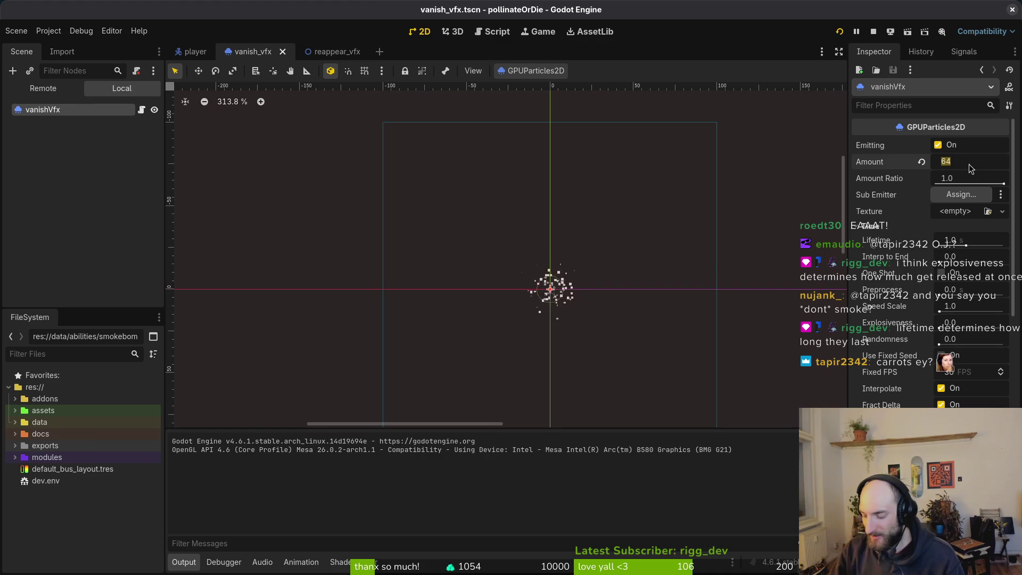
{"action": "type", "text": "1000"}
{"action": "key", "text": "F5"}
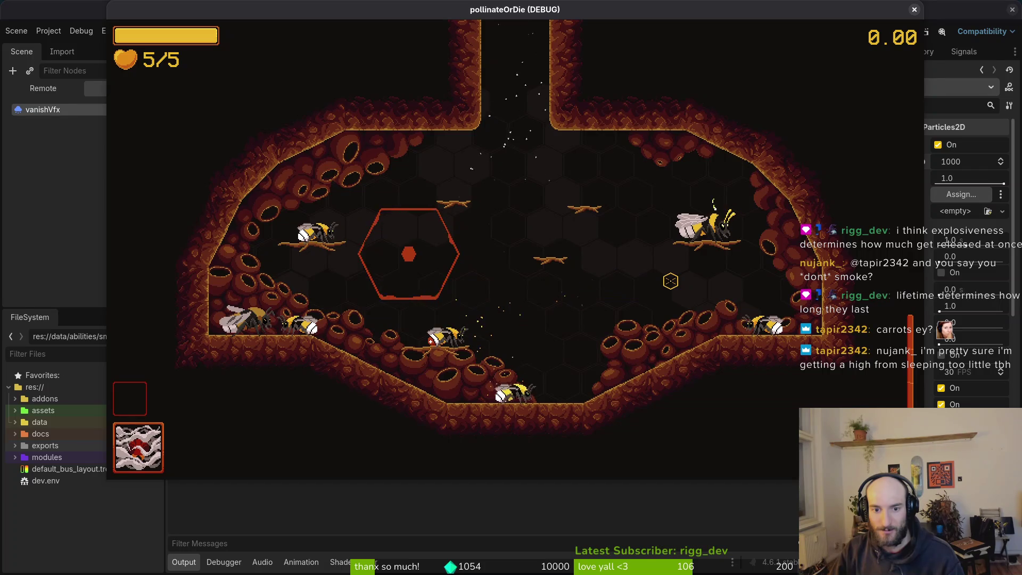
{"action": "key", "text": "F8"}
- Relaunch the game, trigger the smoke bomb twice, then stop and expand GameController in the remote tree
{"action": "left_click", "coordinate": [833, 33]}
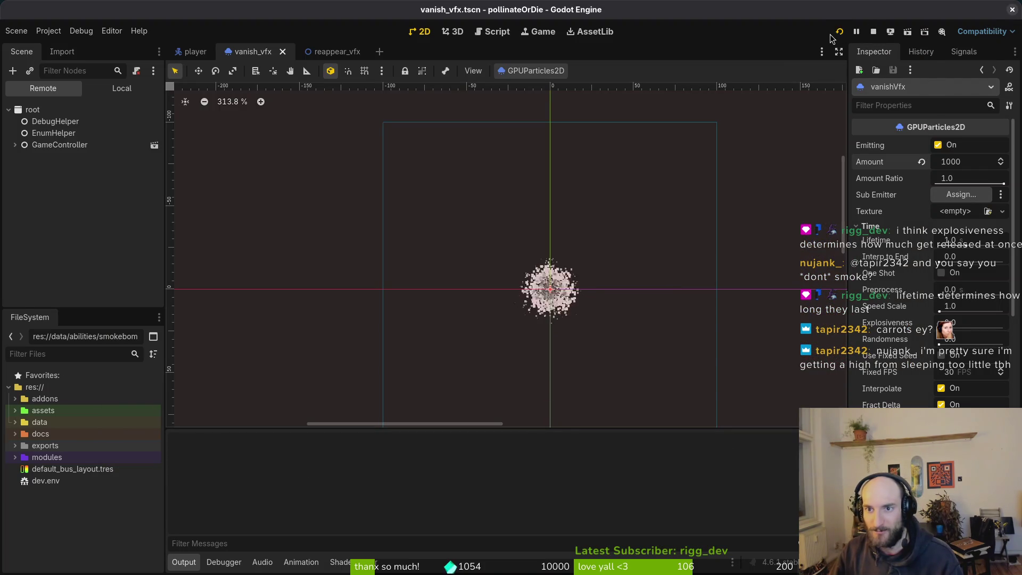
{"action": "key", "text": "Return"}
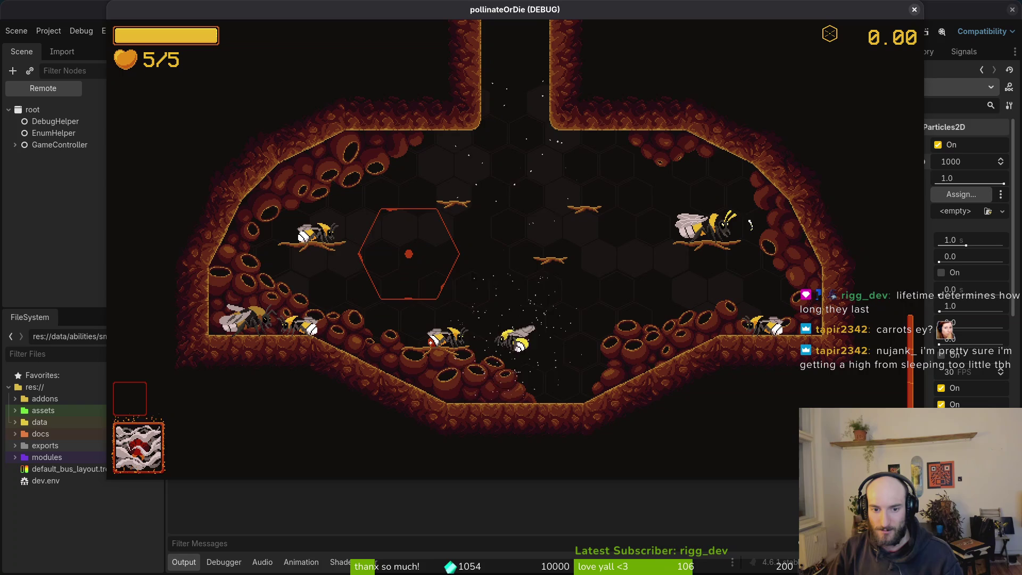
{"action": "key", "text": "space"}
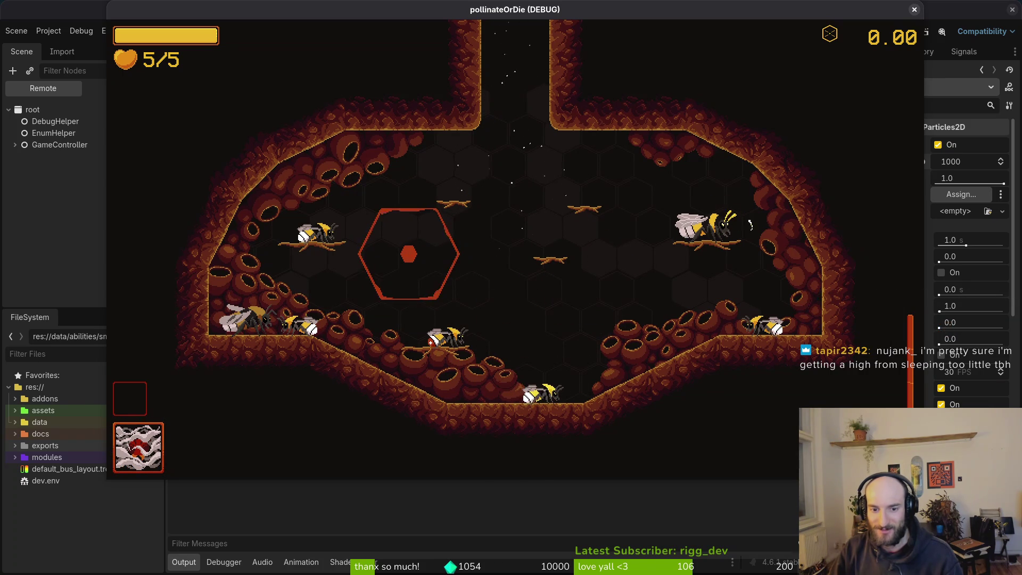
{"action": "key", "text": "space"}
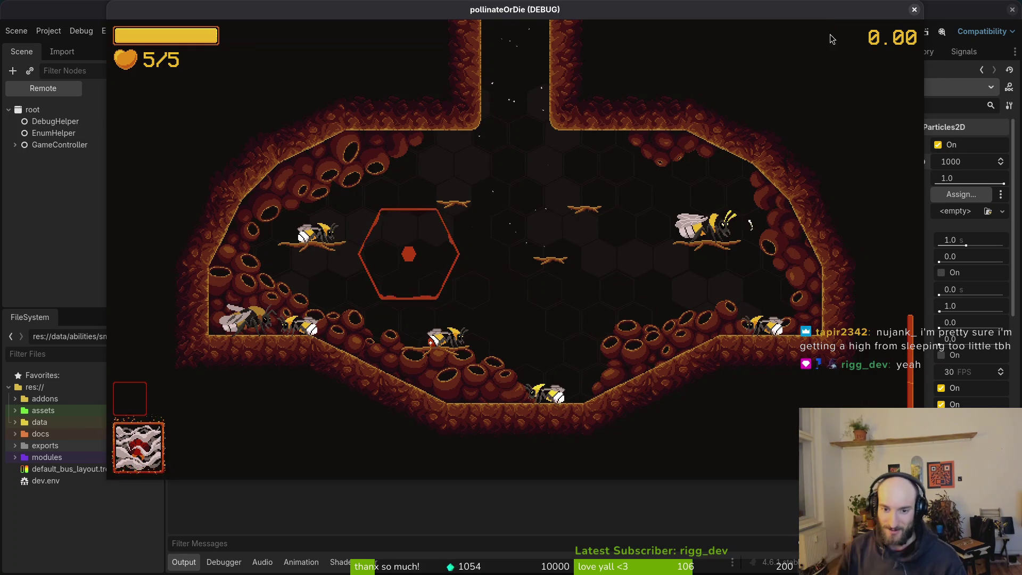
{"action": "key", "text": "F8"}
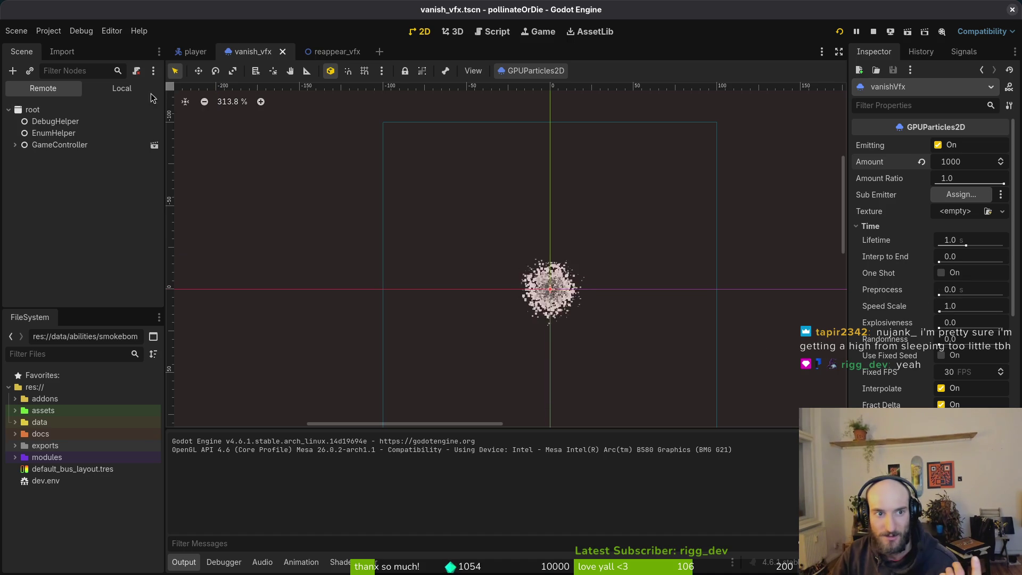
{"action": "left_click", "coordinate": [15, 144]}
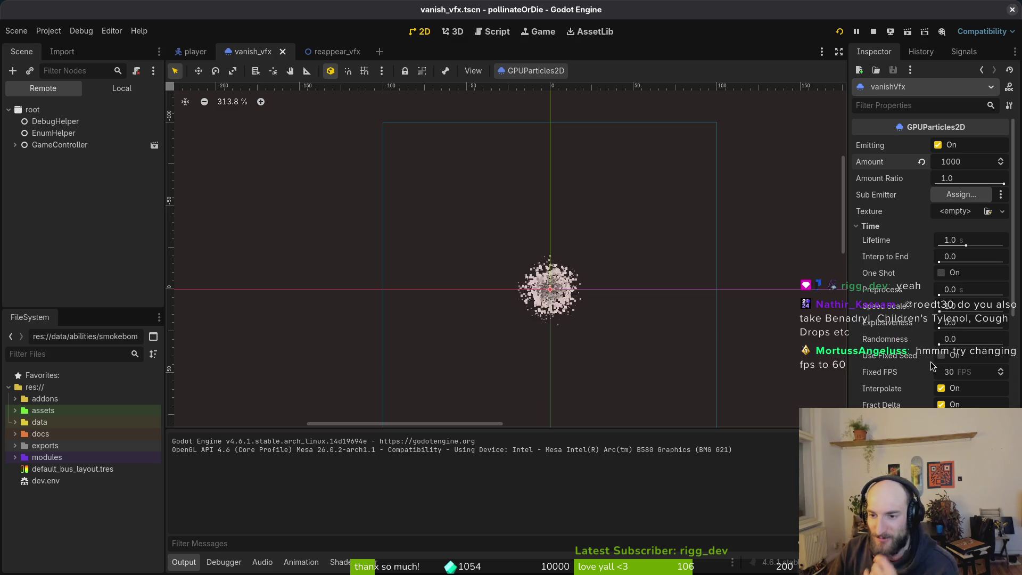
- Set the vanishVfx Fixed FPS to 144, save, and playtest it in the hive
{"action": "left_click", "coordinate": [971, 372]}
{"action": "type", "text": "144"}
{"action": "key", "text": "Return"}
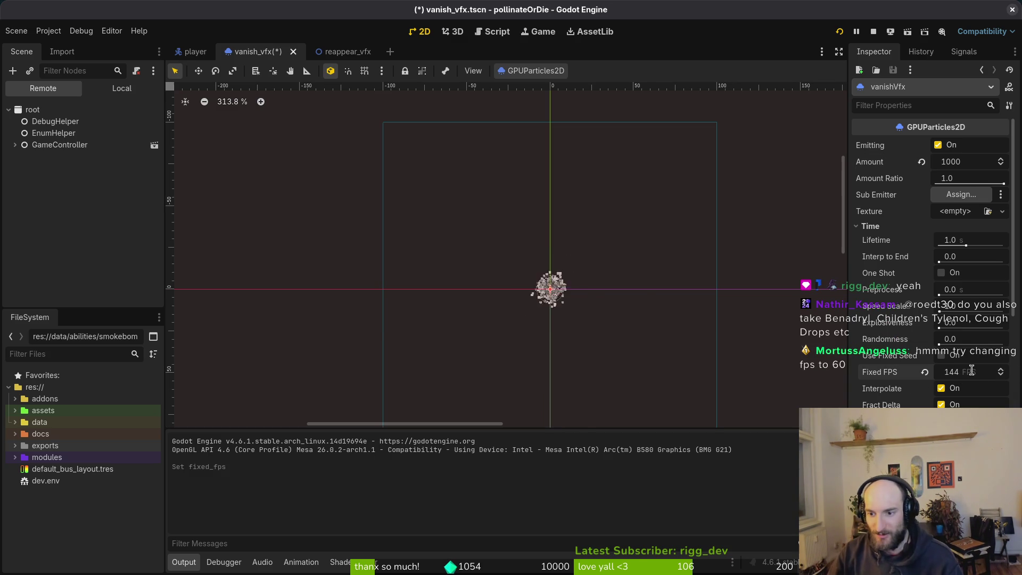
{"action": "key", "text": "ctrl+s"}
{"action": "left_click", "coordinate": [873, 32]}
{"action": "left_click", "coordinate": [839, 31]}
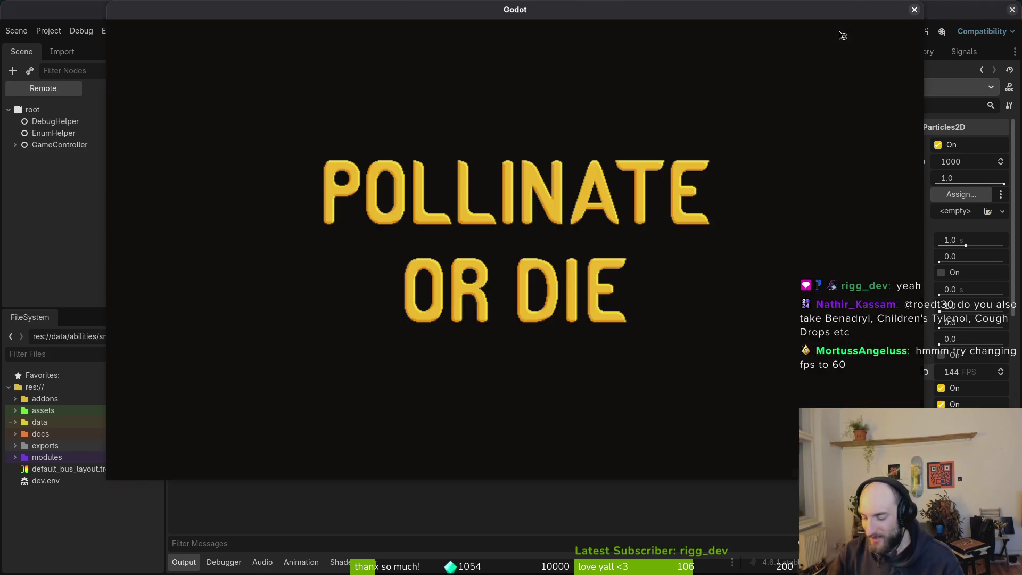
{"action": "key", "text": "Return"}
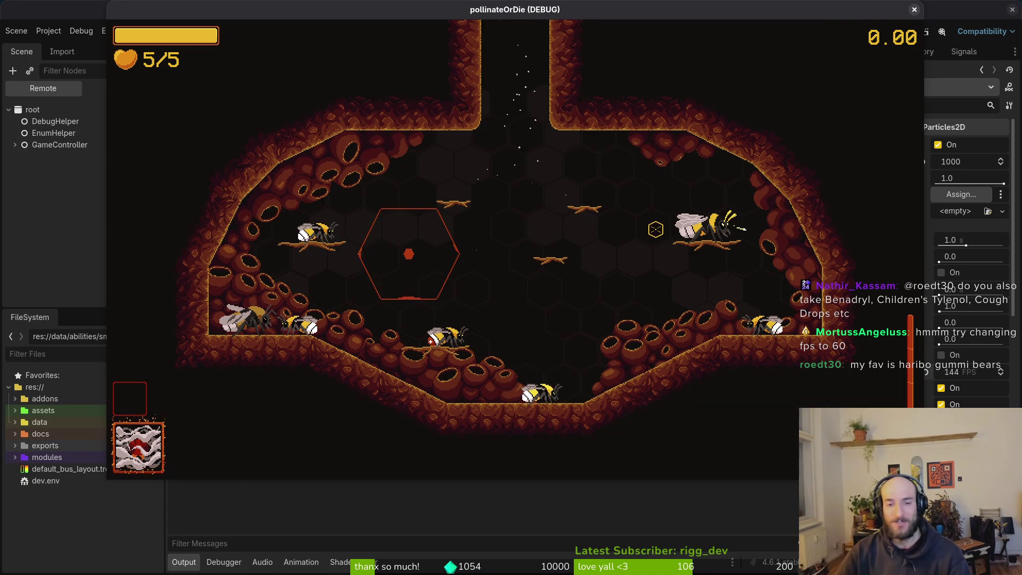
{"action": "key", "text": "F8"}
- Re-enter 144 as the Fixed FPS and relaunch the game into the hive
{"action": "left_click", "coordinate": [982, 374]}
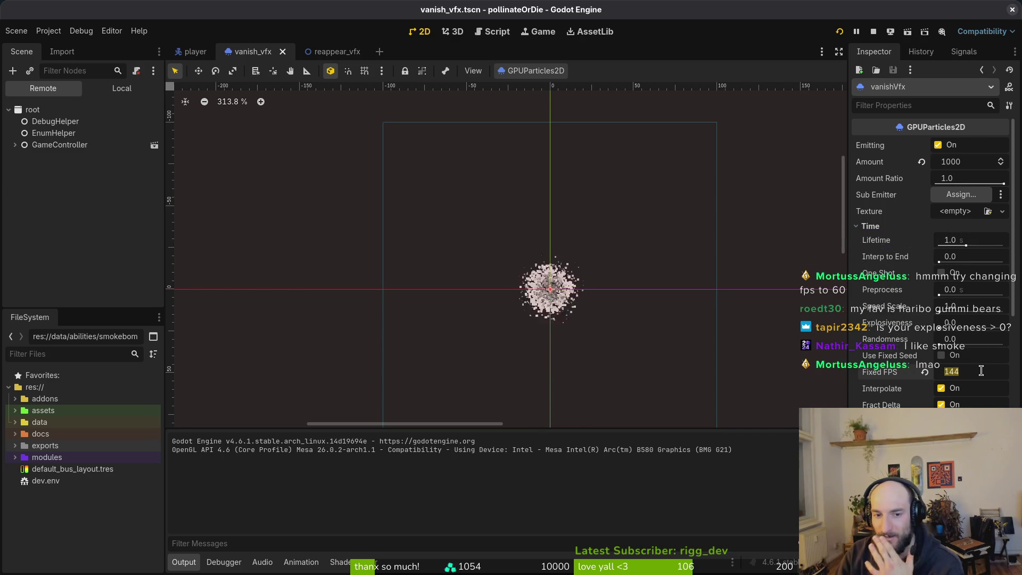
{"action": "key", "text": "BackSpace"}
{"action": "type", "text": "1"}
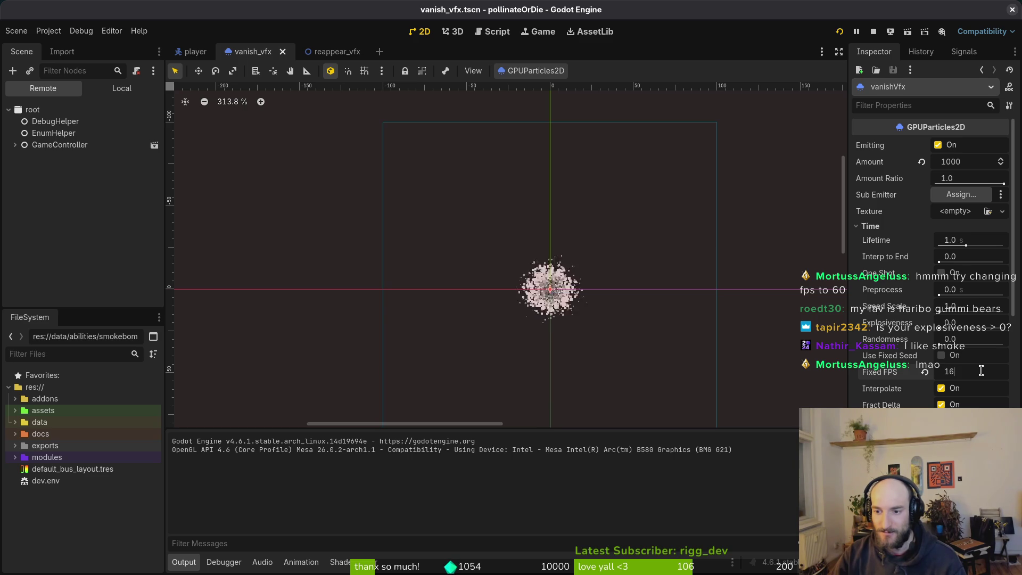
{"action": "type", "text": "44"}
{"action": "key", "text": "Return"}
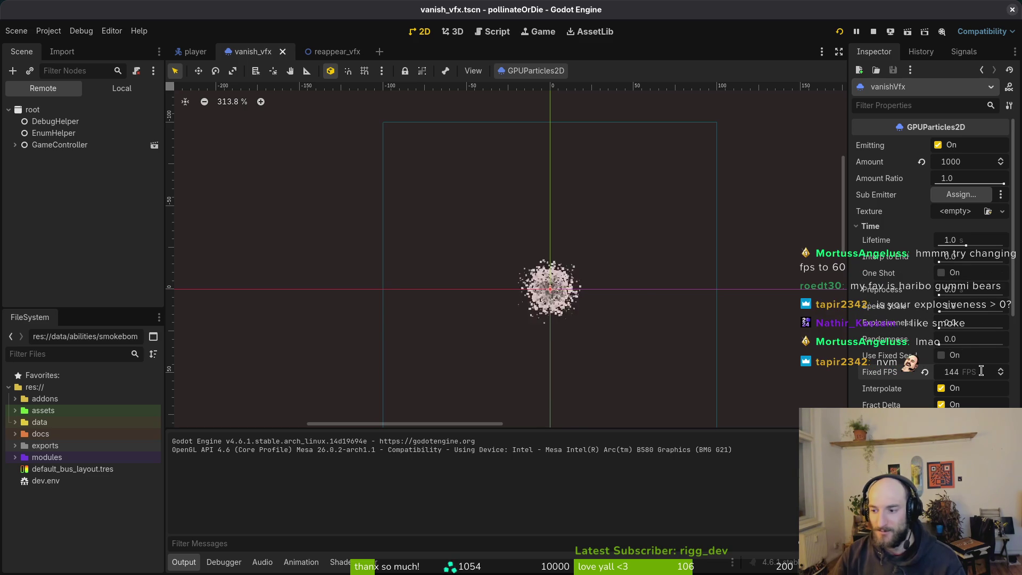
{"action": "left_click", "coordinate": [840, 32]}
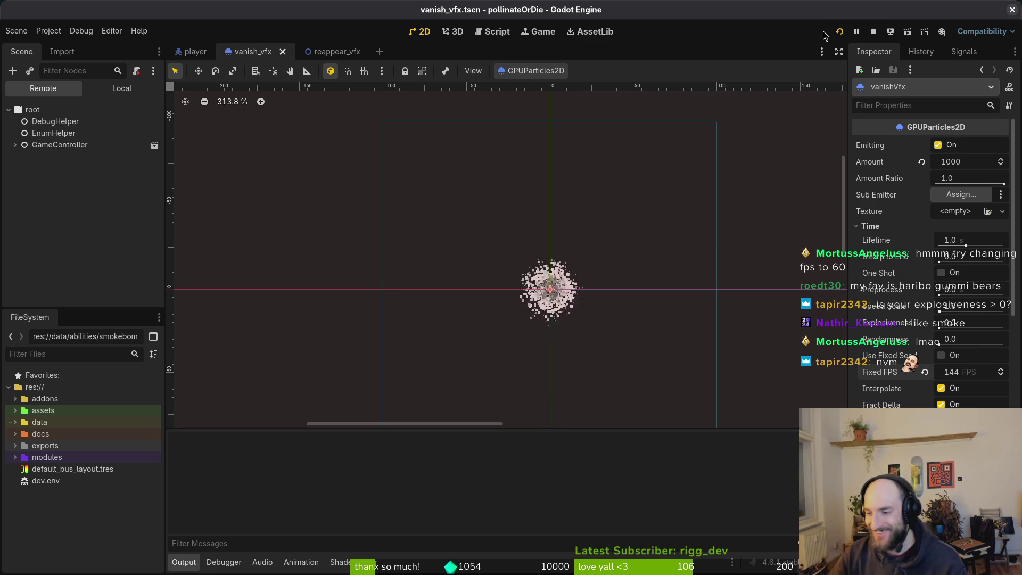
{"action": "key", "text": "Return"}
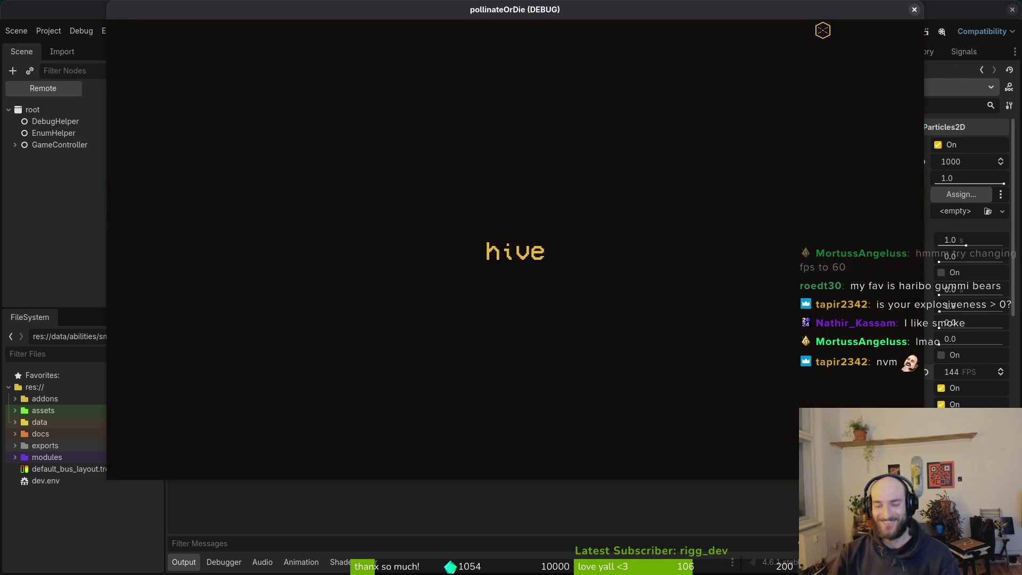
- Stop the game, undo the last change, relaunch it, and re-commit the Fixed FPS value
{"action": "key", "text": "F8"}
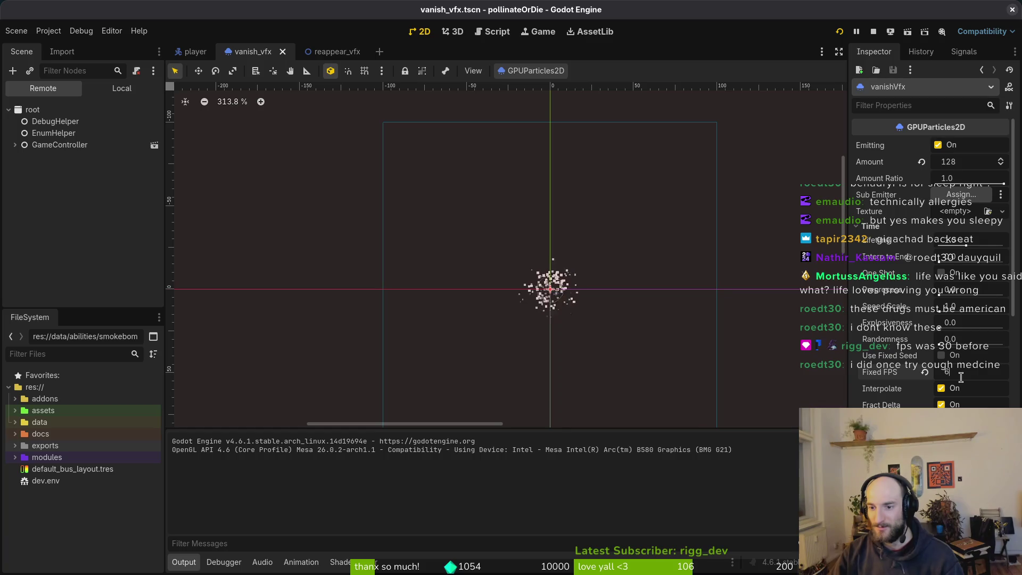
{"action": "key", "text": "ctrl+z"}
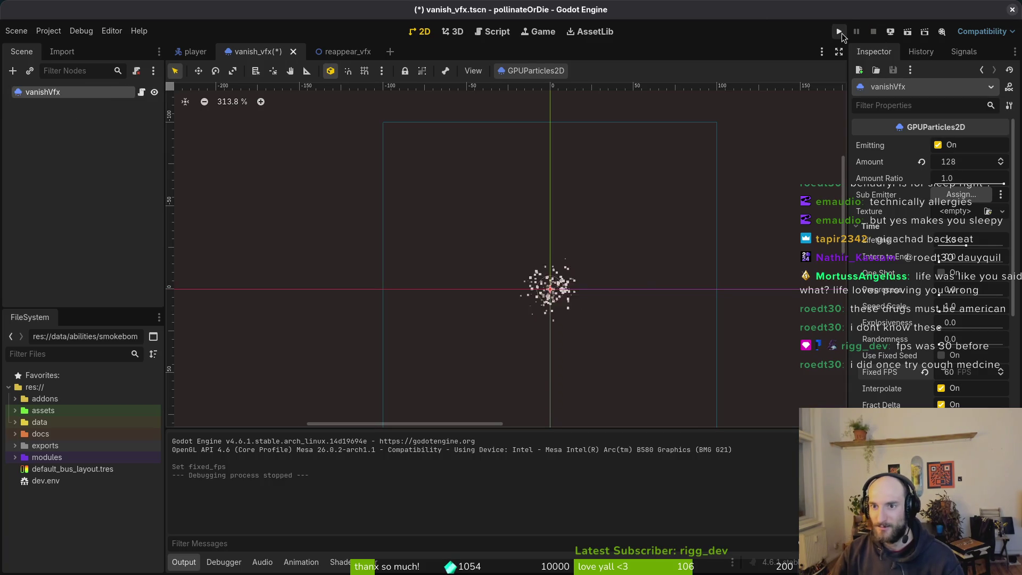
{"action": "left_click", "coordinate": [840, 31]}
{"action": "key", "text": "Return"}
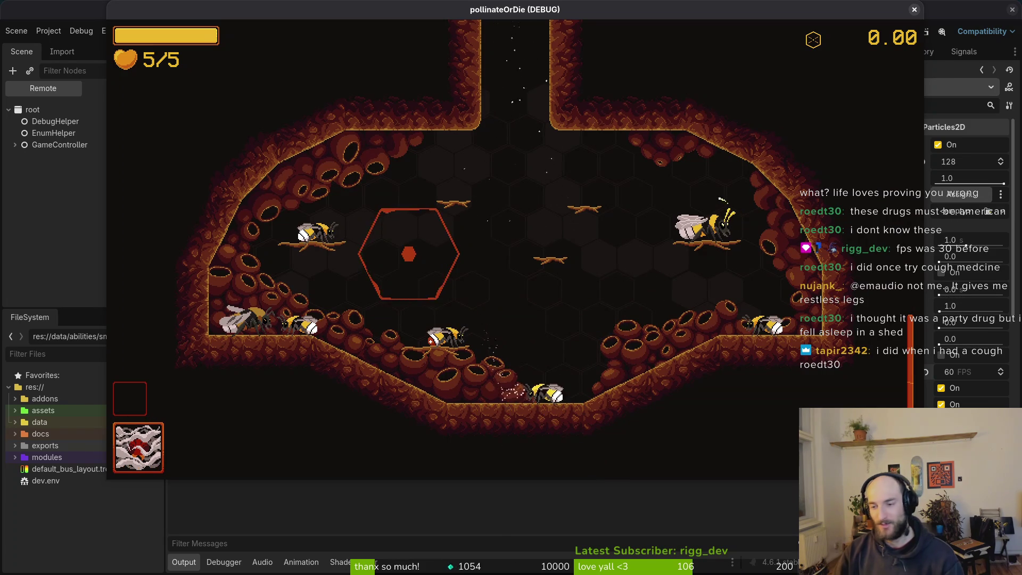
{"action": "left_click", "coordinate": [948, 372]}
{"action": "type", "text": "144"}
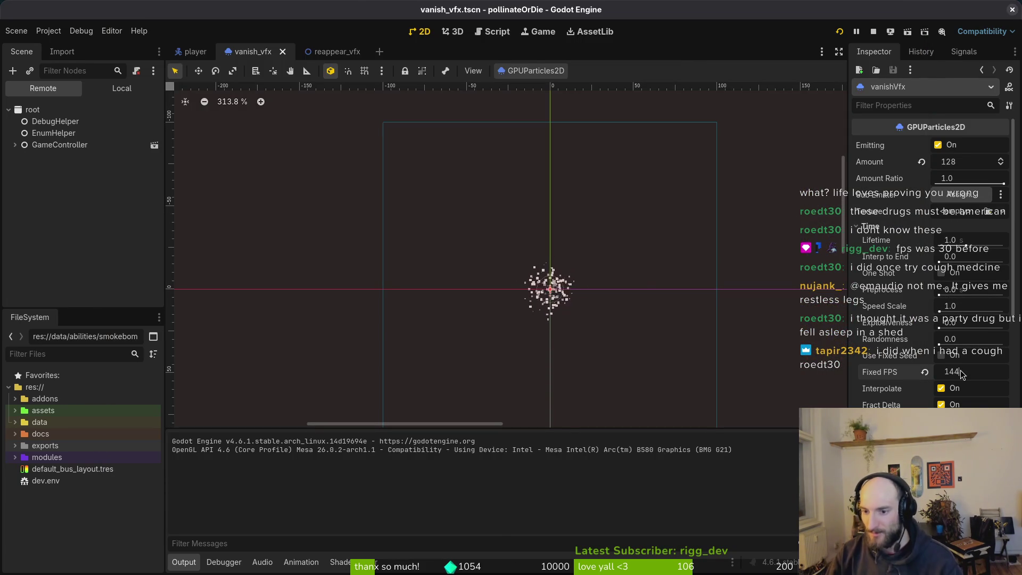
{"action": "key", "text": "Return"}
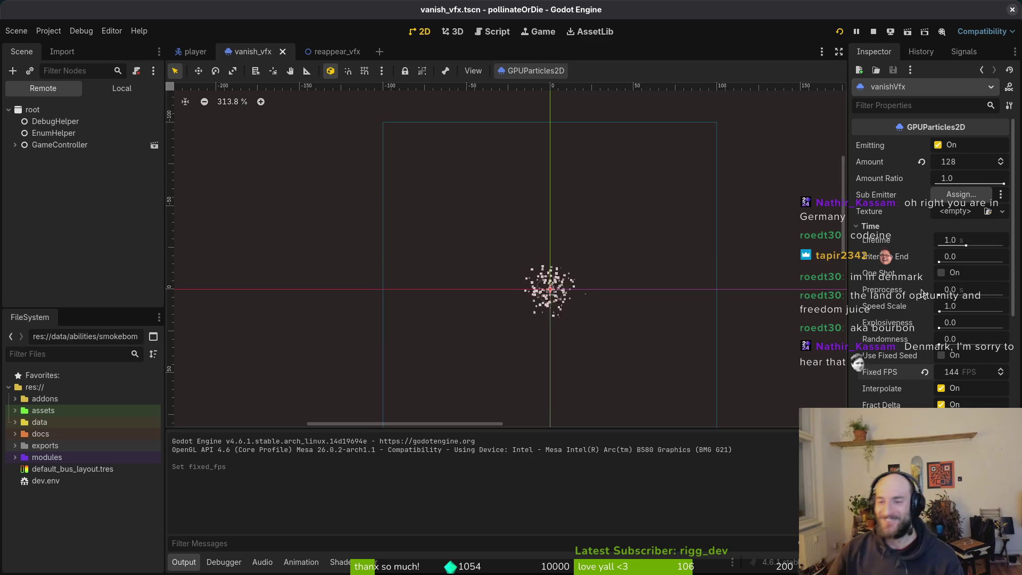
- Set Fixed FPS to 60, save the scene, then relaunch and stop the game
{"action": "left_click", "coordinate": [974, 376]}
{"action": "type", "text": "60"}
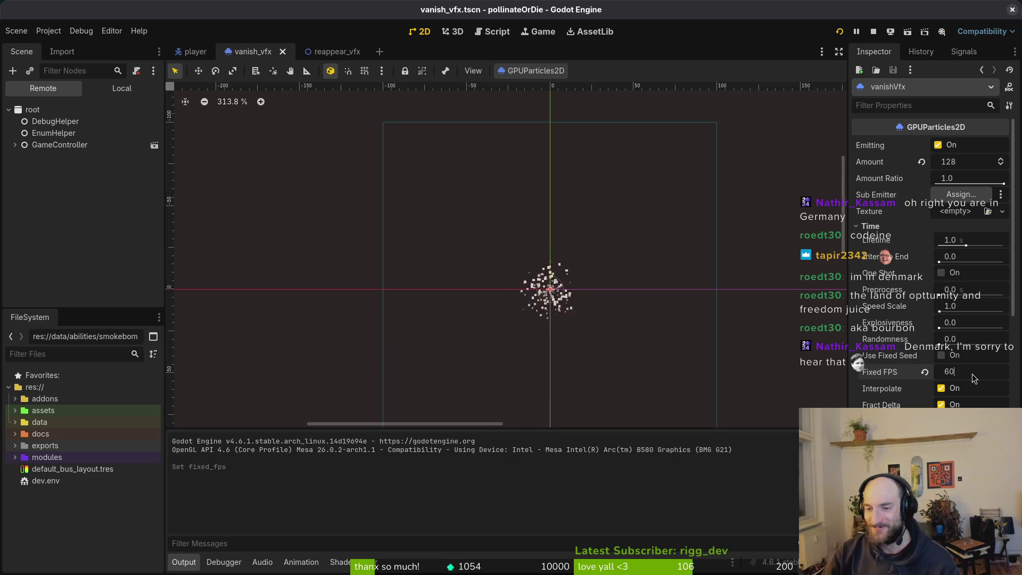
{"action": "key", "text": "Return"}
{"action": "key", "text": "ctrl+s"}
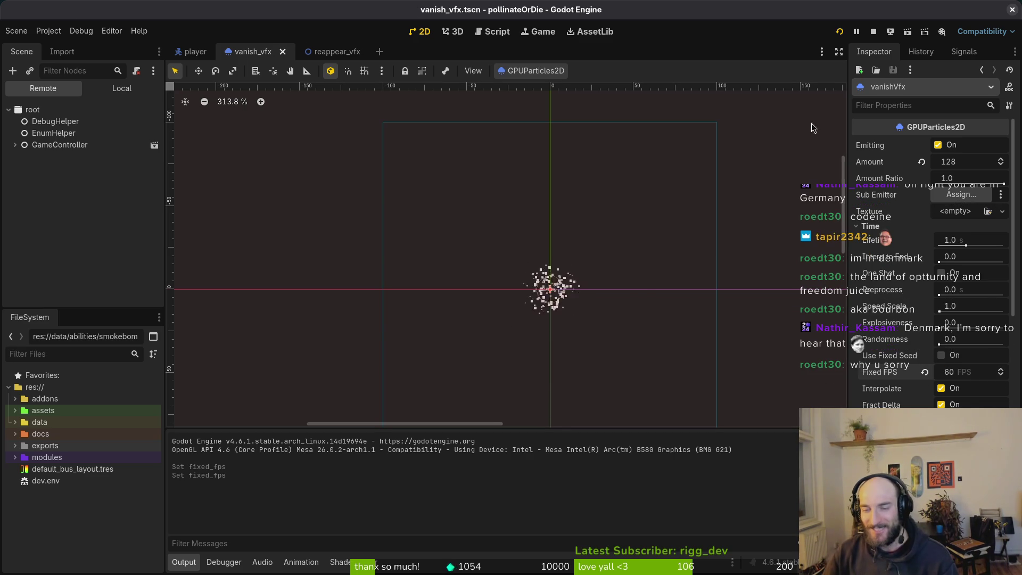
{"action": "left_click", "coordinate": [839, 31]}
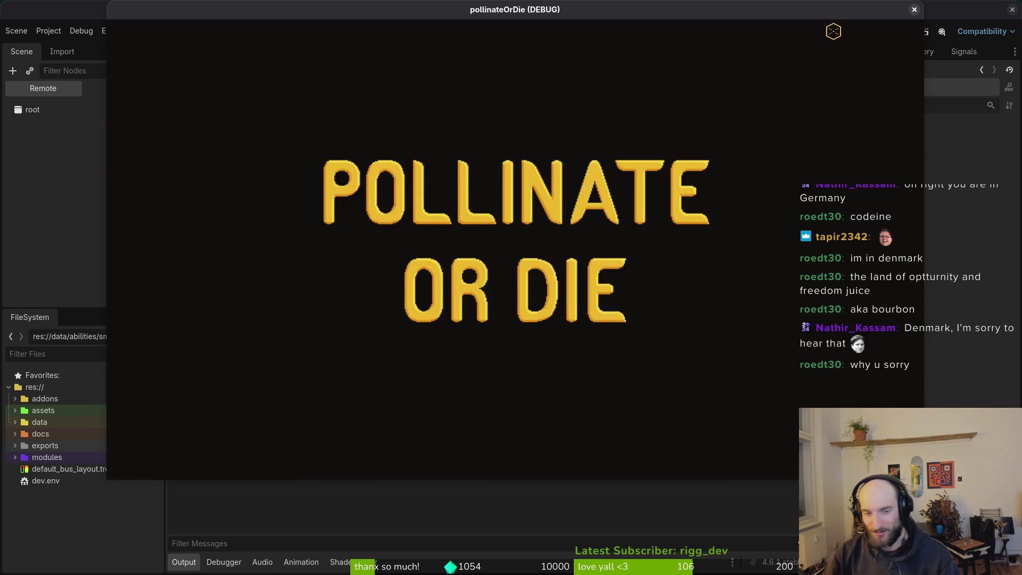
{"action": "key", "text": "Return"}
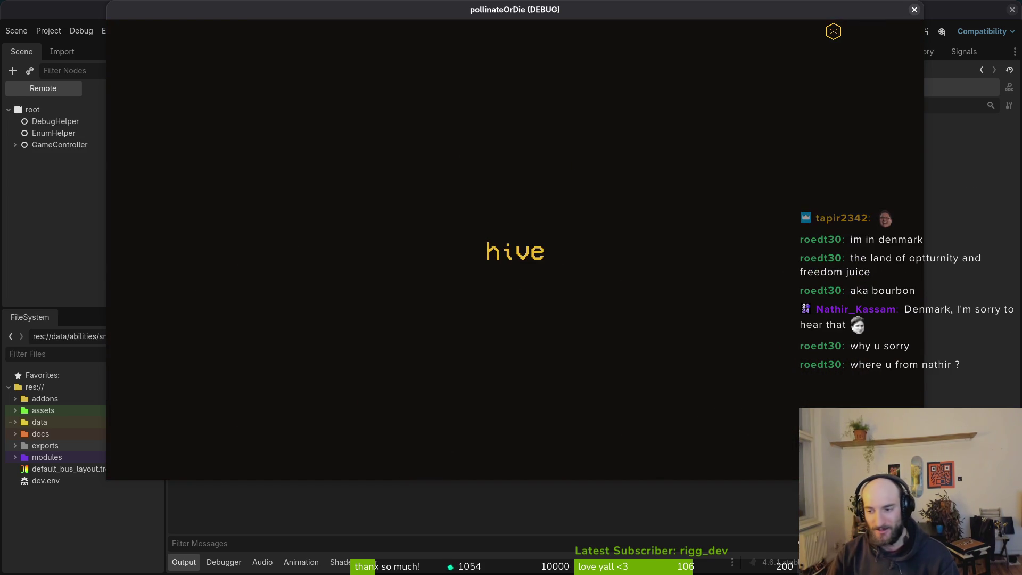
{"action": "left_click", "coordinate": [914, 9]}
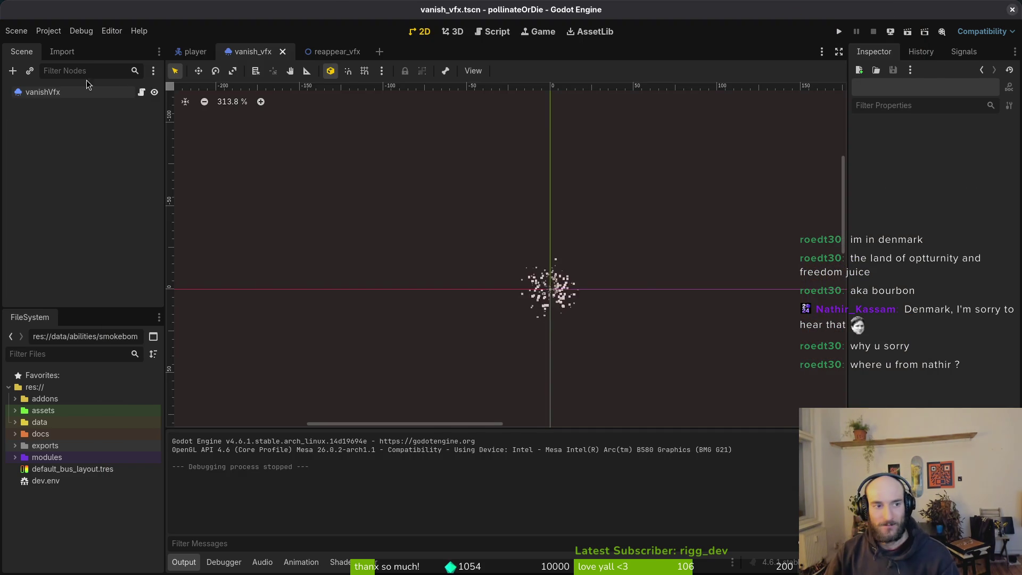
- Quick-open the attack_consumable_vfx material with the 'attavfx' search
{"action": "key", "text": "ctrl+shift+o"}
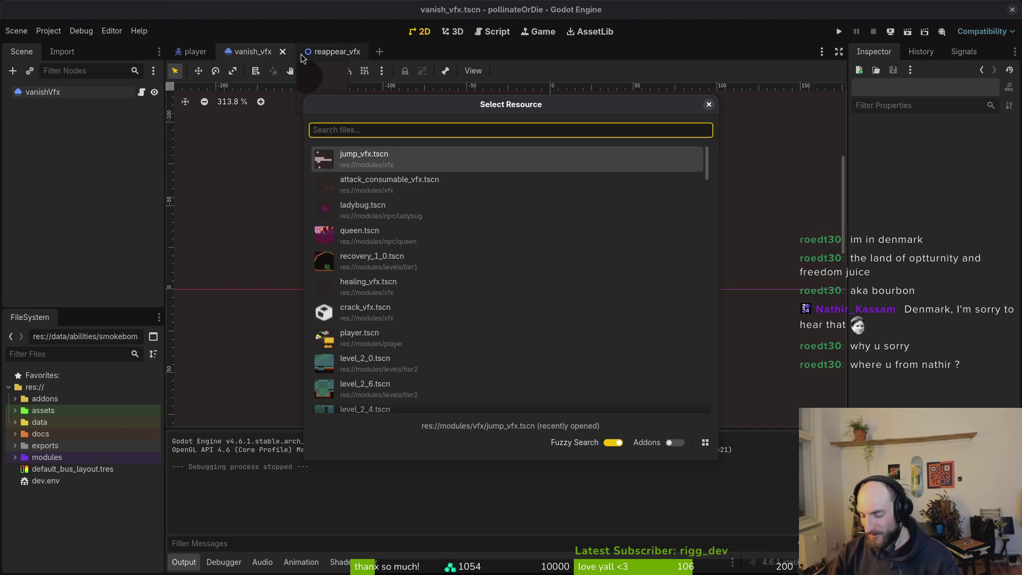
{"action": "type", "text": "attavfx"}
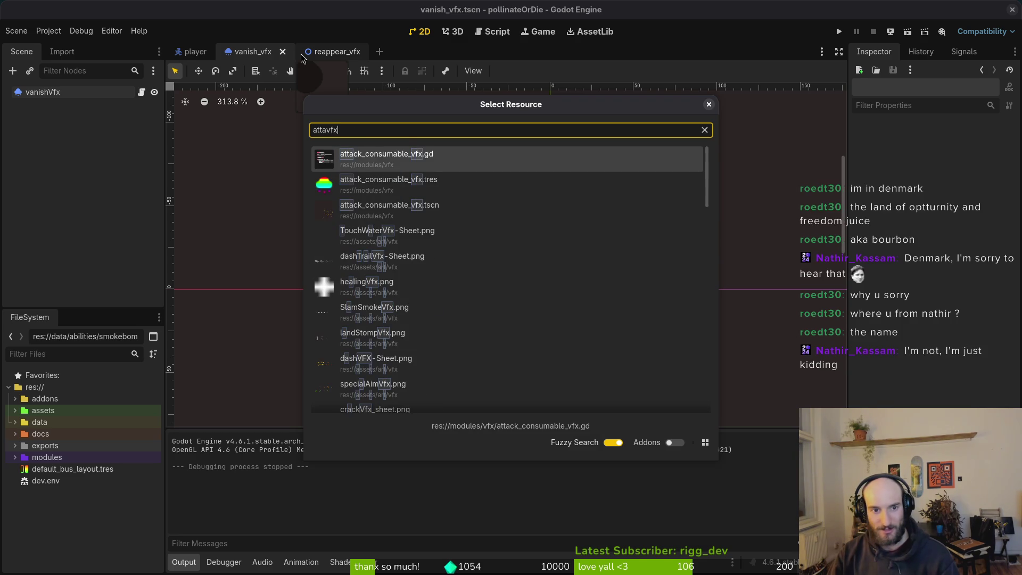
{"action": "key", "text": "Down"}
{"action": "key", "text": "Return"}
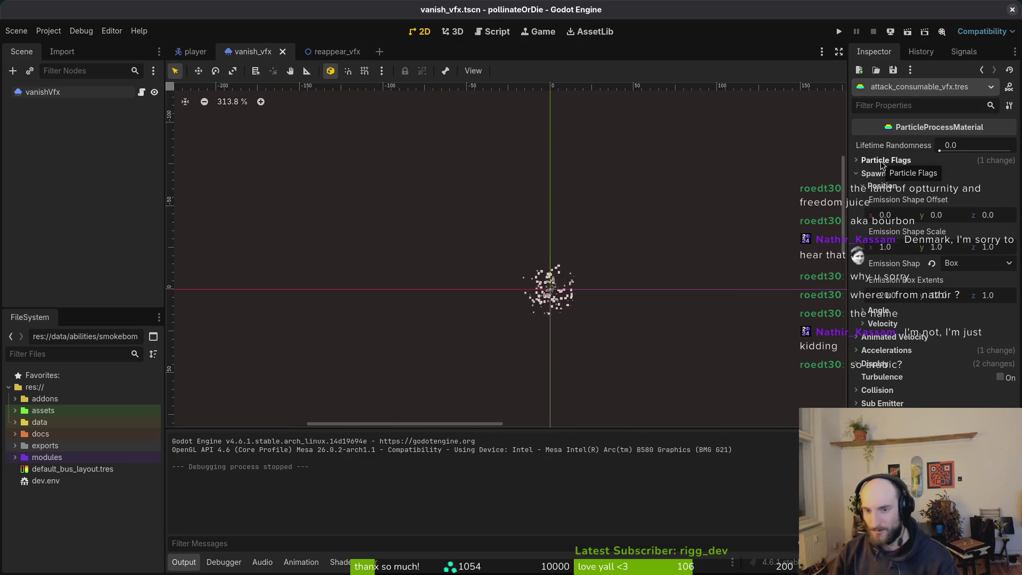
- Open the attack_consumable_vfx.tscn scene and raise its particles' Fixed FPS from 30 to 60
{"action": "key", "text": "shift+alt+o"}
{"action": "type", "text": "attcon"}
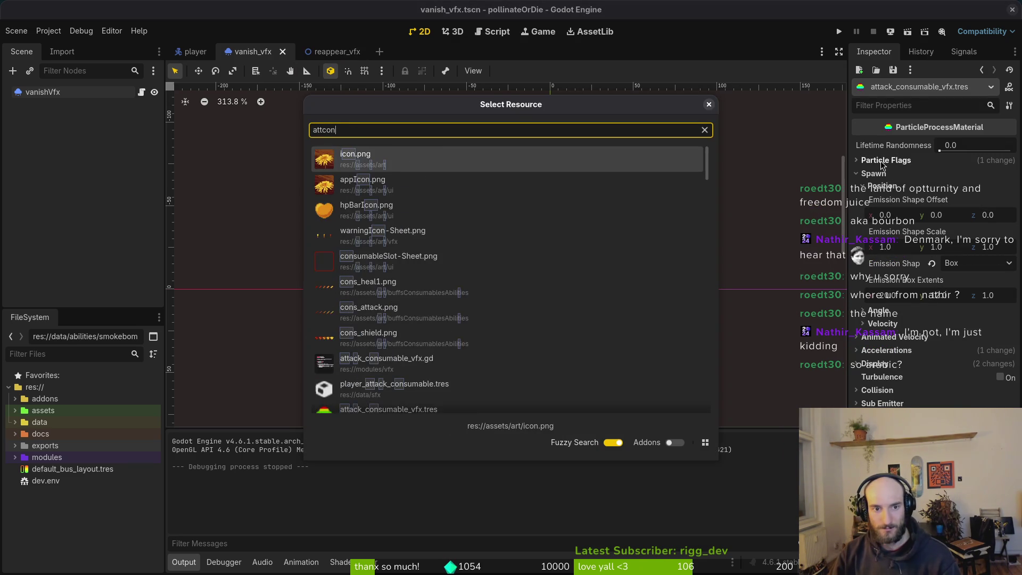
{"action": "type", "text": "vf"}
{"action": "key", "text": "Down"}
{"action": "key", "text": "Down"}
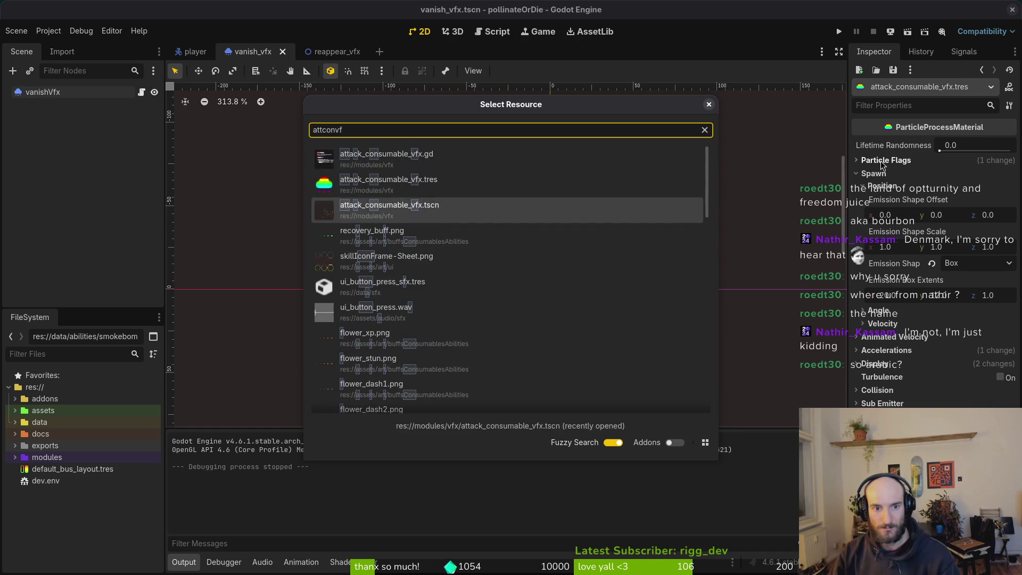
{"action": "key", "text": "Return"}
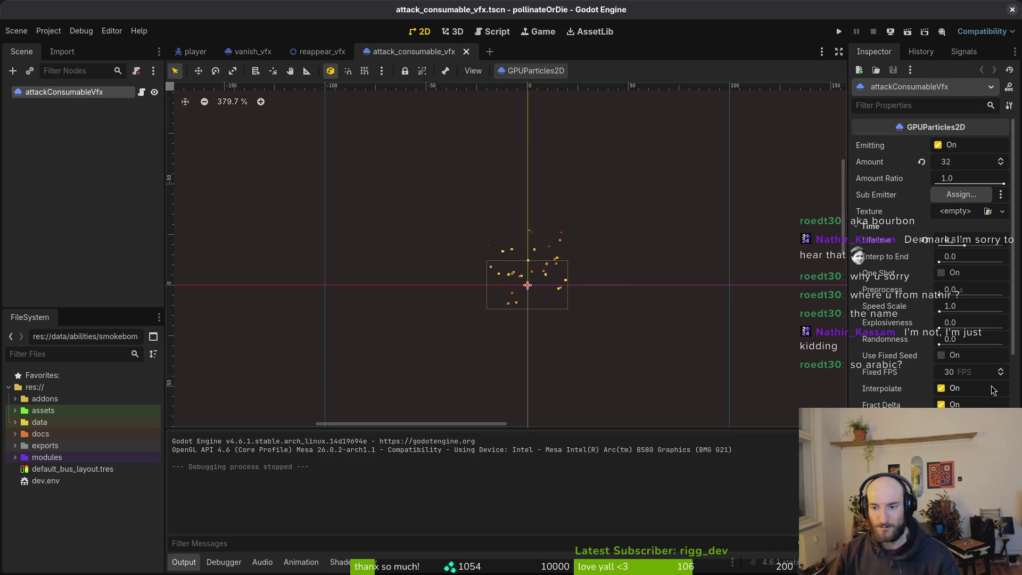
{"action": "mouse_move", "coordinate": [963, 367]}
{"action": "left_mouse_down"}
{"action": "mouse_move", "coordinate": [988, 367]}
{"action": "mouse_move", "coordinate": [963, 367]}
{"action": "left_mouse_up"}
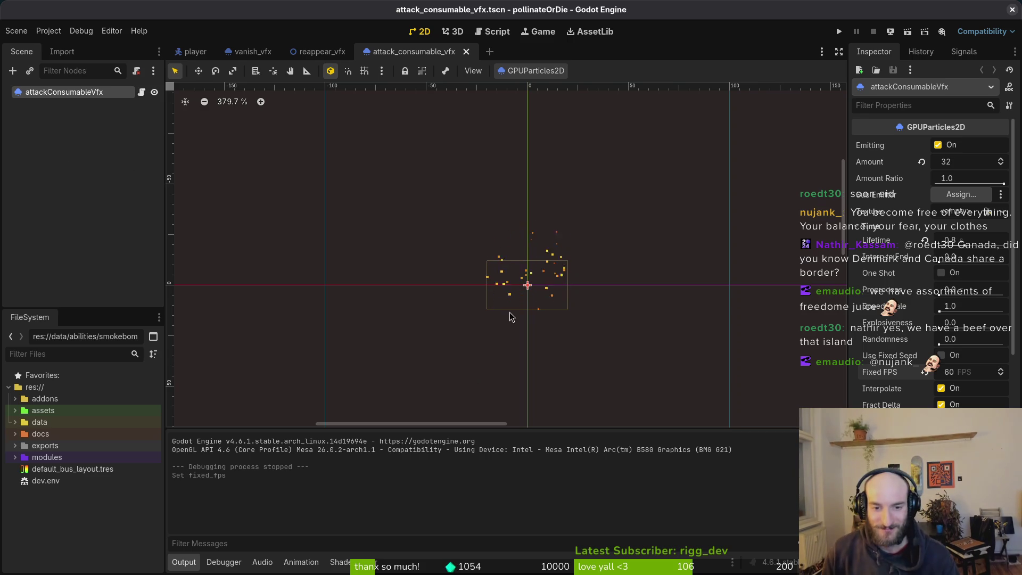
{"action": "scroll", "coordinate": [536, 296], "scroll_direction": "right", "scroll_amount": 1}
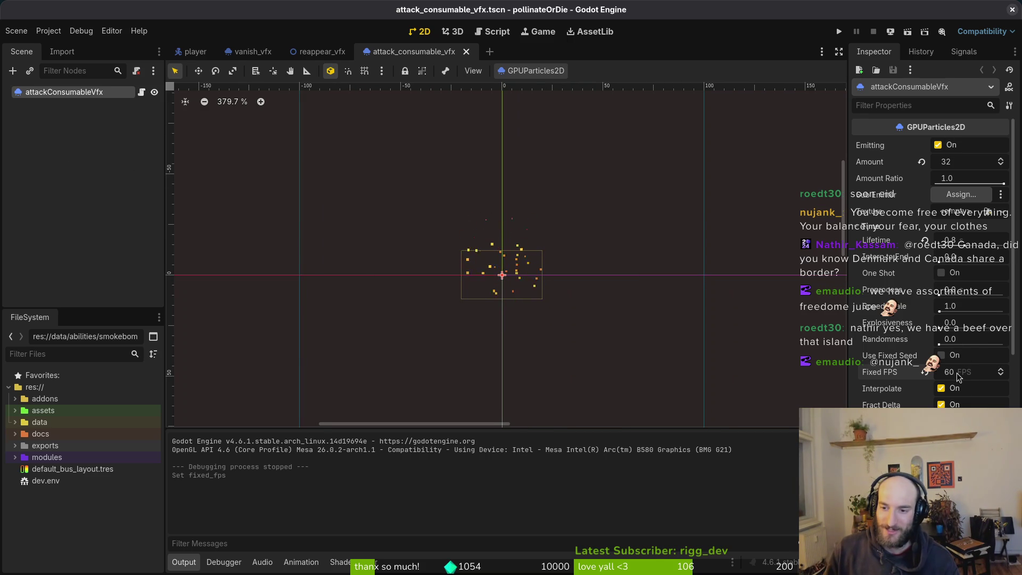
{"action": "mouse_move", "coordinate": [898, 377]}
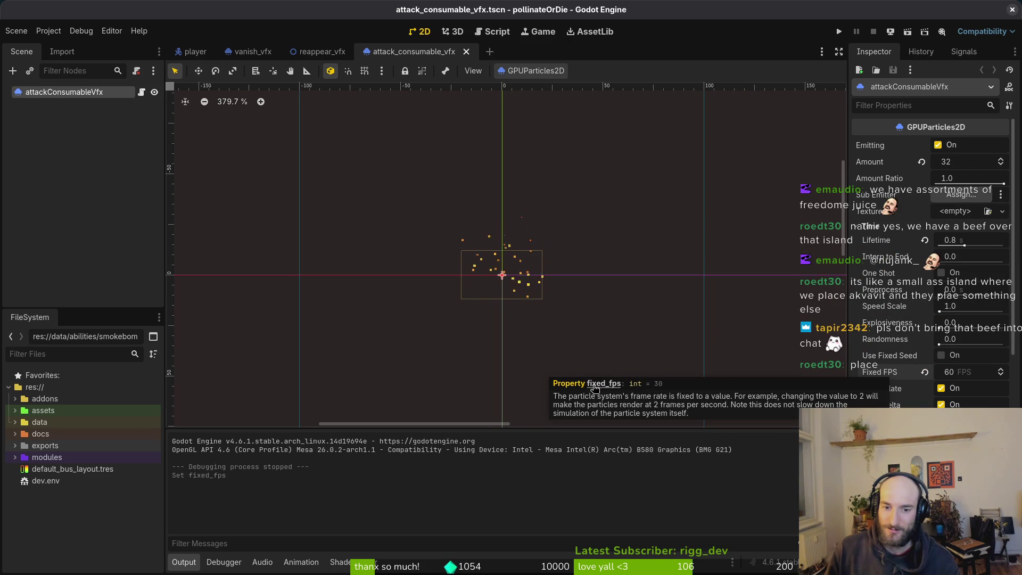
- Read the fixed_fps documentation, then grep the project for fixed_fps in vim
{"action": "left_click", "coordinate": [597, 384]}
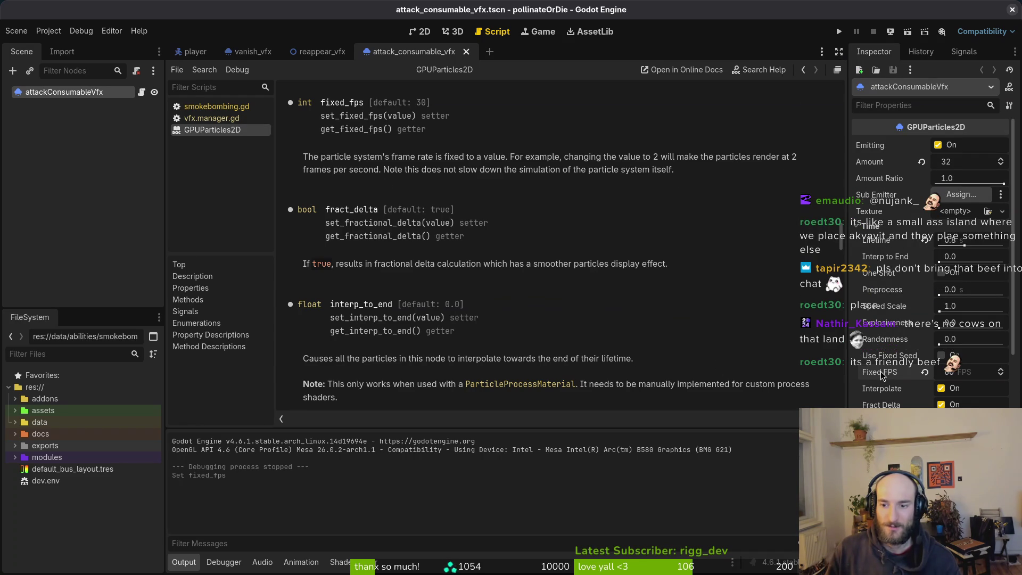
{"action": "key", "text": "super+2"}
{"action": "type", "text": "v ."}
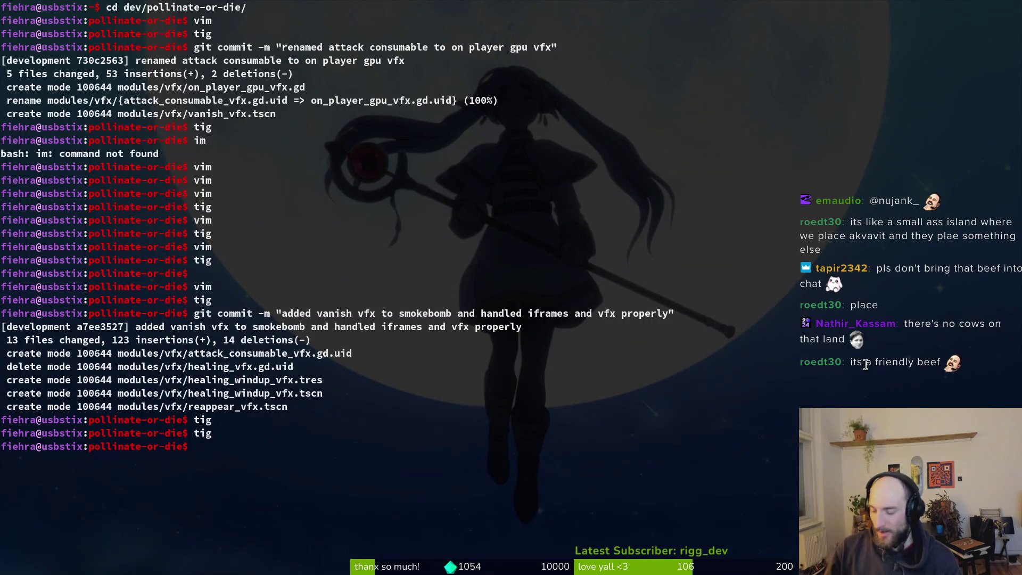
{"action": "key", "text": "Return"}
{"action": "key", "text": "space"}
{"action": "type", "text": "sgfixed_fps"}
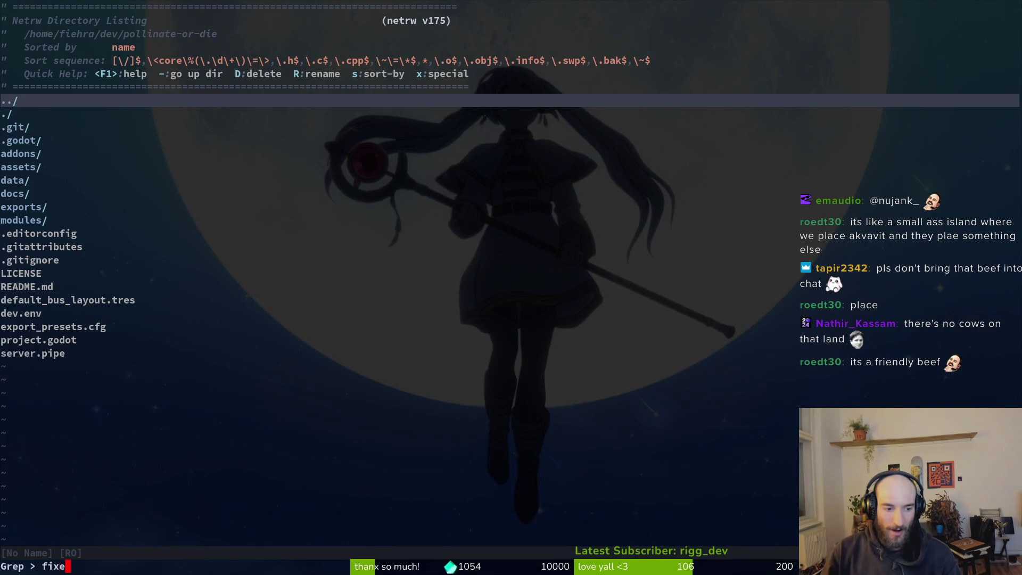
{"action": "key", "text": "Return"}
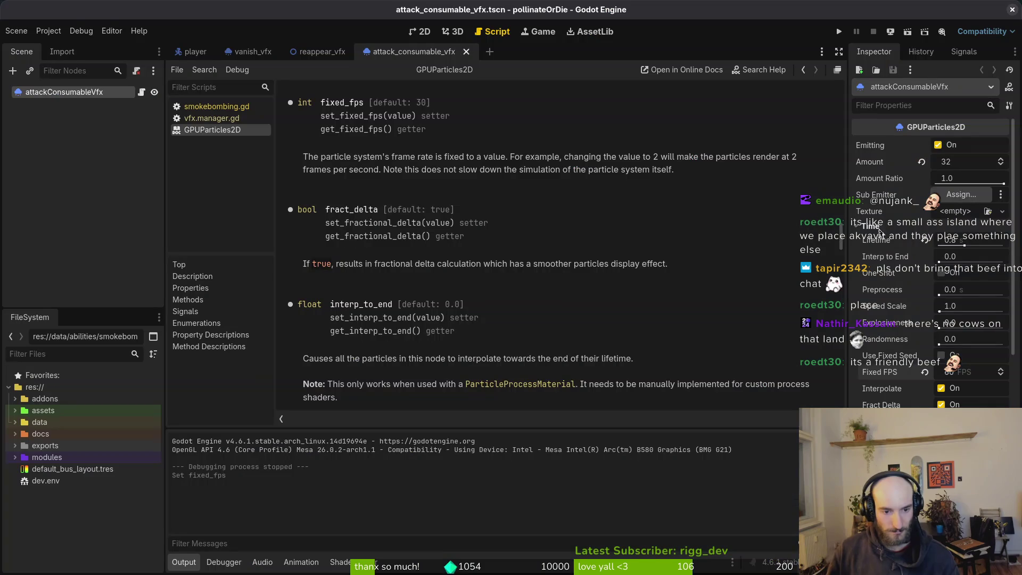
- Back in Godot, quick-open the combo_bar scene
{"action": "key", "text": "super+1"}
{"action": "key", "text": "alt+shift+o"}
{"action": "type", "text": "combbar"}
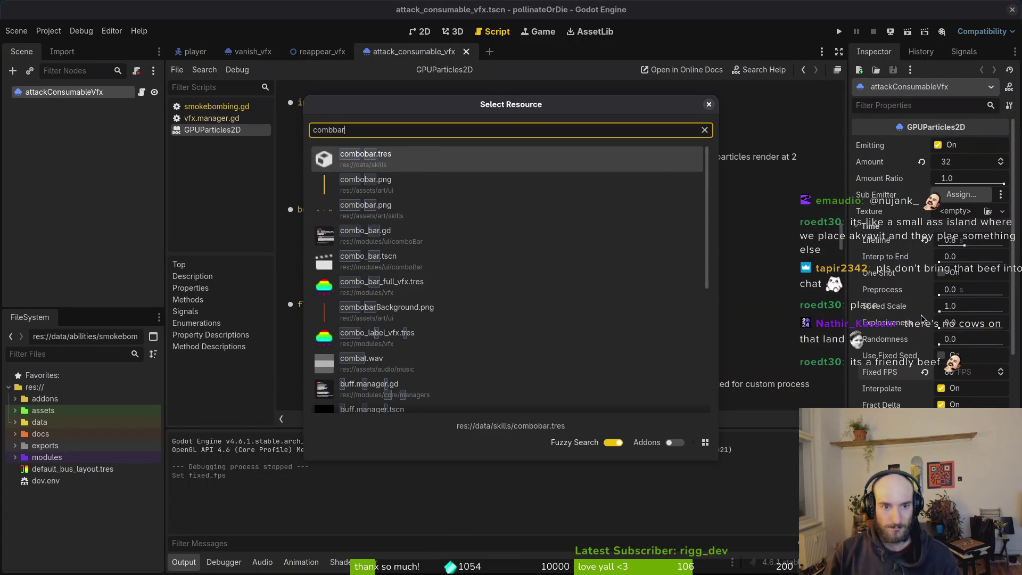
{"action": "key", "text": "Down"}
{"action": "key", "text": "Down"}
{"action": "key", "text": "Down"}
{"action": "key", "text": "Down"}
{"action": "key", "text": "Return"}
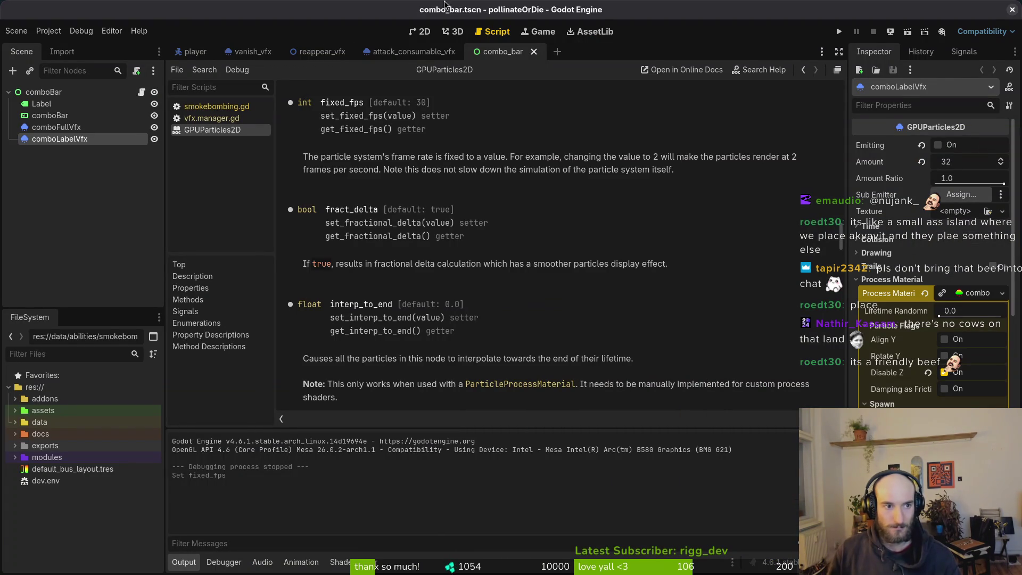
- Select the comboFullVfx node, showing its Fixed FPS of 12, in the 2D view
{"action": "key", "text": "alt+shift+o"}
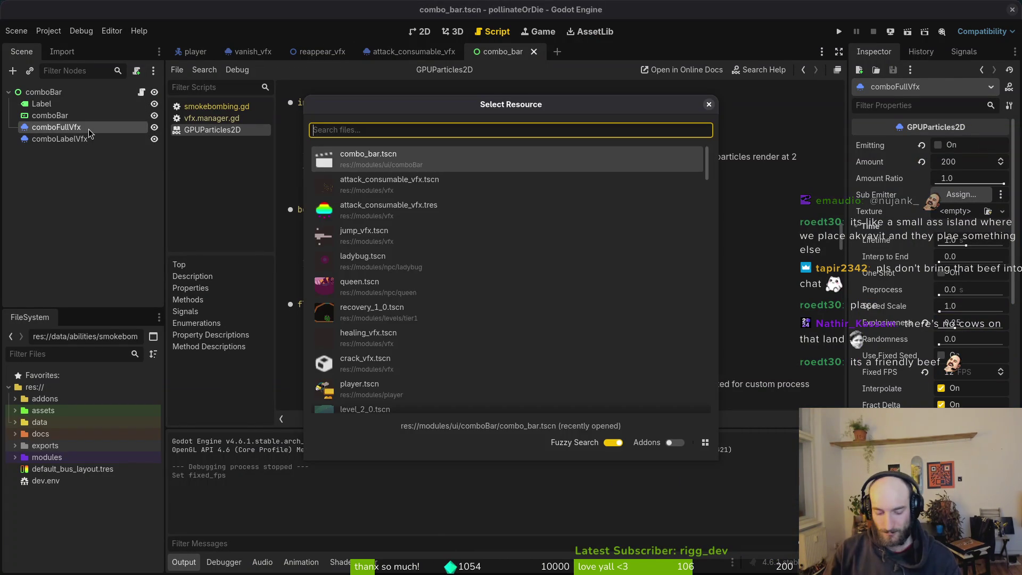
{"action": "type", "text": "combbarfull"}
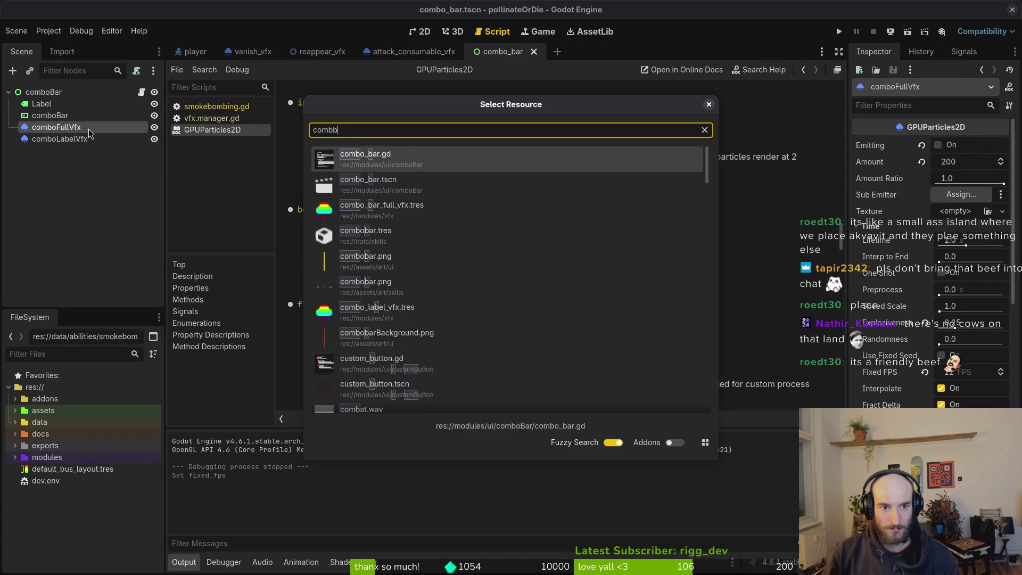
{"action": "key", "text": "Return"}
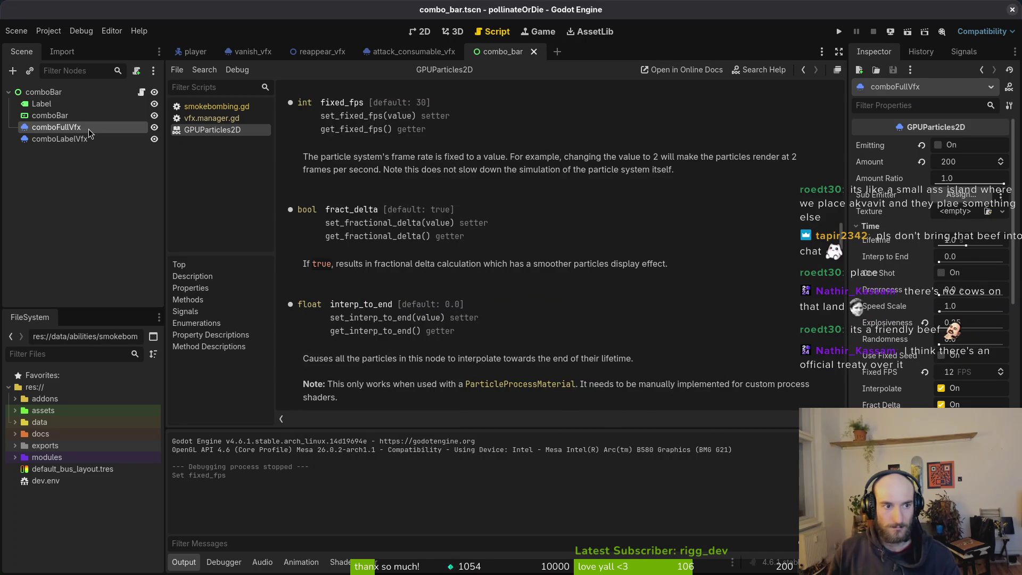
{"action": "left_click", "coordinate": [65, 132]}
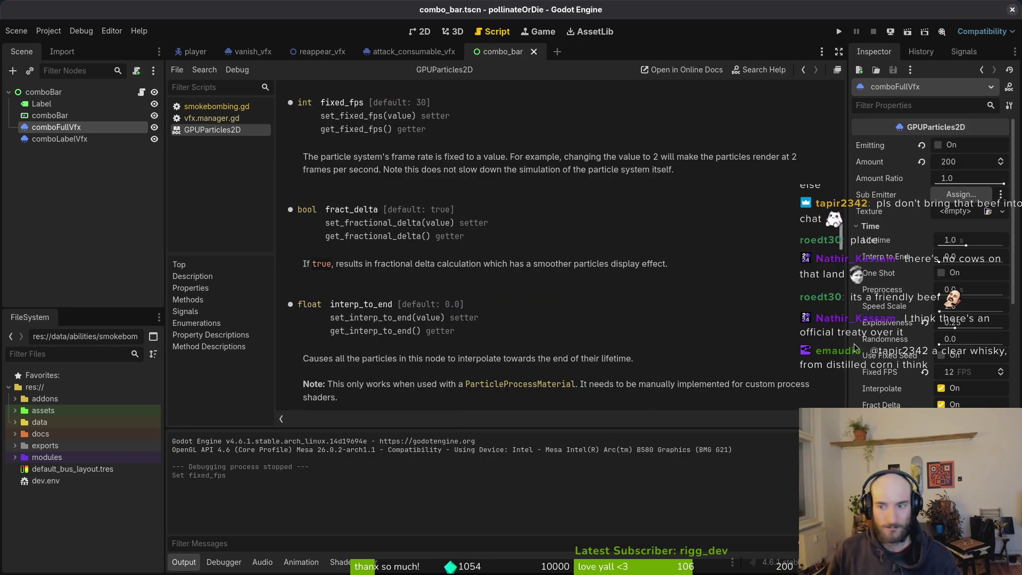
{"action": "left_click", "coordinate": [977, 378]}
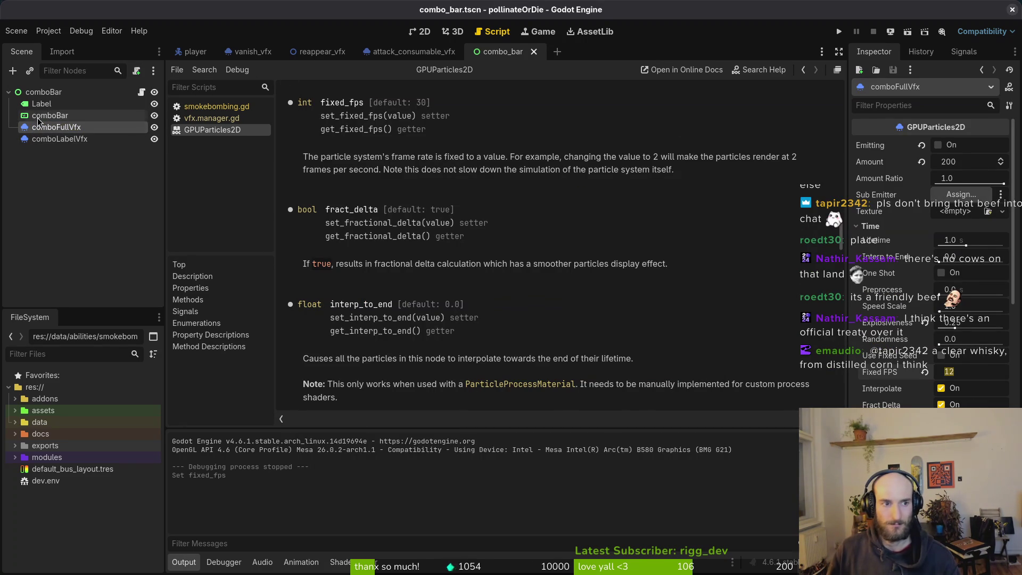
{"action": "left_click", "coordinate": [423, 32]}
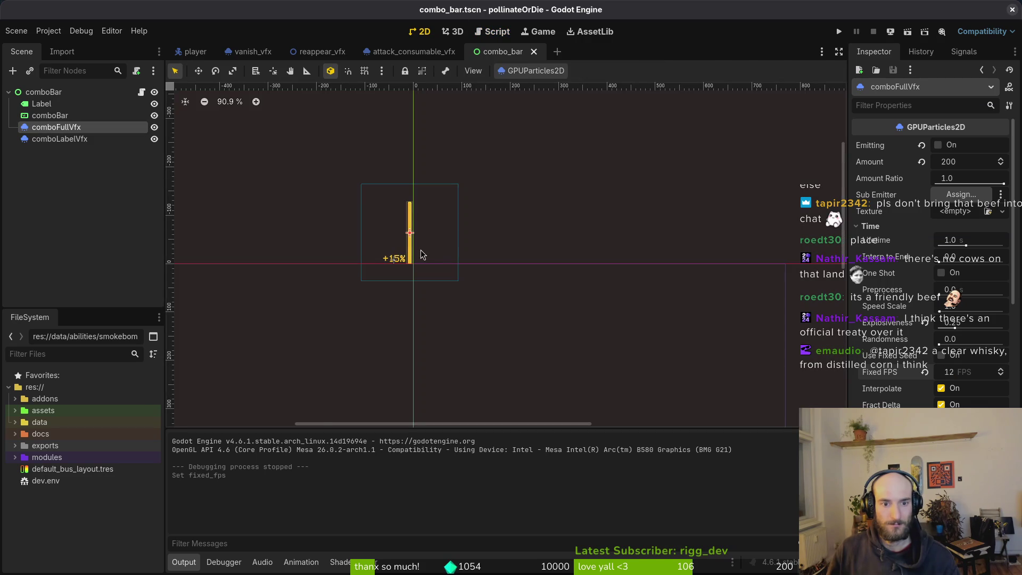
- Preview the comboFullVfx emission, set its Fixed FPS to 60, and save combo_bar
{"action": "scroll", "coordinate": [424, 254], "scroll_direction": "up", "scroll_amount": 10}
{"action": "key", "text": "ctrl+r"}
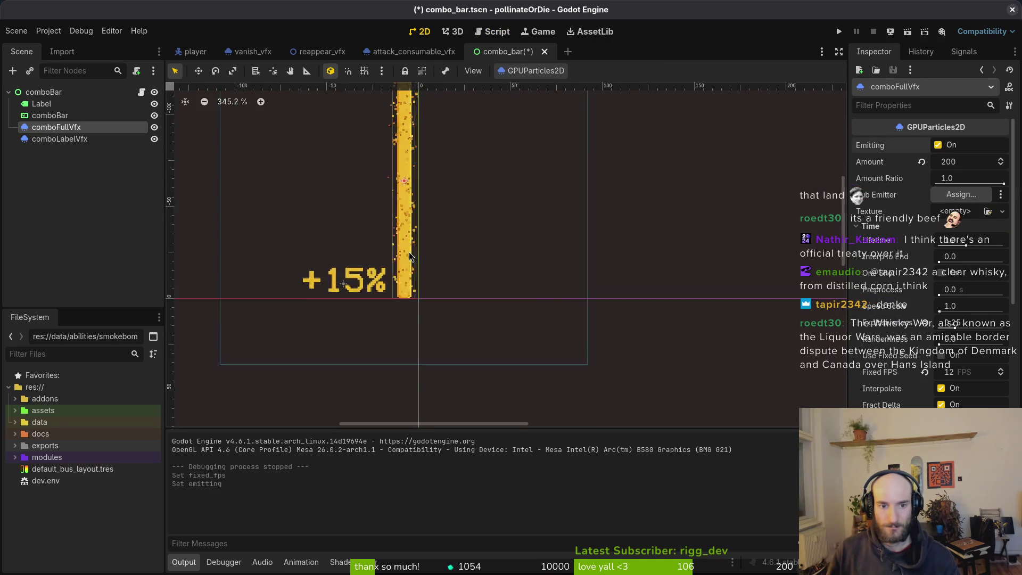
{"action": "scroll", "coordinate": [410, 256], "scroll_direction": "up", "scroll_amount": 4}
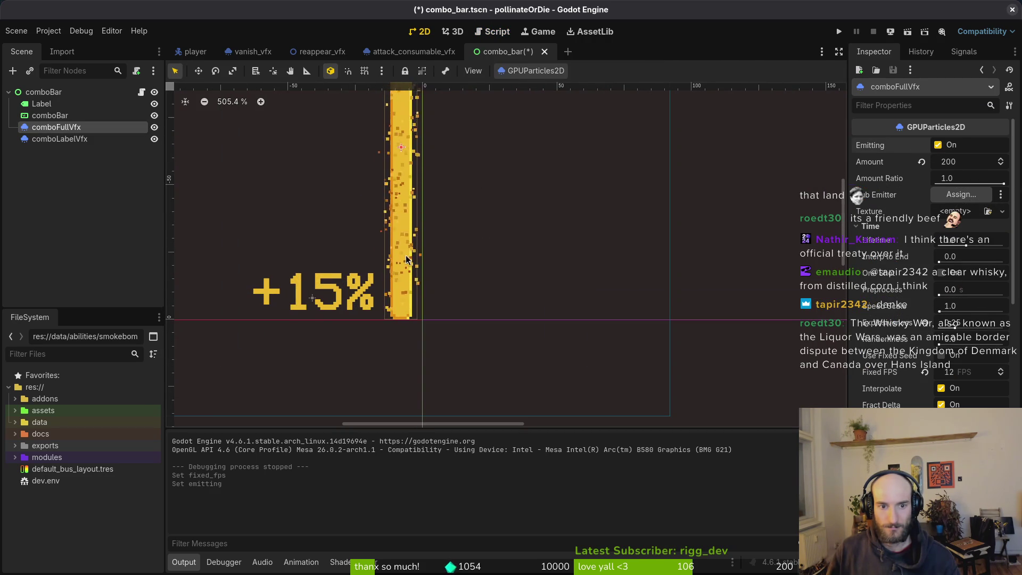
{"action": "scroll", "coordinate": [406, 259], "scroll_direction": "up", "scroll_amount": 7}
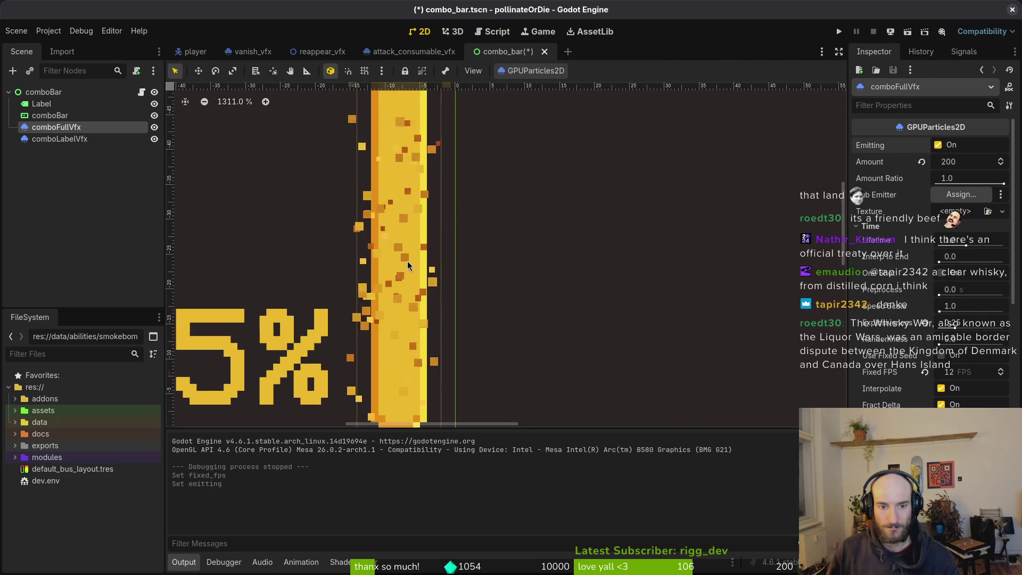
{"action": "left_click", "coordinate": [938, 377]}
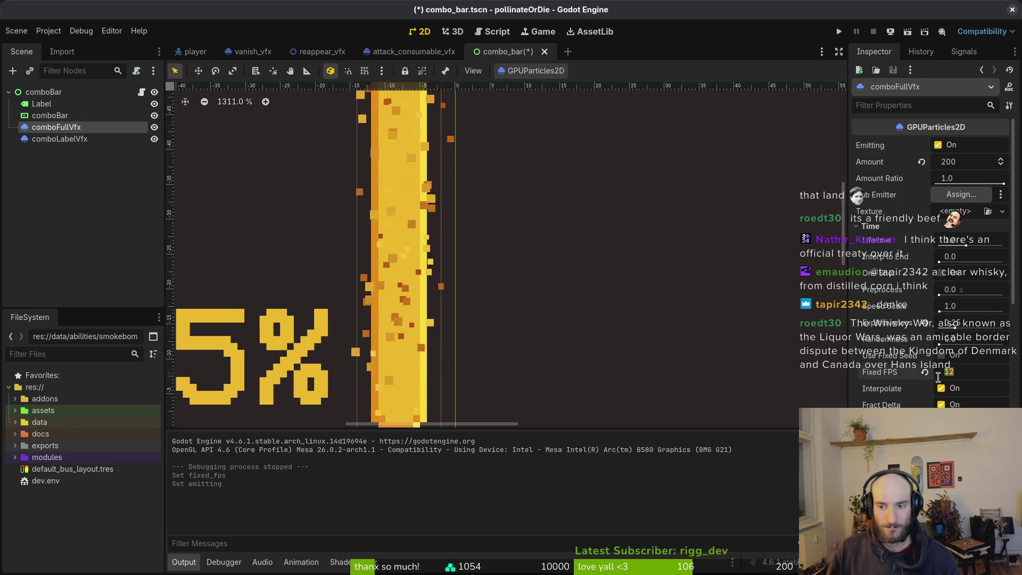
{"action": "type", "text": "30"}
{"action": "key", "text": "Return"}
{"action": "scroll", "coordinate": [473, 308], "scroll_direction": "down", "scroll_amount": 4}
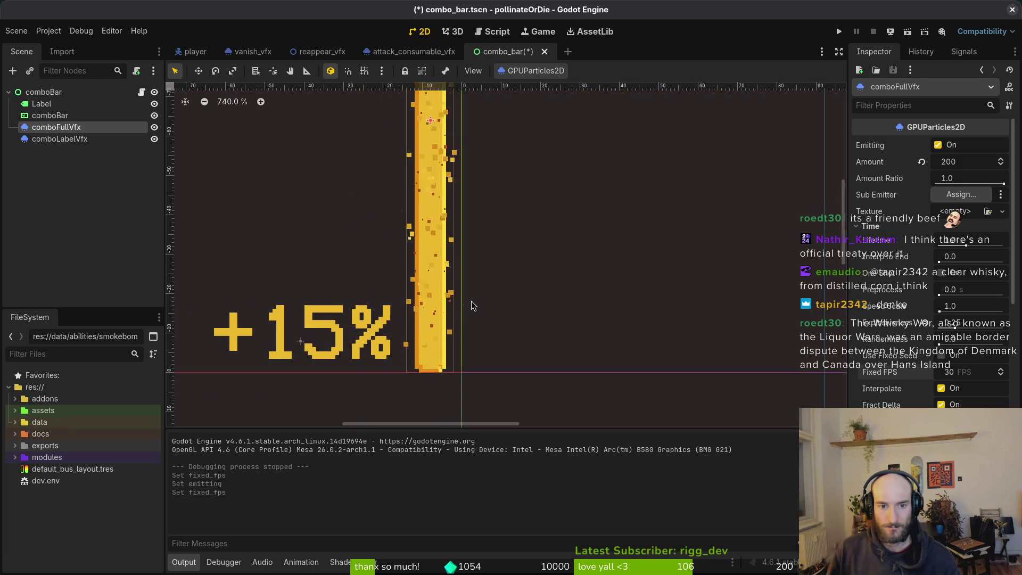
{"action": "left_click", "coordinate": [960, 373]}
{"action": "type", "text": "60"}
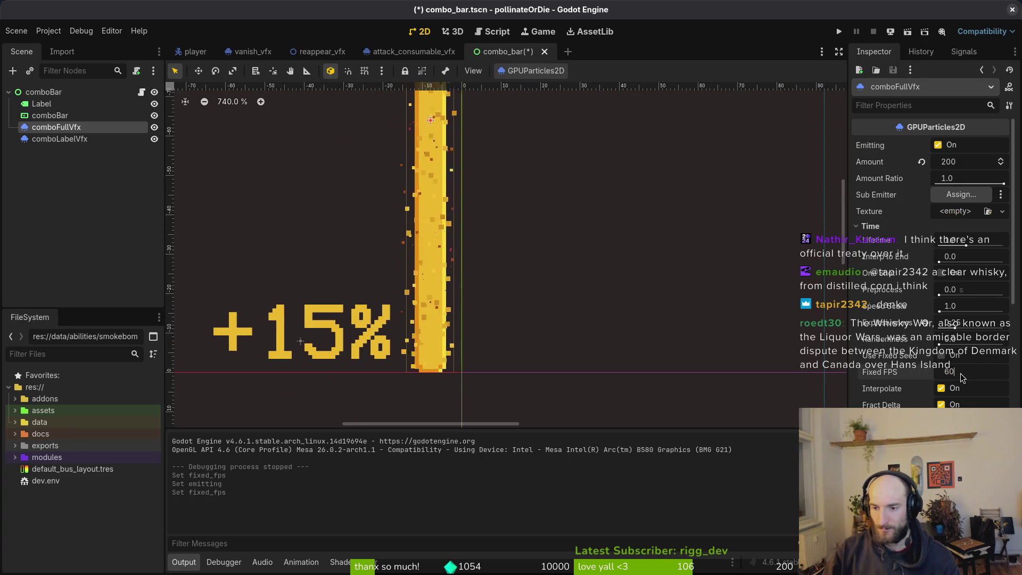
{"action": "key", "text": "Return"}
{"action": "scroll", "coordinate": [615, 261], "scroll_direction": "down", "scroll_amount": 5}
{"action": "key", "text": "ctrl+s"}
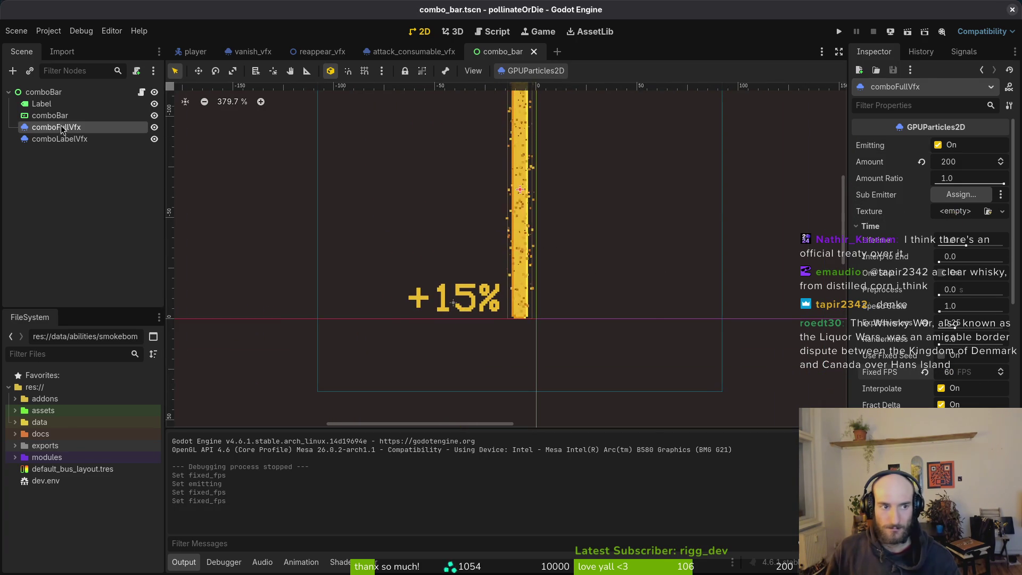
- Change the comboLabelVfx Fixed FPS from 30 to 60 and save the scene
{"action": "left_click", "coordinate": [60, 139]}
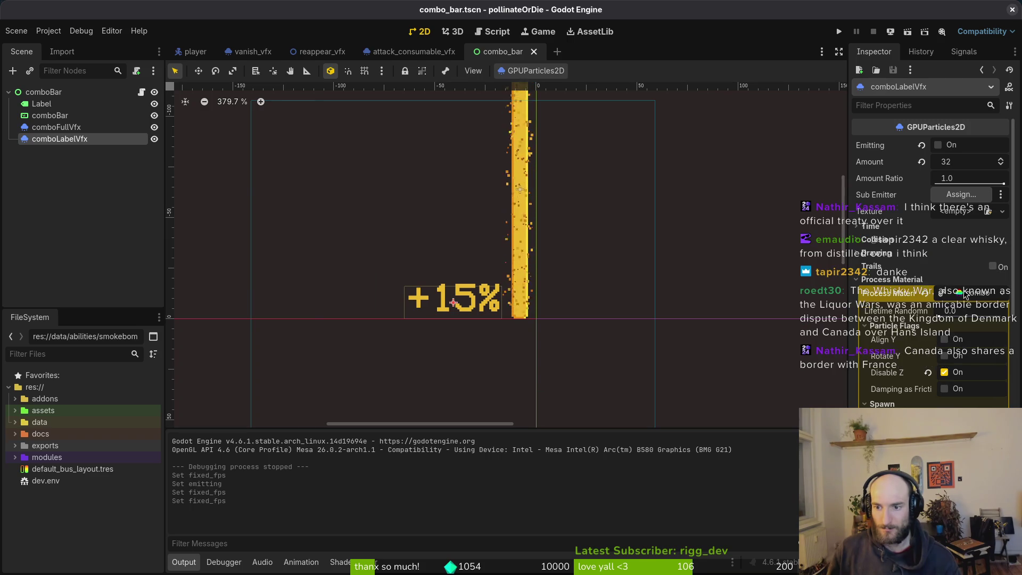
{"action": "left_click", "coordinate": [870, 225]}
{"action": "left_click", "coordinate": [986, 374]}
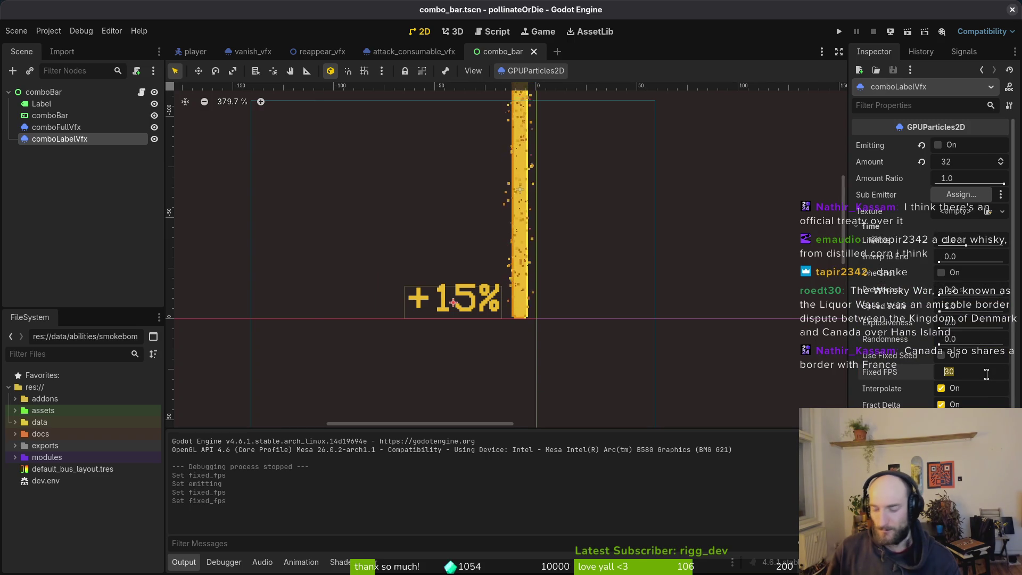
{"action": "type", "text": "60"}
{"action": "key", "text": "Return"}
{"action": "key", "text": "ctrl+s"}
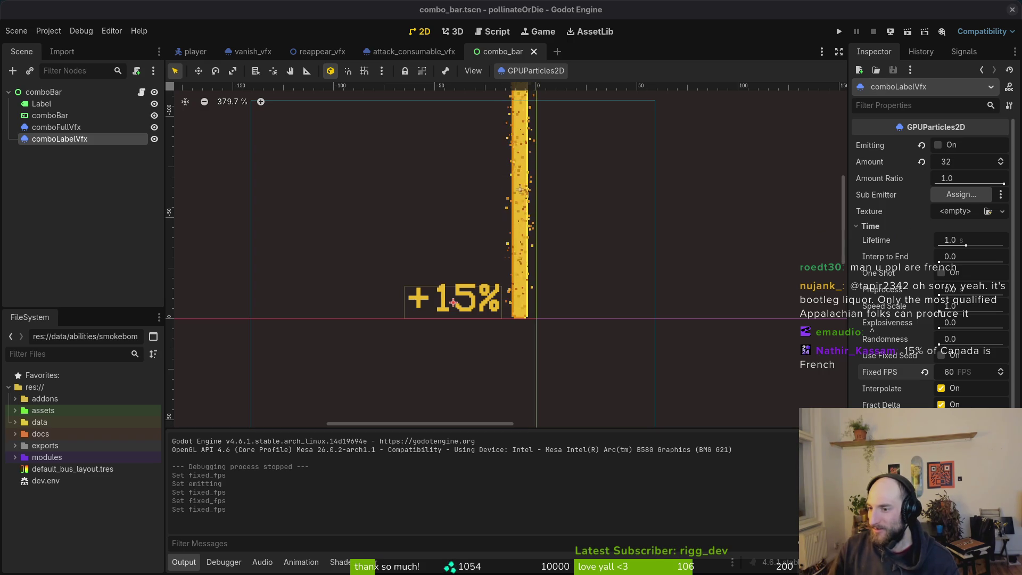
- Switch to the Brave browser showing the Bourbon whiskey Wikipedia article
{"action": "key", "text": "alt+Tab"}
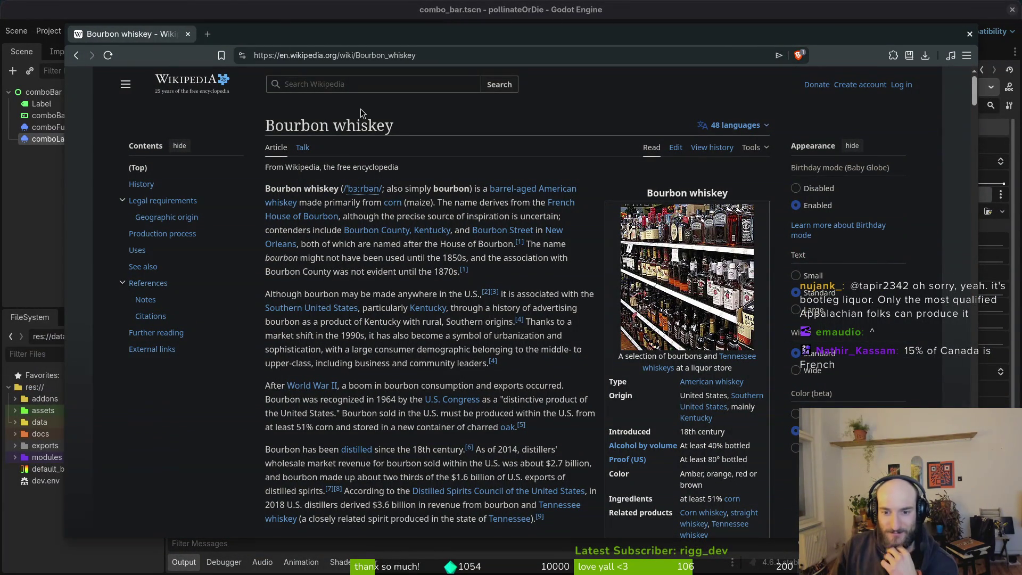
{"action": "left_click", "coordinate": [343, 86]}
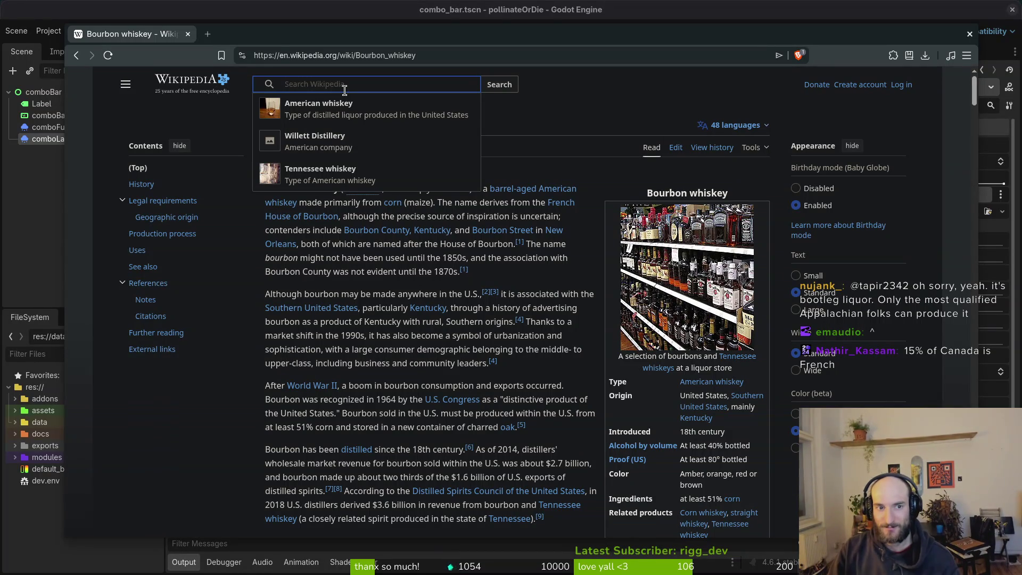
{"action": "type", "text": "rum"}
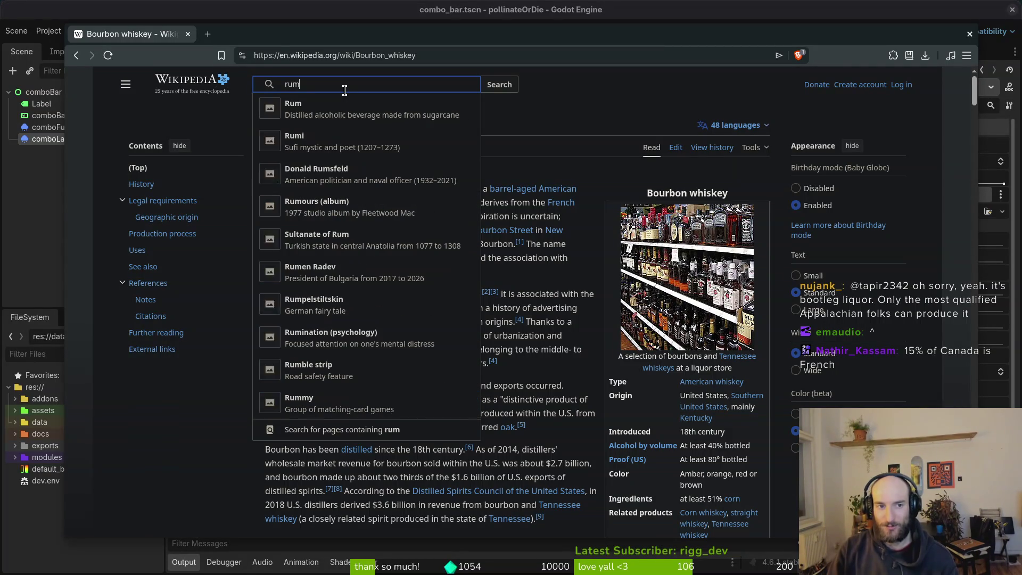
{"action": "left_click", "coordinate": [386, 108]}
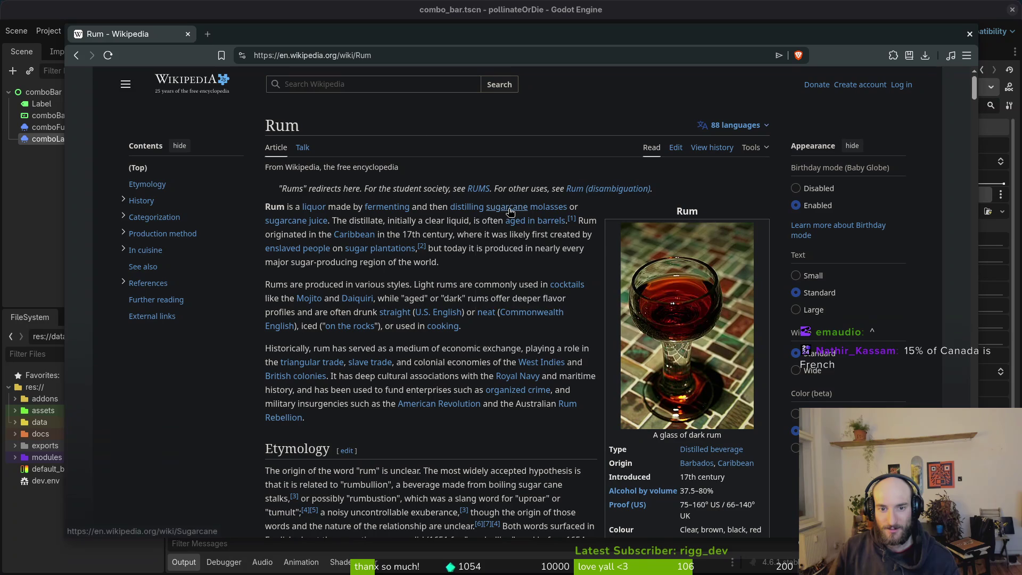
{"action": "left_click", "coordinate": [368, 81]}
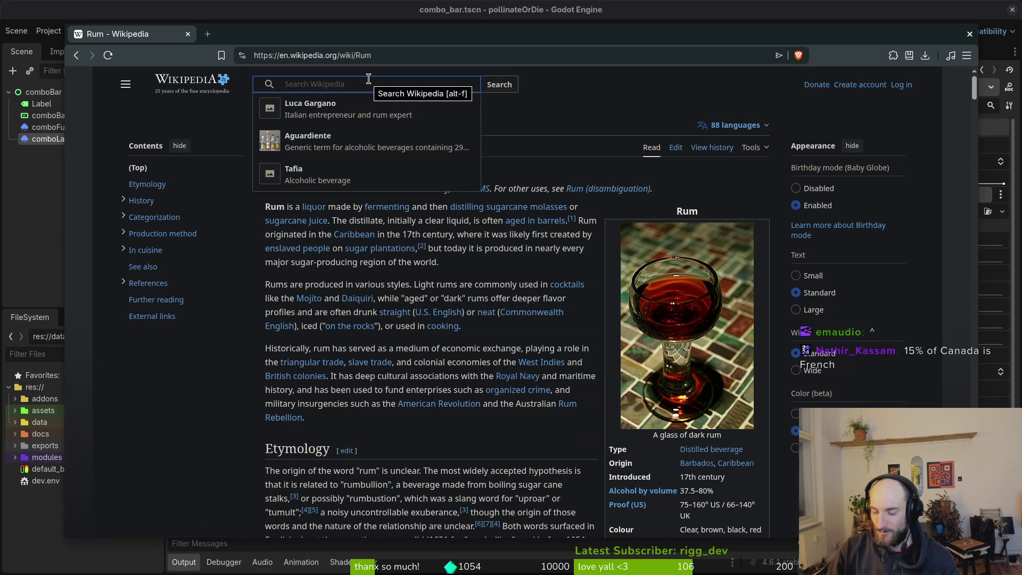
{"action": "left_click", "coordinate": [369, 79]}
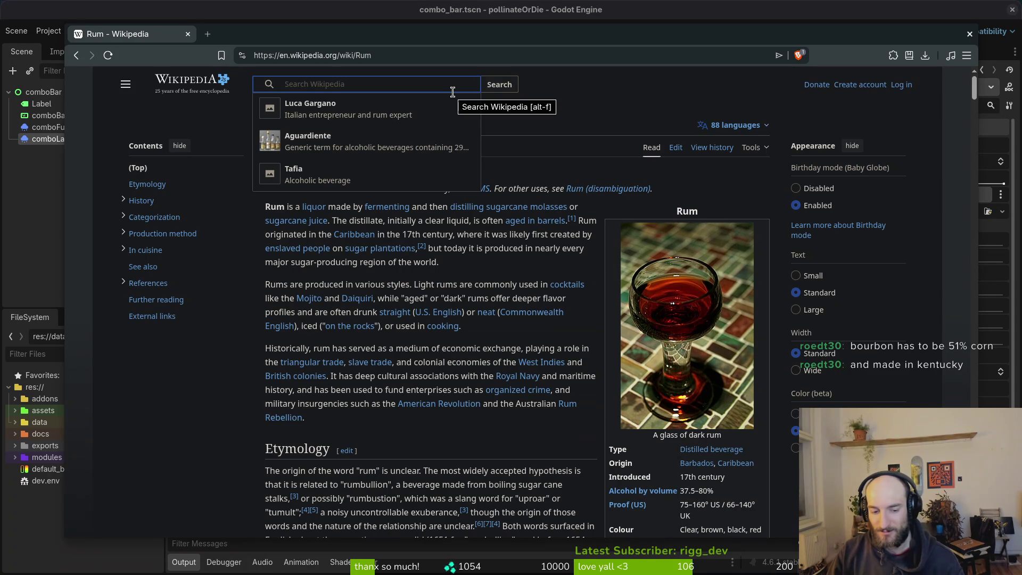
{"action": "type", "text": "ke"}
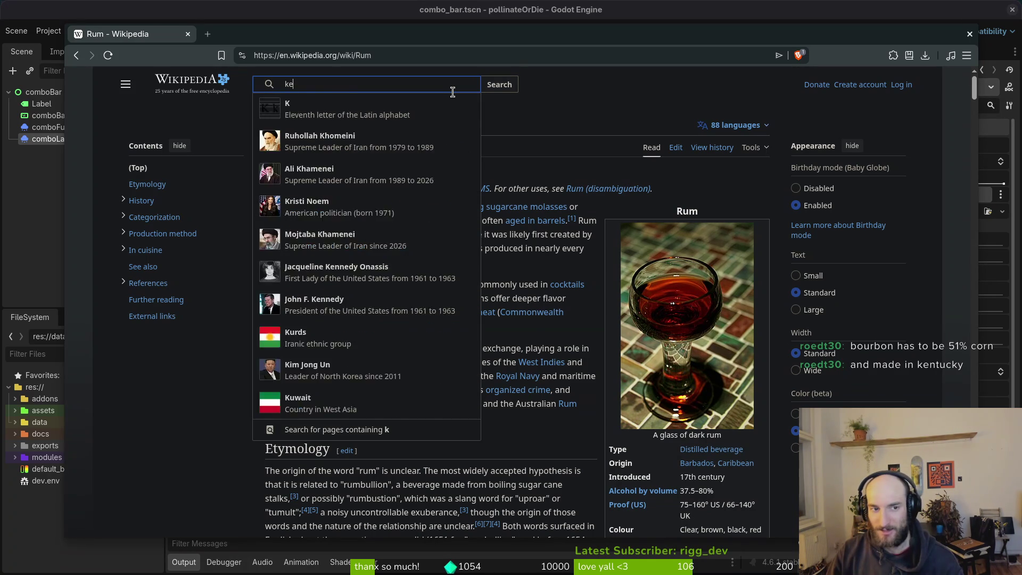
{"action": "type", "text": "ntuck wh"}
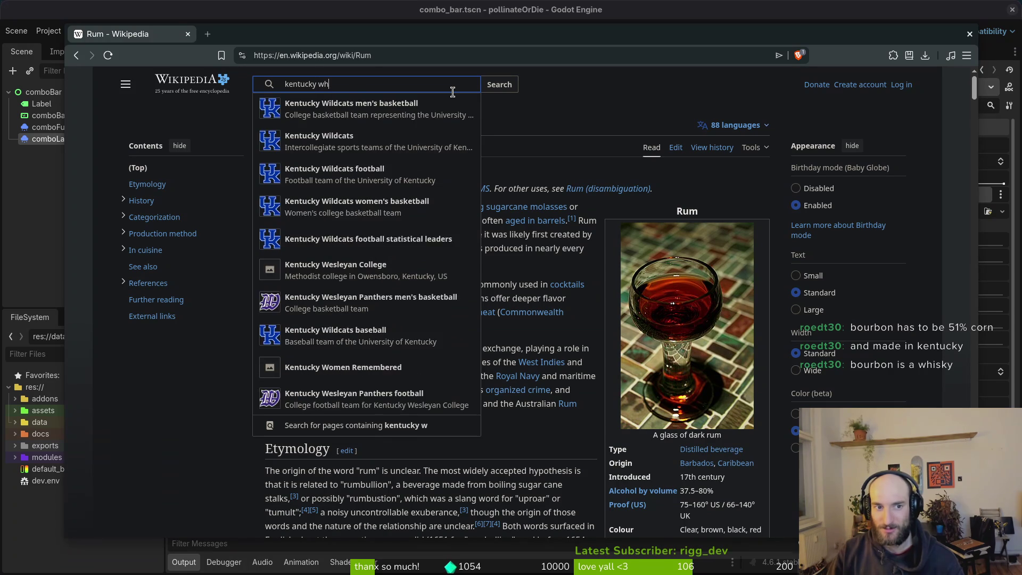
{"action": "left_click", "coordinate": [411, 105]}
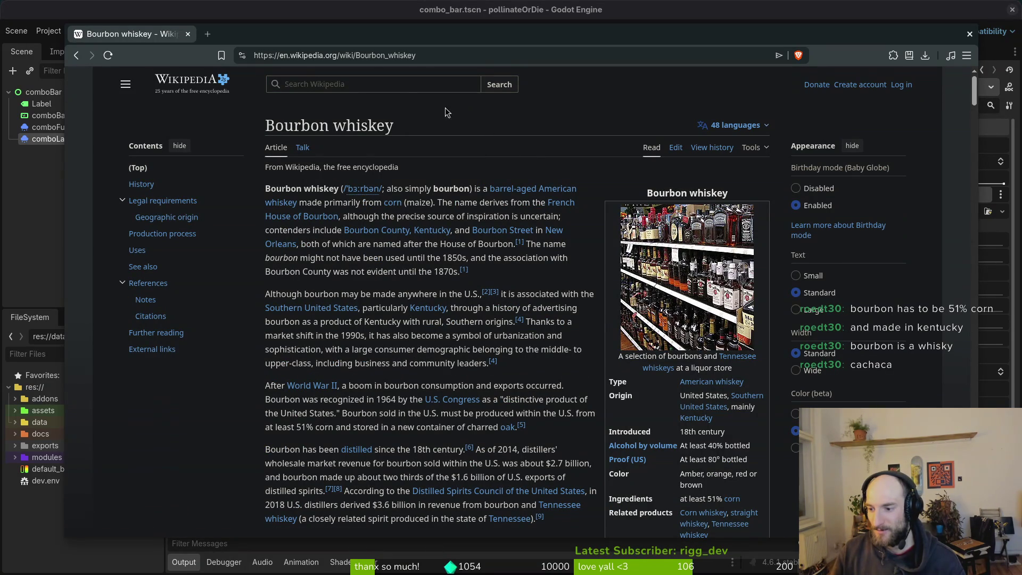
- Search Wikipedia for 'caca' to open the Cachaça article
{"action": "left_click", "coordinate": [378, 83]}
{"action": "type", "text": "cac"}
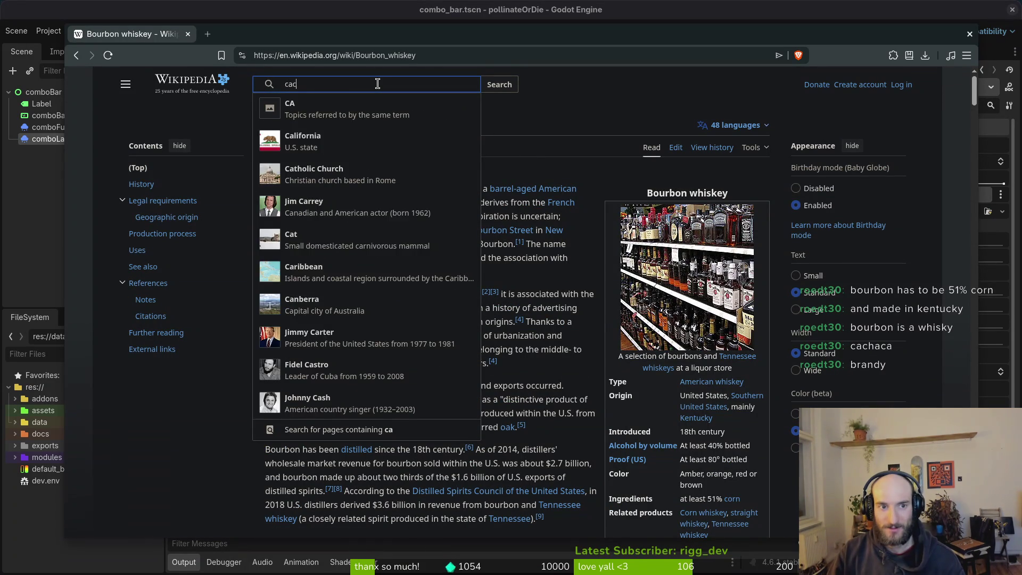
{"action": "type", "text": "haca"}
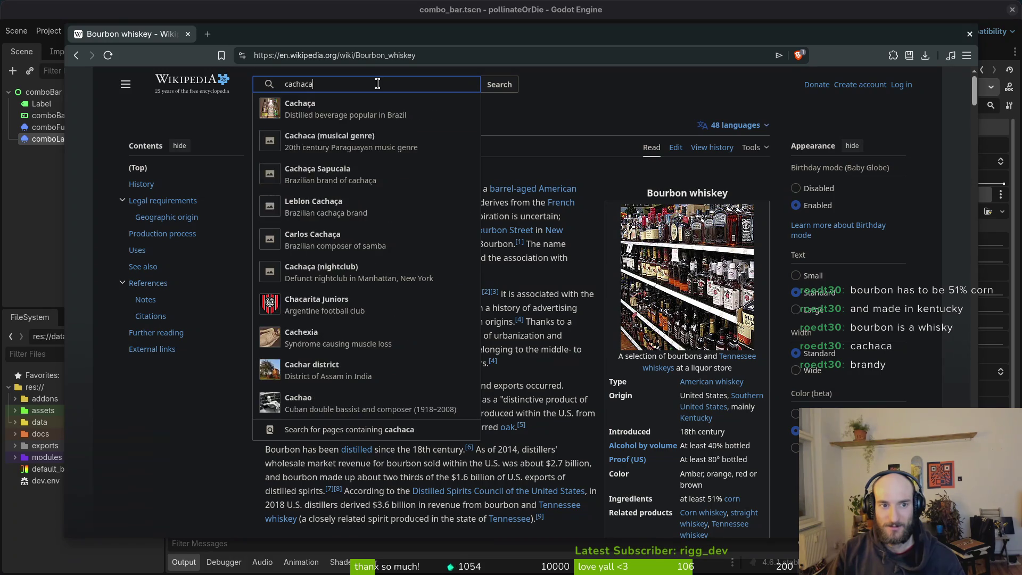
{"action": "key", "text": "Return"}
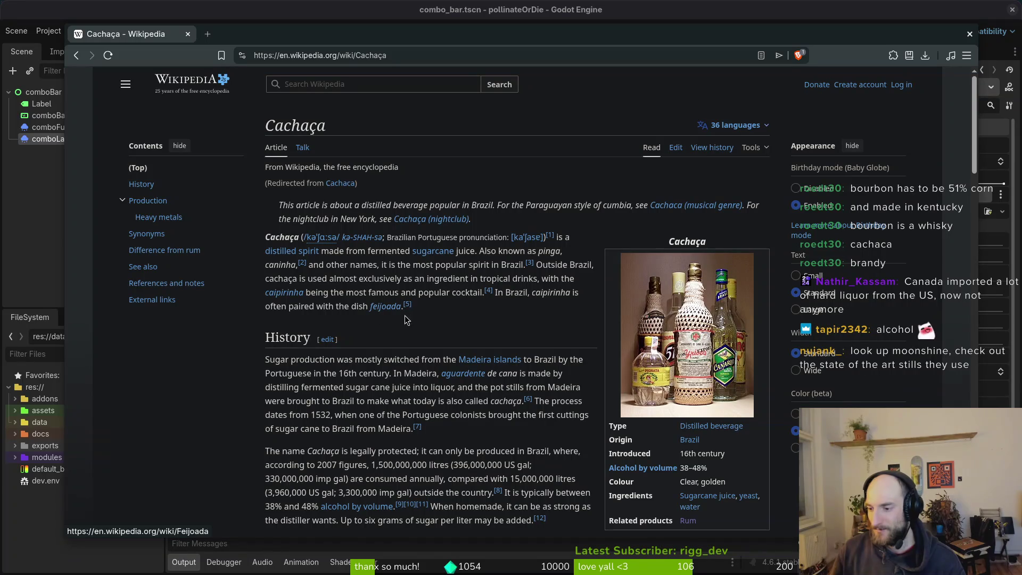
- Open the Moonshine article and read it, highlighting the phrase about illegal distribution
{"action": "left_click", "coordinate": [335, 84]}
{"action": "type", "text": "moonshine"}
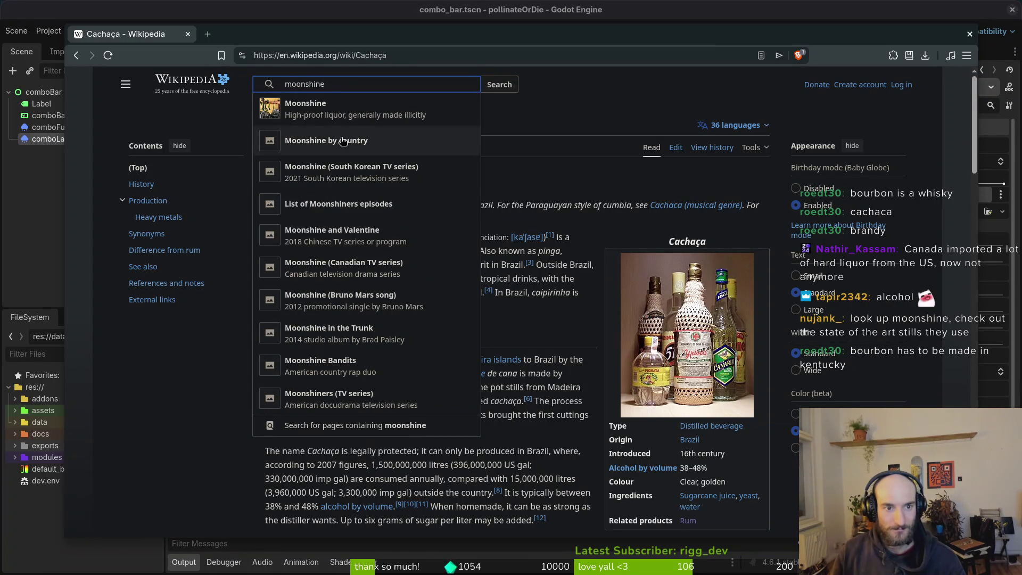
{"action": "left_click", "coordinate": [341, 107]}
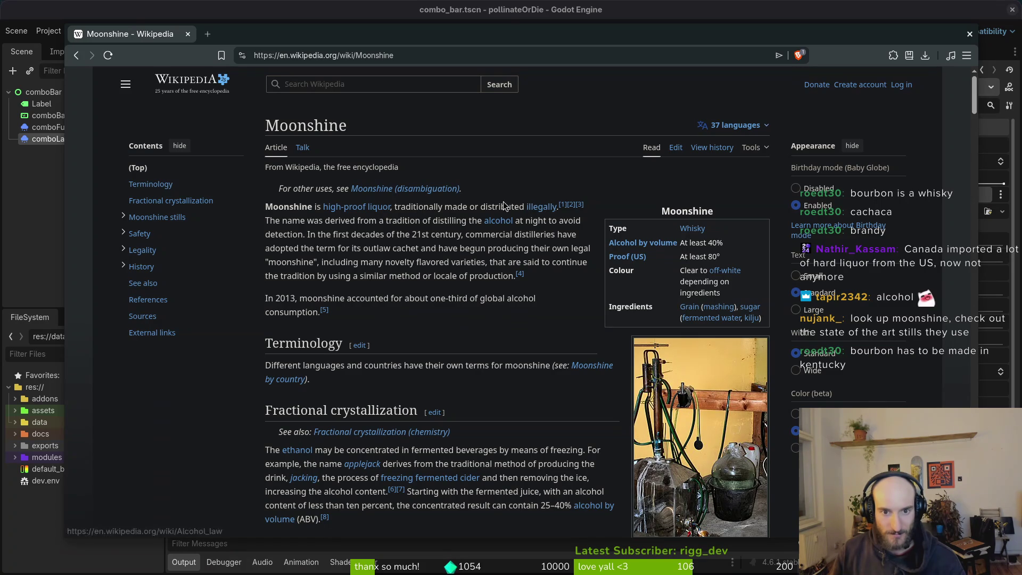
{"action": "left_click_drag", "start_coordinate": [417, 208], "coordinate": [551, 208]}
{"action": "left_click", "coordinate": [297, 236]}
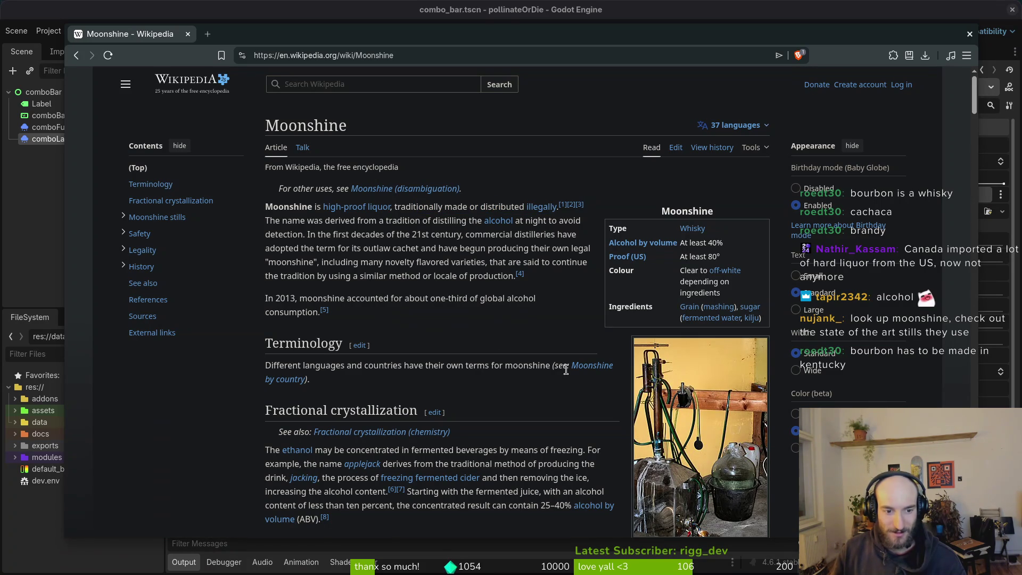
{"action": "scroll", "coordinate": [566, 369], "scroll_direction": "down", "scroll_amount": 5}
{"action": "scroll", "coordinate": [562, 379], "scroll_direction": "up", "scroll_amount": 5}
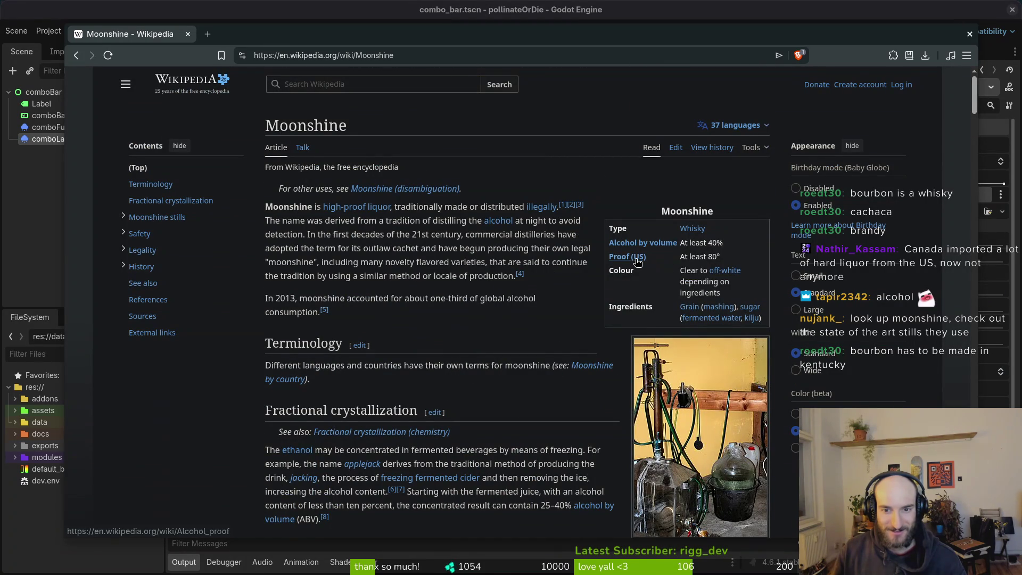
{"action": "mouse_move", "coordinate": [648, 259]}
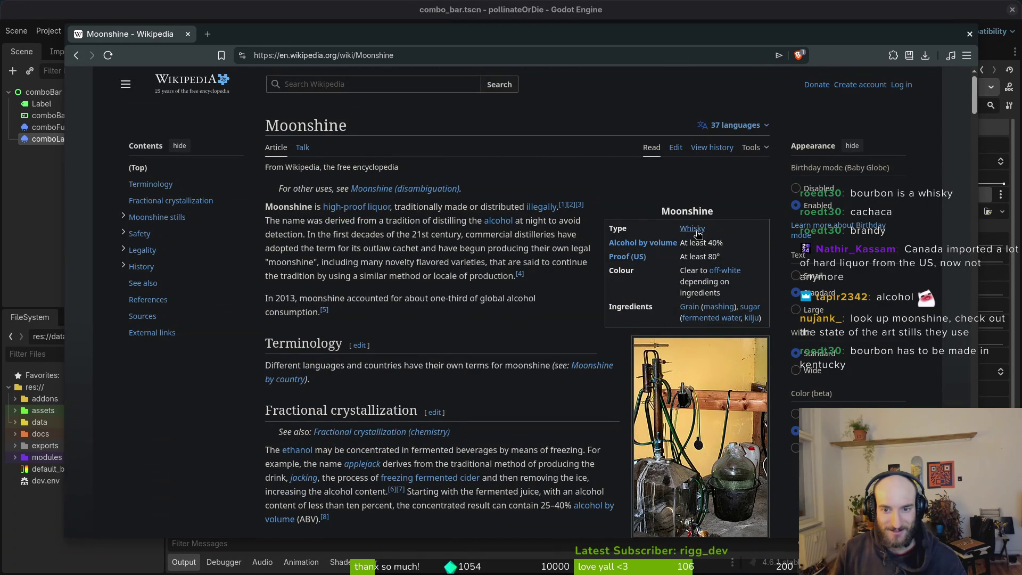
{"action": "mouse_move", "coordinate": [698, 234]}
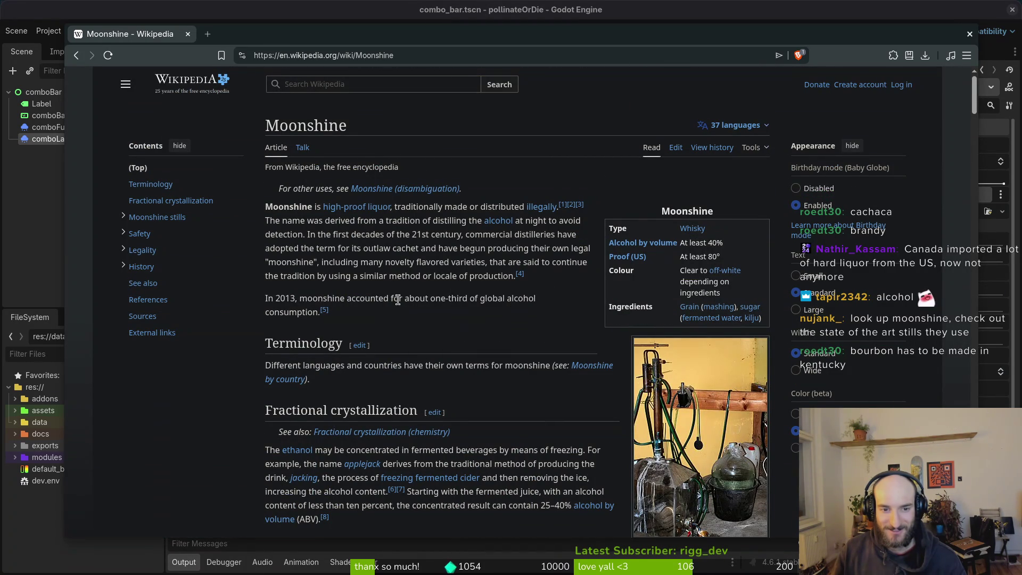
{"action": "left_click", "coordinate": [336, 89]}
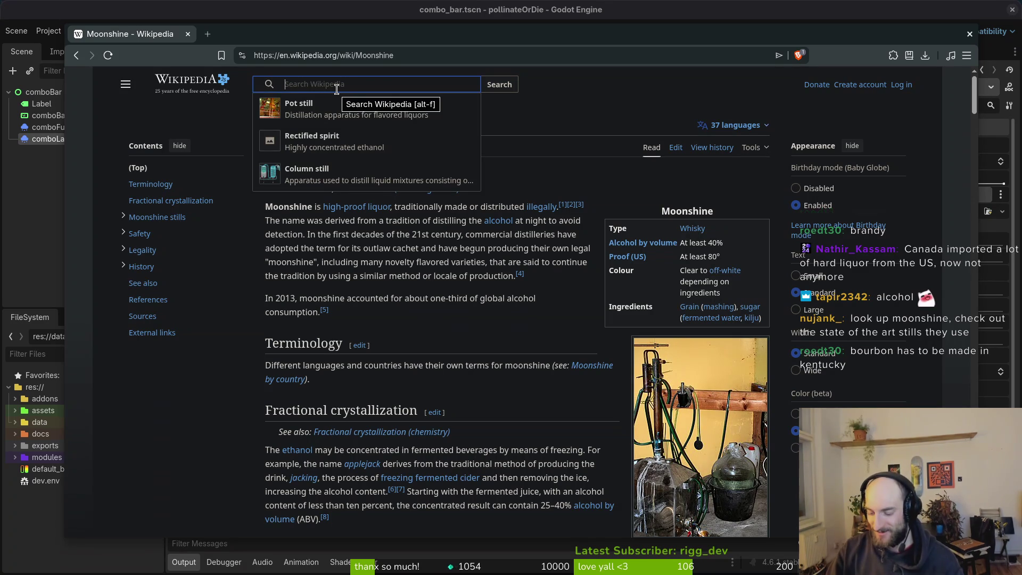
{"action": "type", "text": "korn"}
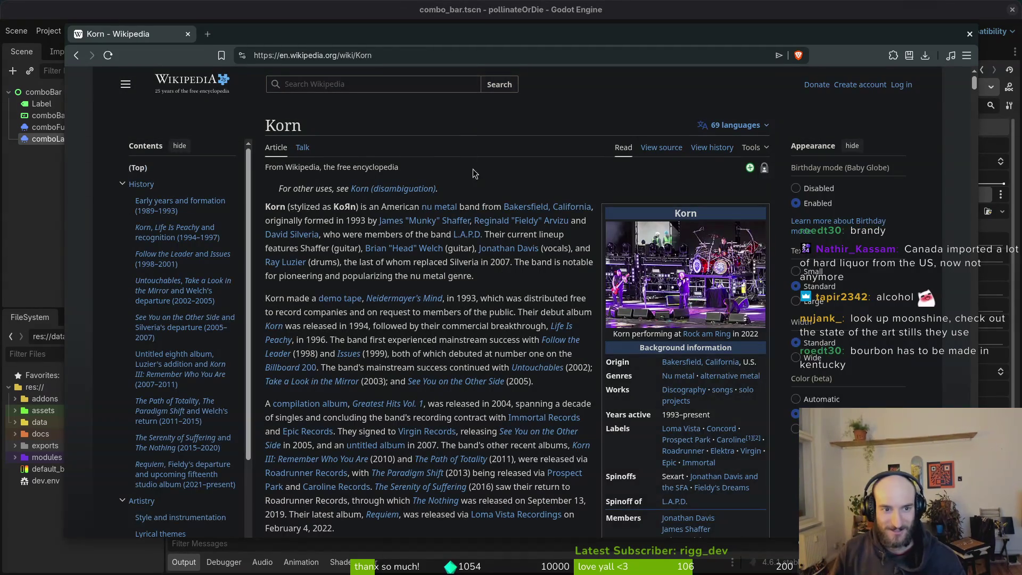
{"action": "left_click", "coordinate": [321, 78]}
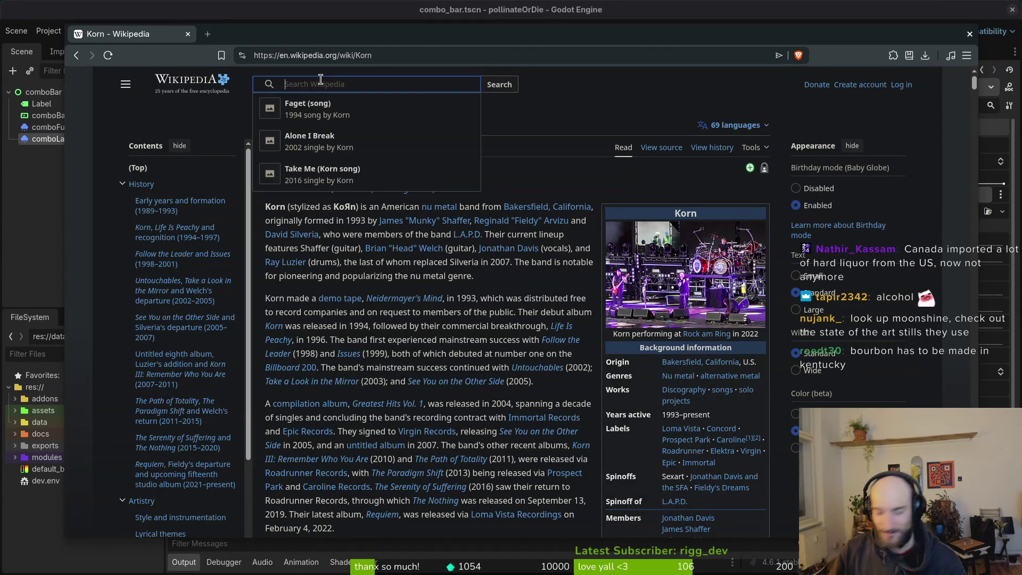
{"action": "type", "text": "korn"}
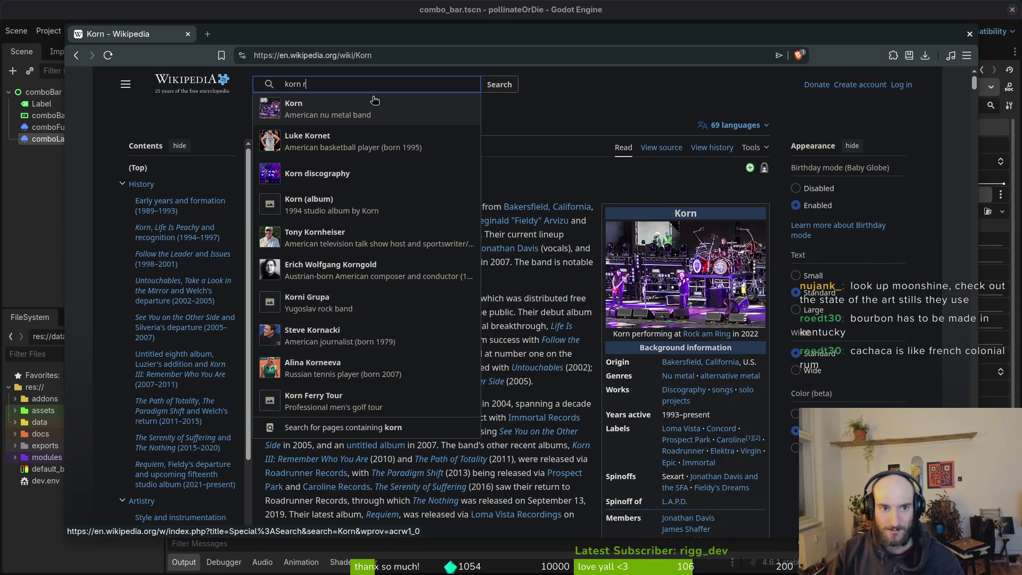
{"action": "type", "text": " distilled"}
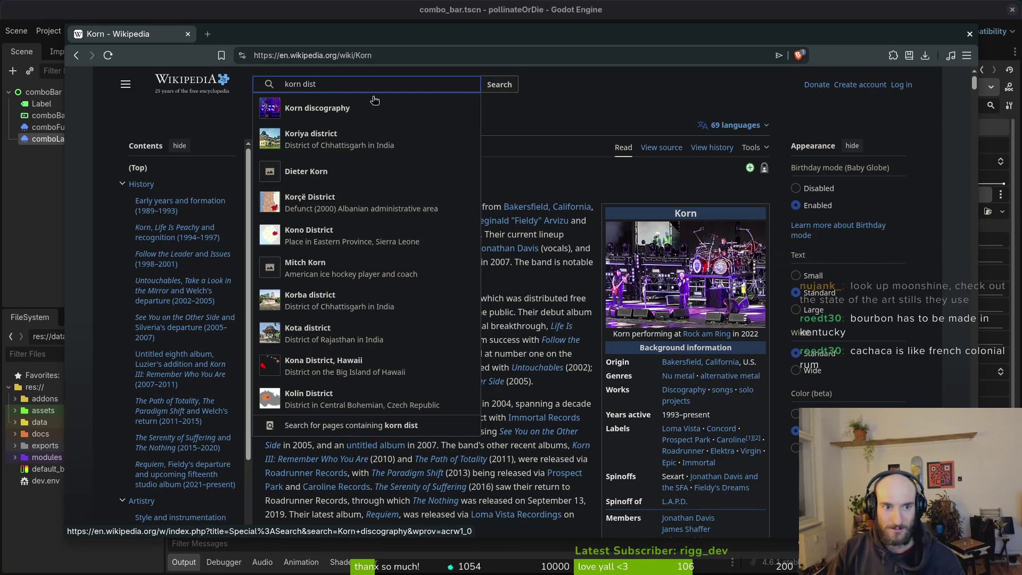
{"action": "key", "text": "Return"}
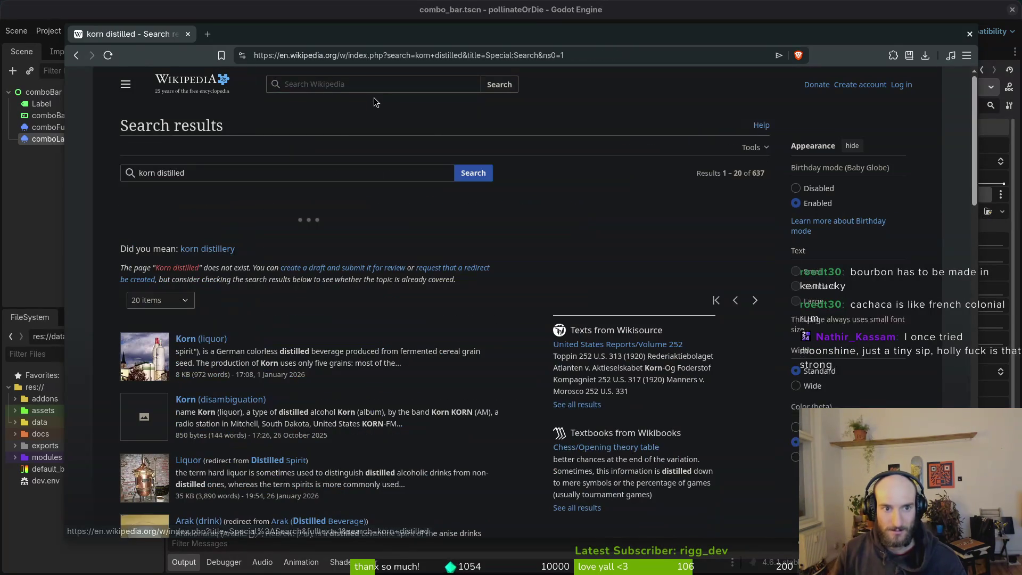
{"action": "left_click", "coordinate": [358, 84]}
{"action": "type", "text": "korn "}
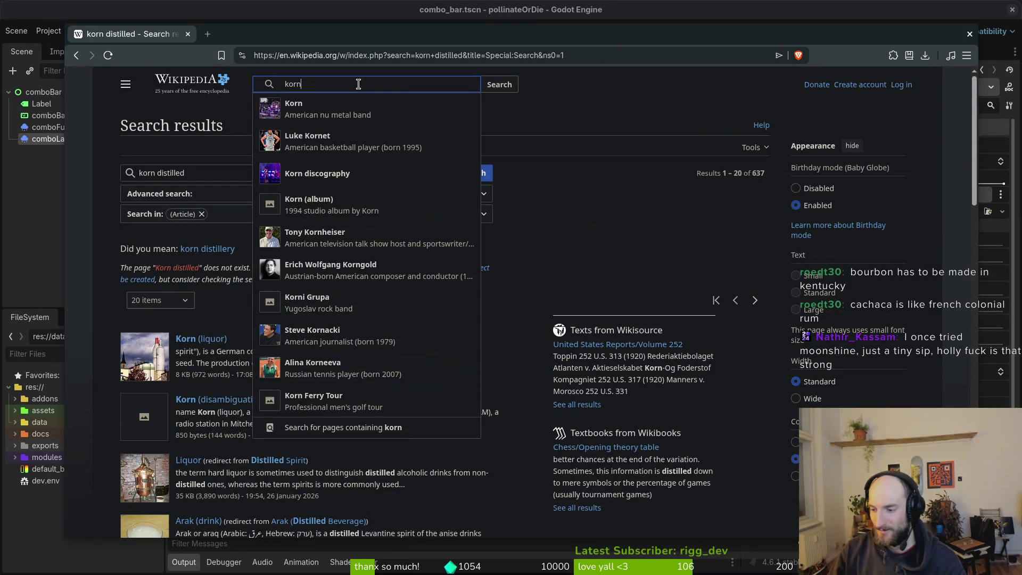
{"action": "type", "text": "al"}
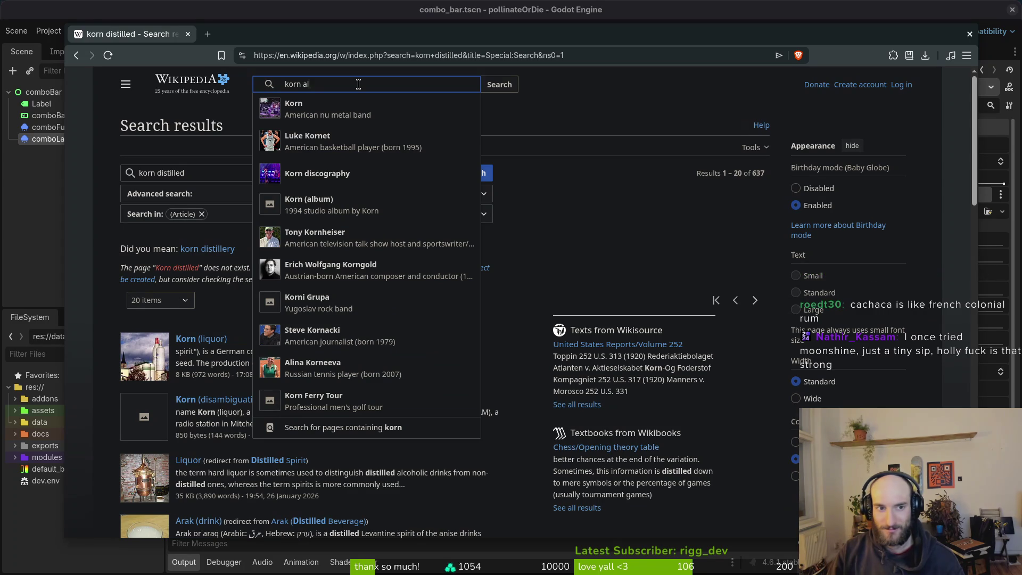
{"action": "type", "text": "cohol"}
{"action": "key", "text": "Return"}
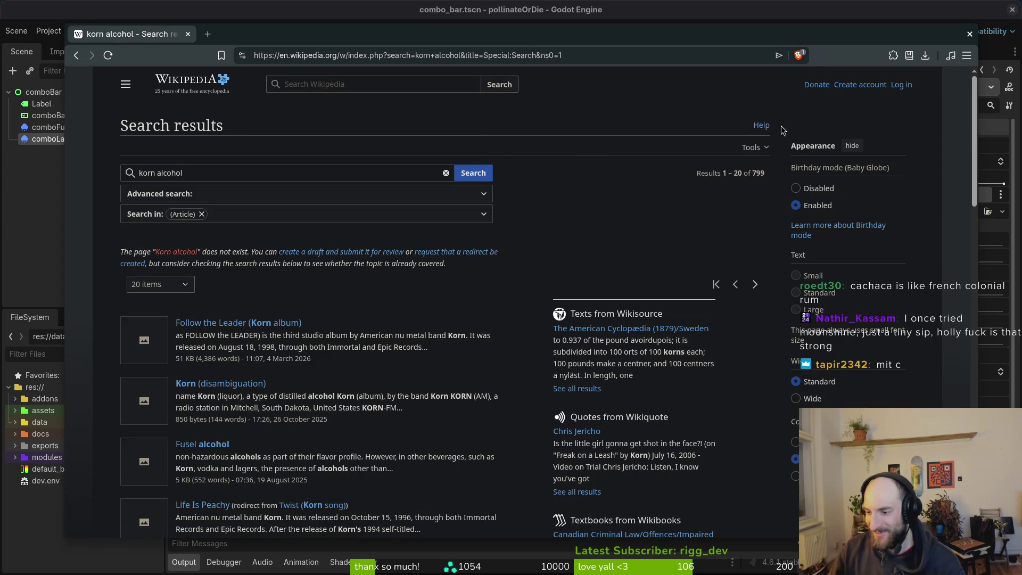
{"action": "left_click", "coordinate": [361, 85]}
{"action": "type", "text": "corn"}
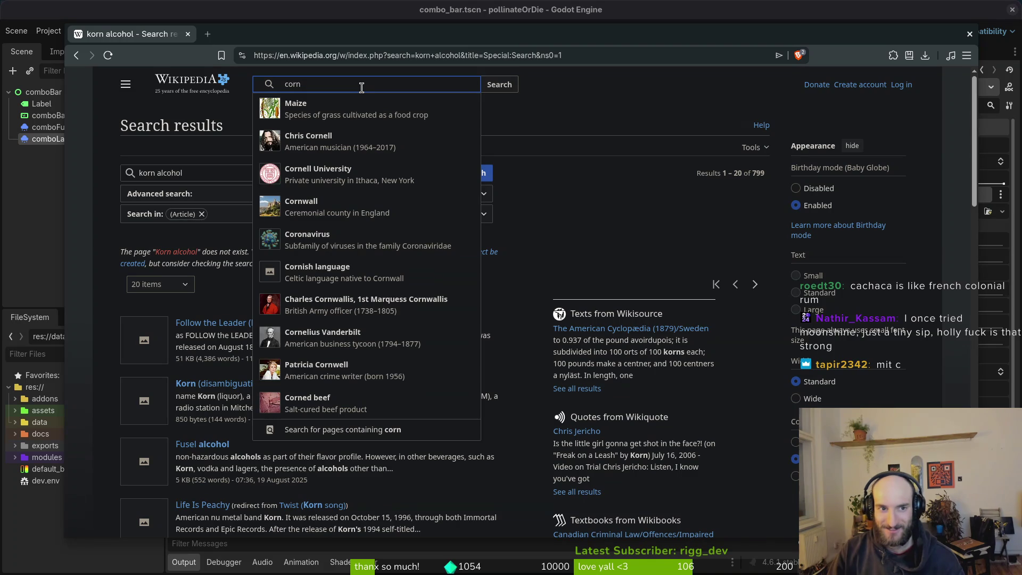
{"action": "key", "text": "ctrl+a"}
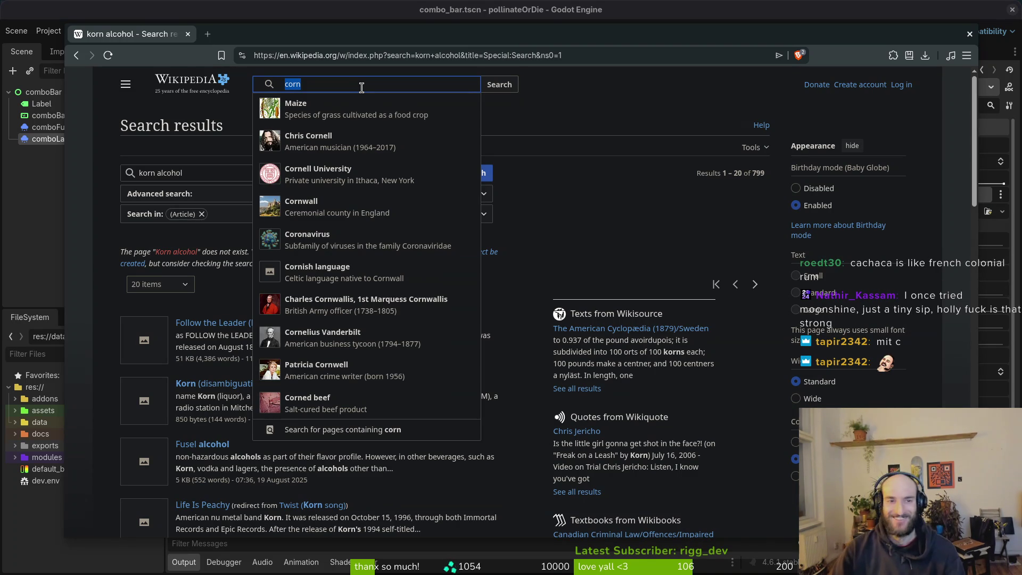
{"action": "key", "text": "ctrl+t"}
{"action": "type", "text": "korn"}
{"action": "key", "text": "Return"}
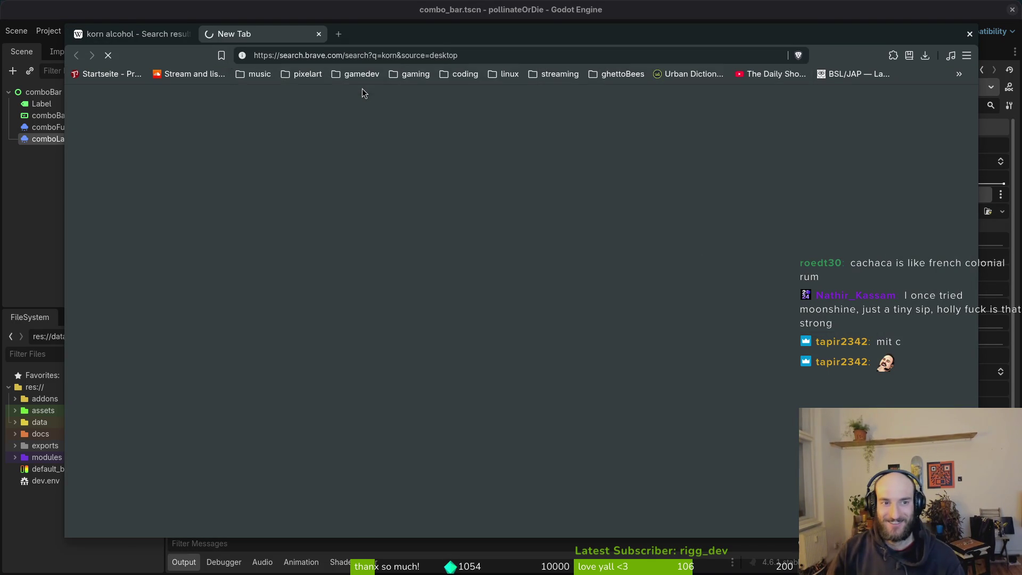
{"action": "scroll", "coordinate": [404, 329], "scroll_direction": "down", "scroll_amount": 5}
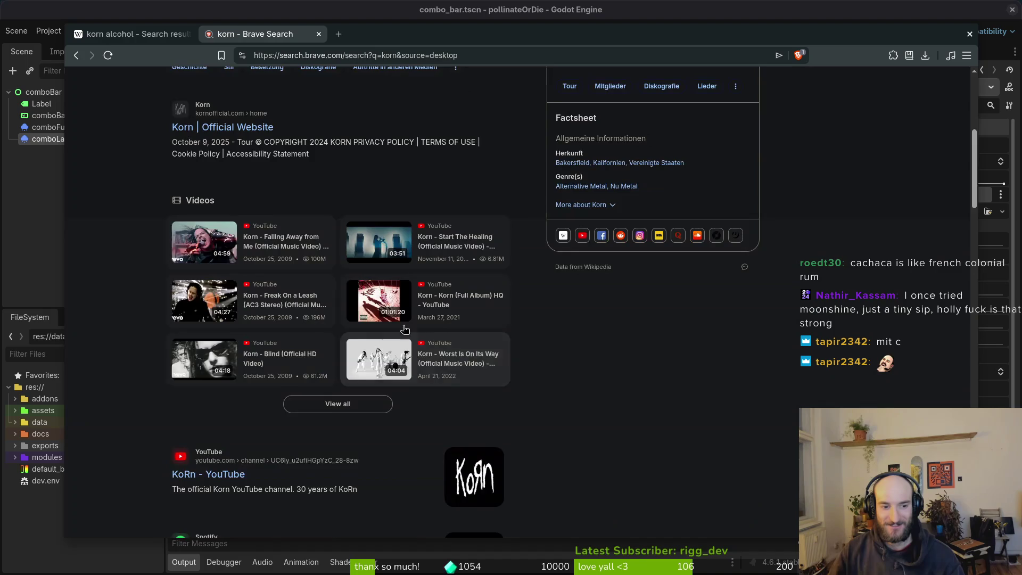
{"action": "scroll", "coordinate": [405, 329], "scroll_direction": "down", "scroll_amount": 5}
{"action": "scroll", "coordinate": [372, 267], "scroll_direction": "up", "scroll_amount": 10}
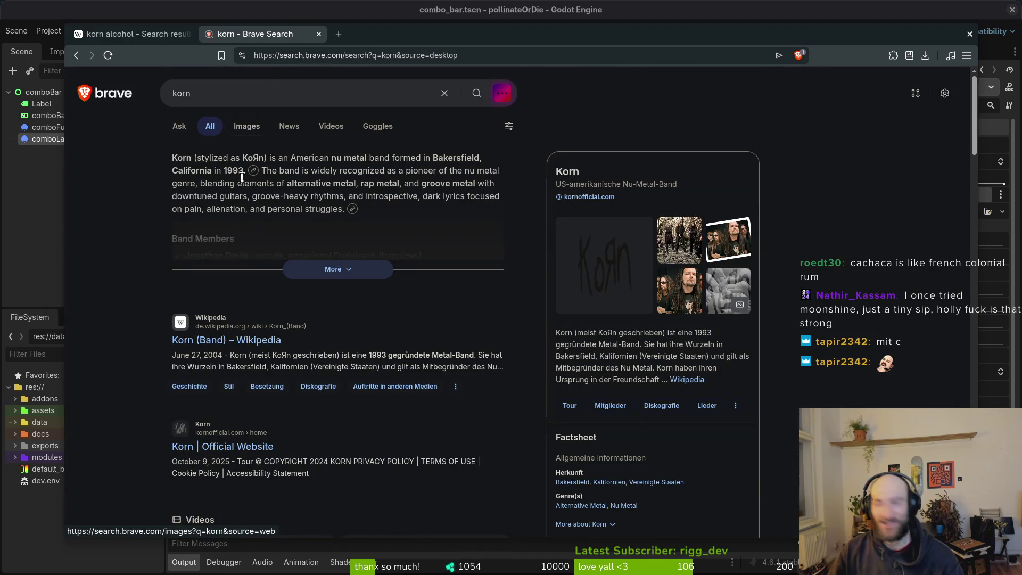
{"action": "left_click", "coordinate": [246, 127]}
{"action": "scroll", "coordinate": [629, 276], "scroll_direction": "down", "scroll_amount": 10}
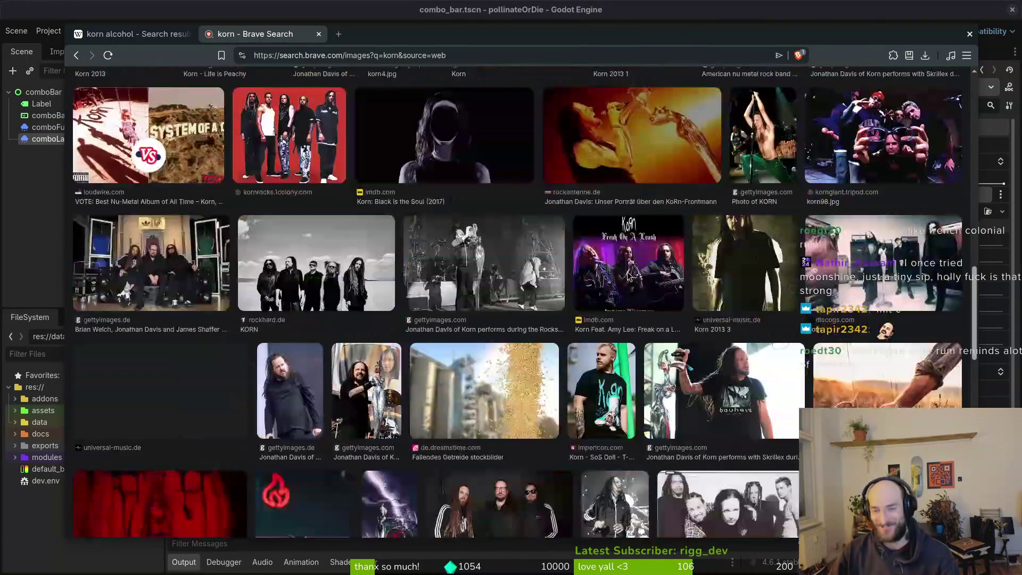
{"action": "key", "text": "ctrl+w"}
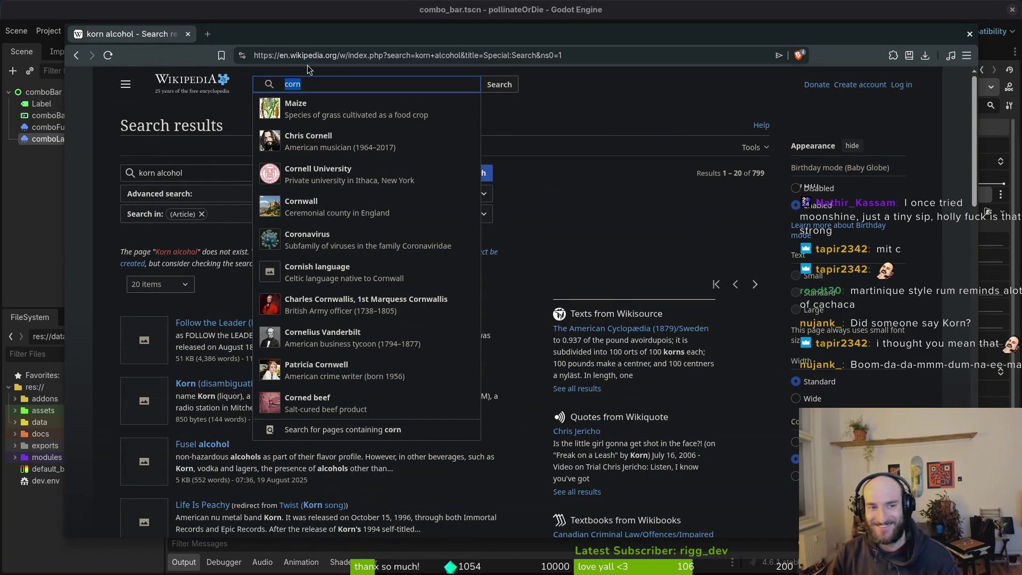
- Search for 'korn schnaps' in a new browser tab
{"action": "left_click", "coordinate": [254, 34]}
{"action": "key", "text": "ctrl+t"}
{"action": "type", "text": "kron"}
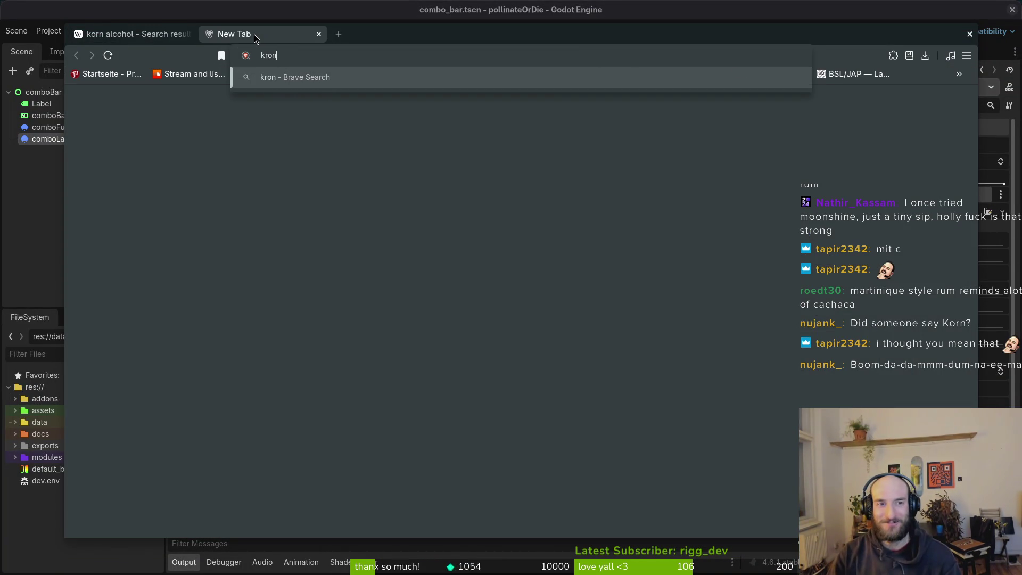
{"action": "key", "text": "BackSpace"}
{"action": "key", "text": "BackSpace"}
{"action": "key", "text": "BackSpace"}
{"action": "type", "text": "orn "}
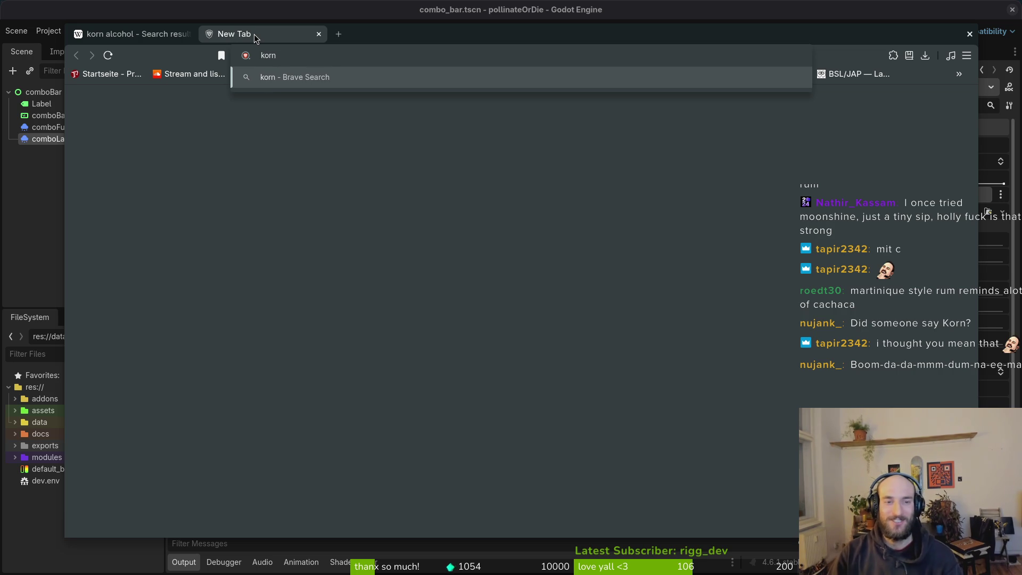
{"action": "type", "text": "schn"}
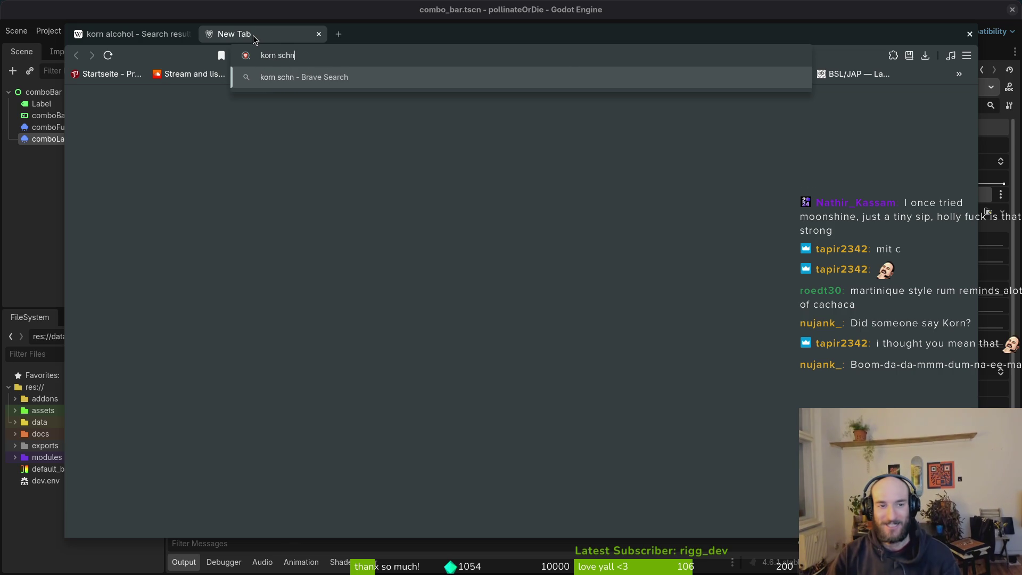
{"action": "type", "text": "aps"}
{"action": "key", "text": "Return"}
- Search 'kron liquor' in another new tab and select 'cereal grains' in the summary
{"action": "key", "text": "ctrl+t"}
{"action": "type", "text": "kron l"}
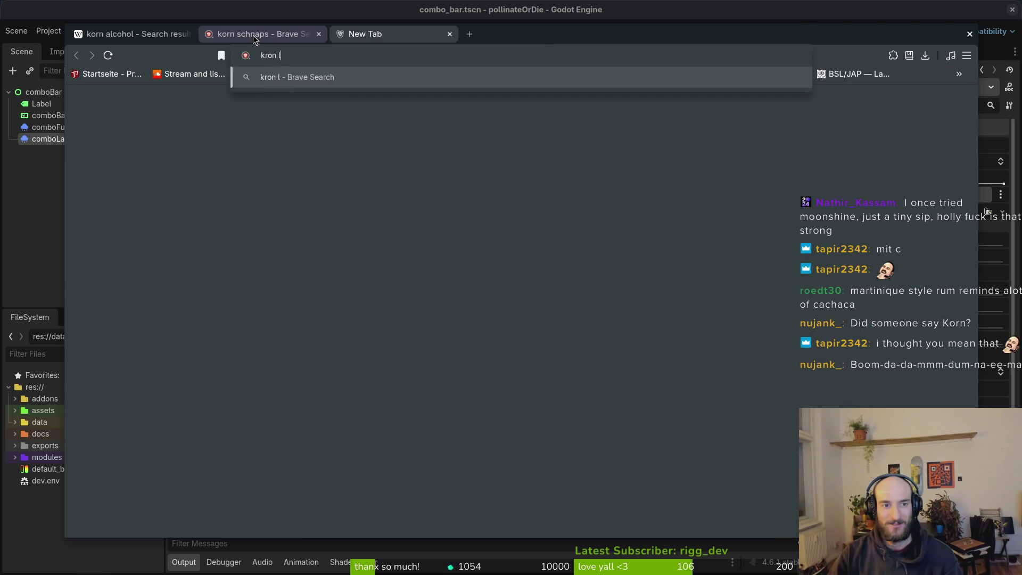
{"action": "type", "text": "iquor"}
{"action": "key", "text": "Return"}
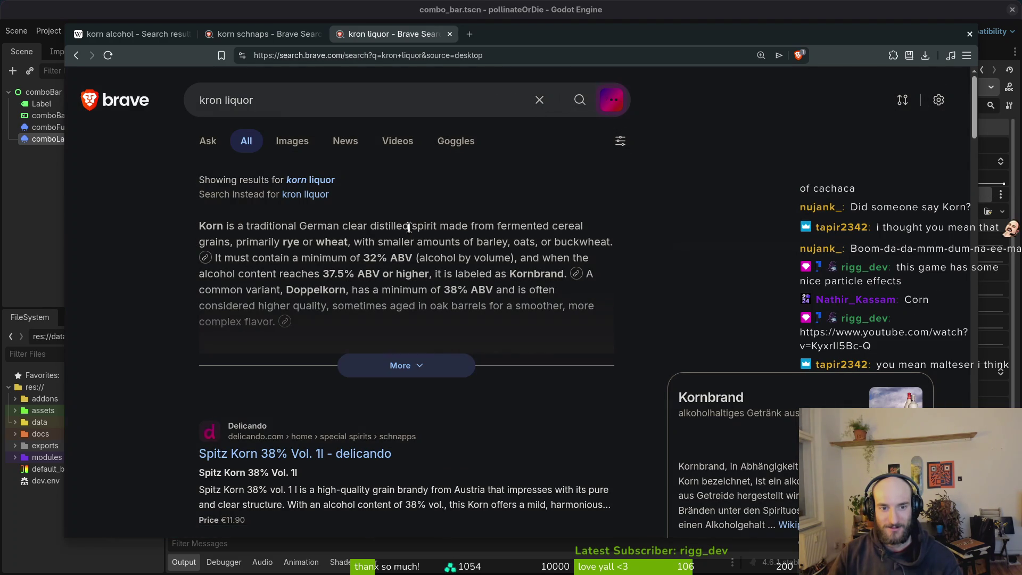
{"action": "mouse_move", "coordinate": [230, 243]}
{"action": "left_mouse_down"}
{"action": "mouse_move", "coordinate": [551, 197]}
{"action": "mouse_move", "coordinate": [550, 224]}
{"action": "left_mouse_up"}
{"action": "key", "text": "ctrl+c"}
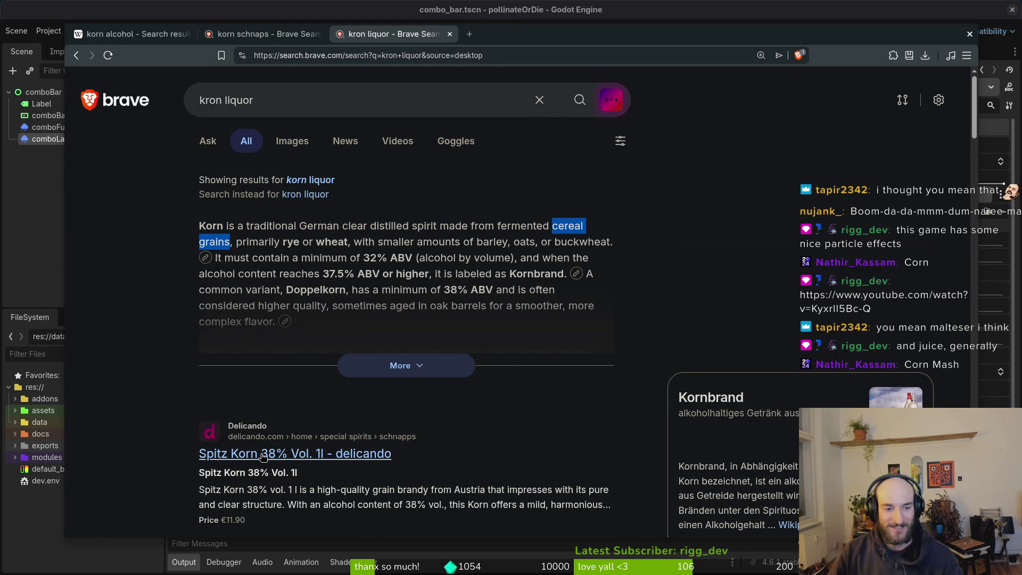
{"action": "scroll", "coordinate": [471, 431], "scroll_direction": "down", "scroll_amount": 5}
{"action": "scroll", "coordinate": [519, 149], "scroll_direction": "up", "scroll_amount": 3}
- Search 'cereal grains liquor' in a new tab, close it, and scroll the korn liquor results
{"action": "key", "text": "ctrl+t"}
{"action": "key", "text": "ctrl+v"}
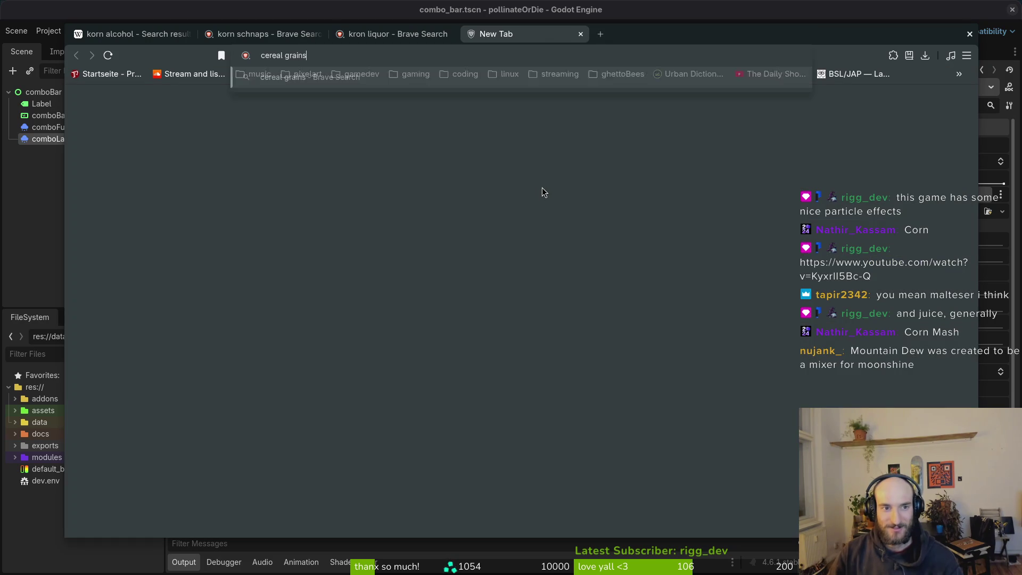
{"action": "type", "text": "liquor"}
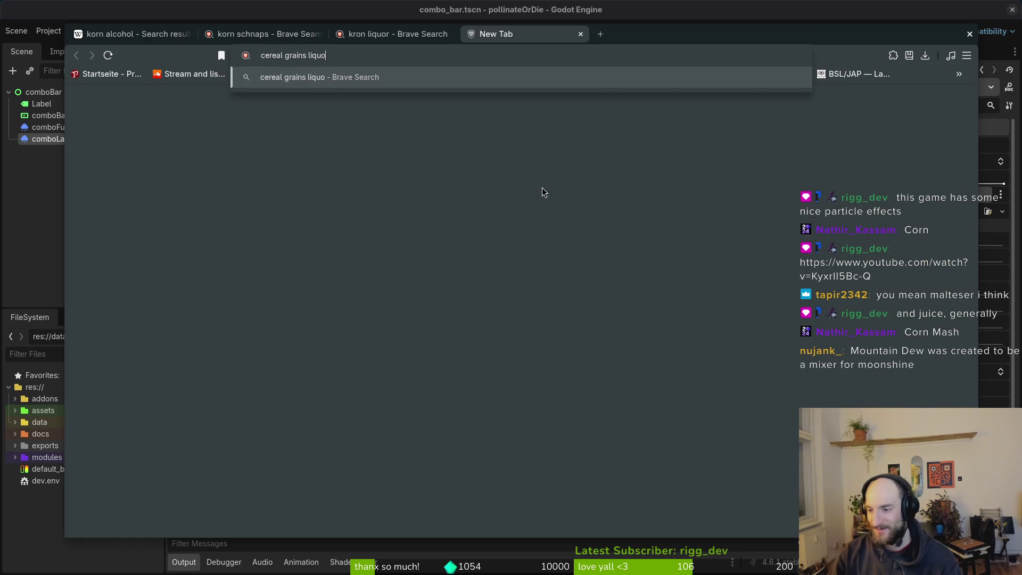
{"action": "key", "text": "Return"}
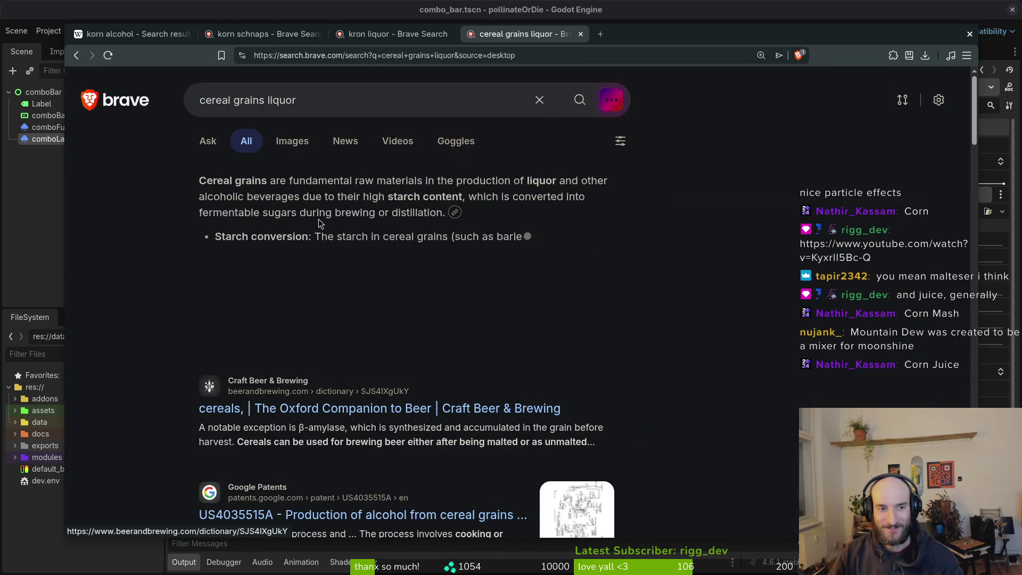
{"action": "middle_click", "coordinate": [560, 36]}
{"action": "scroll", "coordinate": [360, 489], "scroll_direction": "down", "scroll_amount": 5}
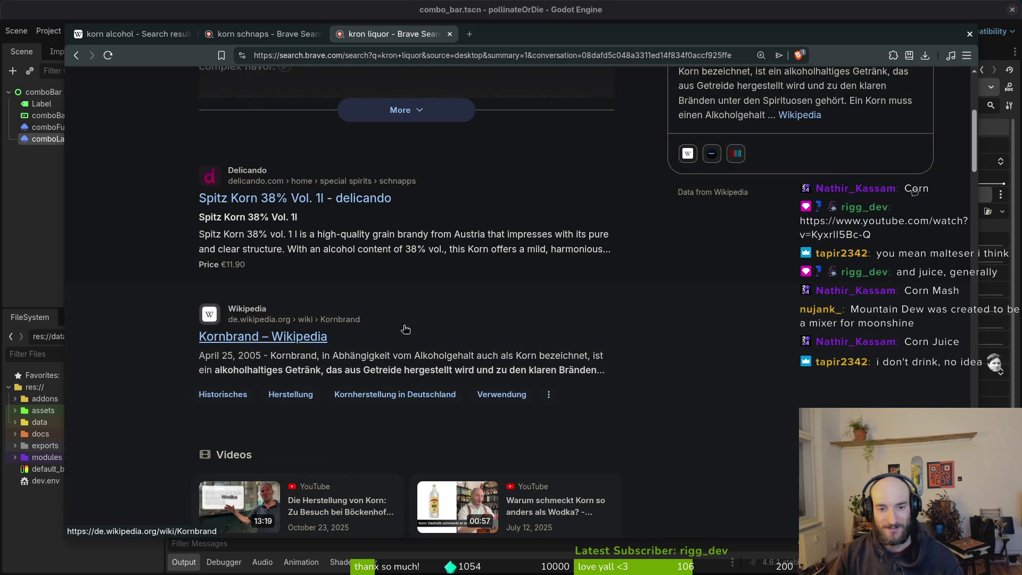
{"action": "scroll", "coordinate": [413, 331], "scroll_direction": "down", "scroll_amount": 7}
- Read the Kornbrand Wikipedia article's History and Manufacture sections, then close the browser
{"action": "left_click", "coordinate": [277, 519]}
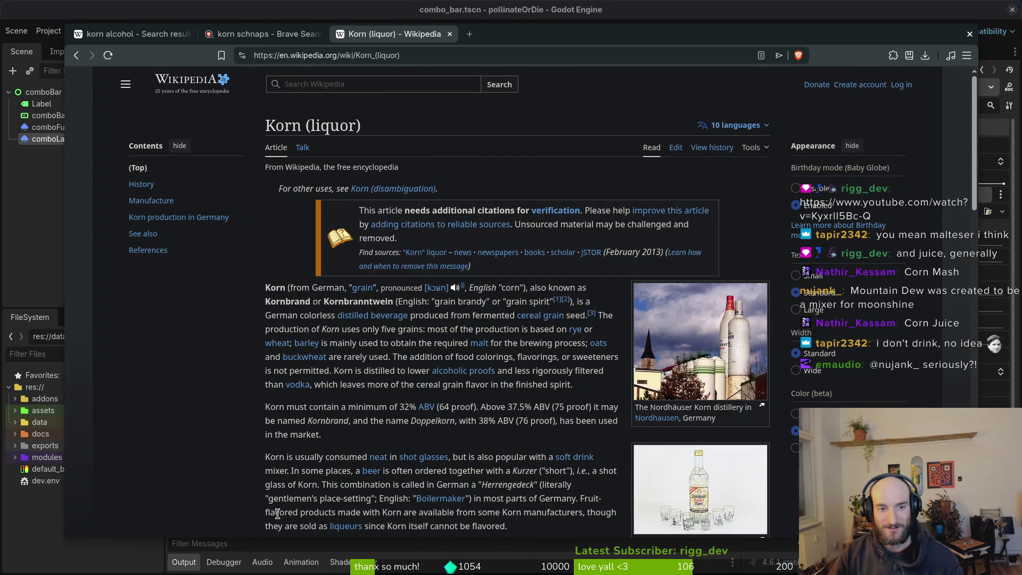
{"action": "scroll", "coordinate": [330, 447], "scroll_direction": "down", "scroll_amount": 1}
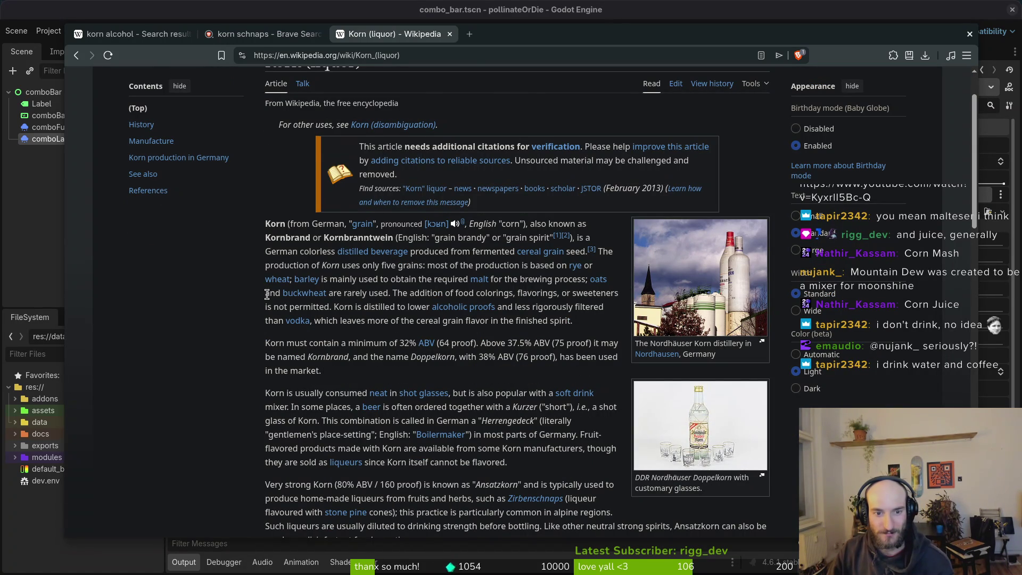
{"action": "scroll", "coordinate": [267, 294], "scroll_direction": "down", "scroll_amount": 5}
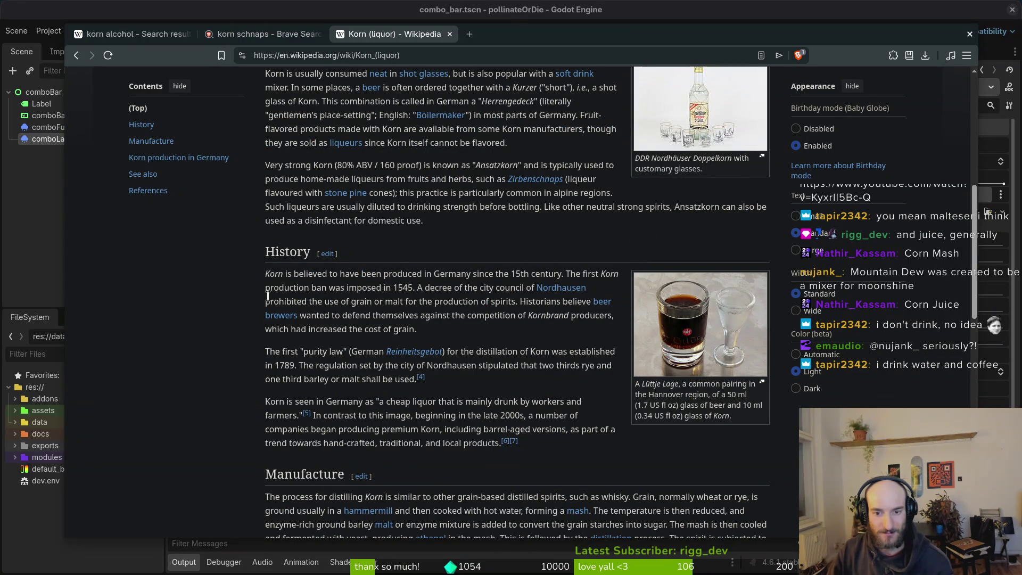
{"action": "scroll", "coordinate": [267, 294], "scroll_direction": "down", "scroll_amount": 4}
{"action": "scroll", "coordinate": [234, 273], "scroll_direction": "up", "scroll_amount": 1}
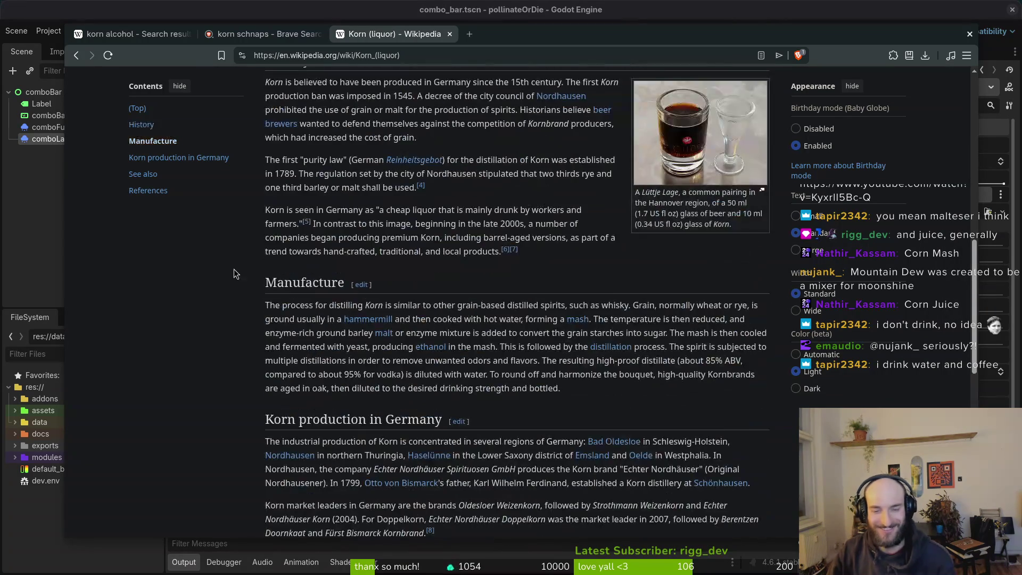
{"action": "key", "text": "ctrl+w"}
{"action": "key", "text": "ctrl+w"}
{"action": "key", "text": "ctrl+w"}
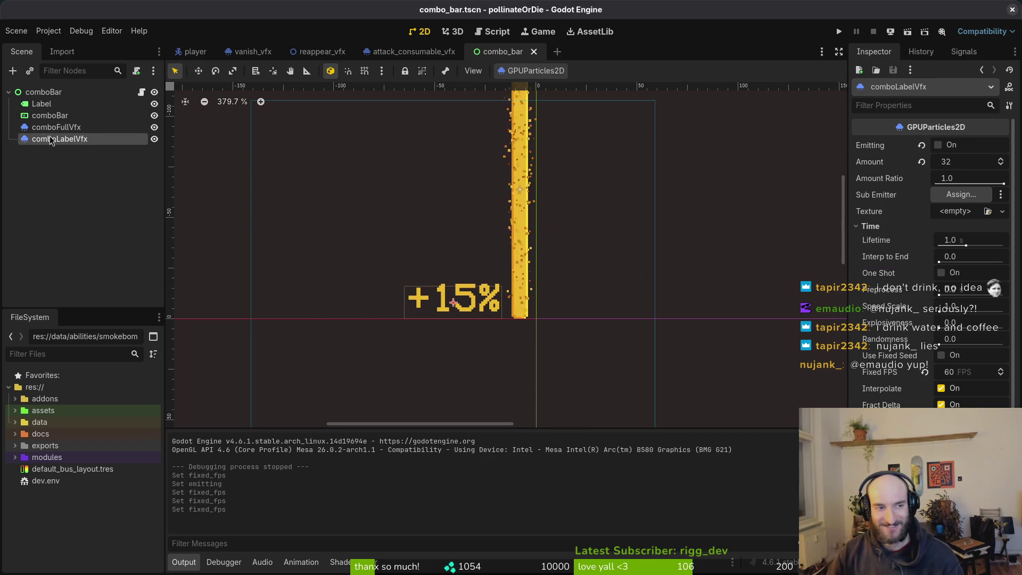
- Close the combo_bar and attack_consumable_vfx scenes and bring up Vim's fixed_fps results
{"action": "key", "text": "Up"}
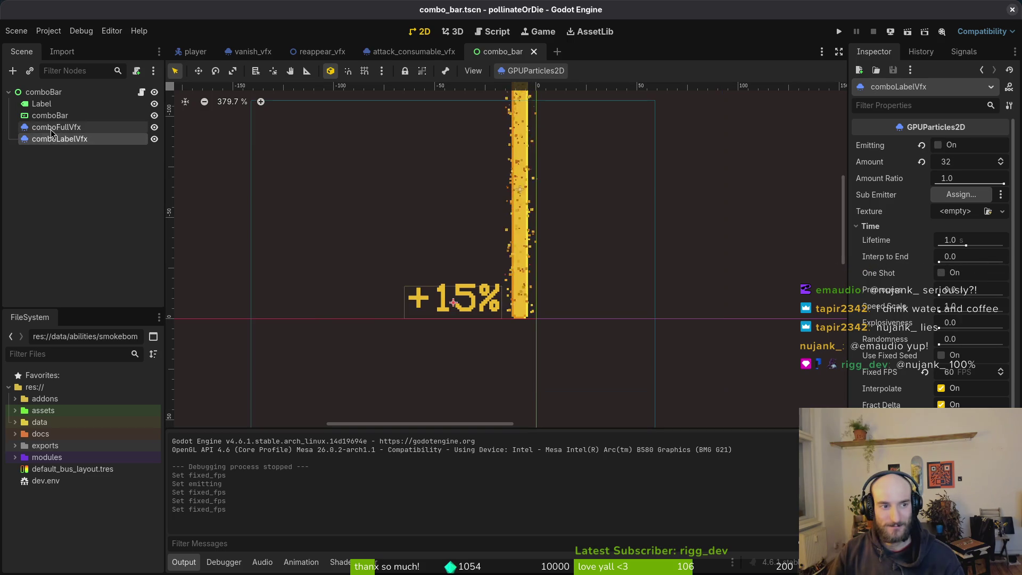
{"action": "middle_click", "coordinate": [503, 52]}
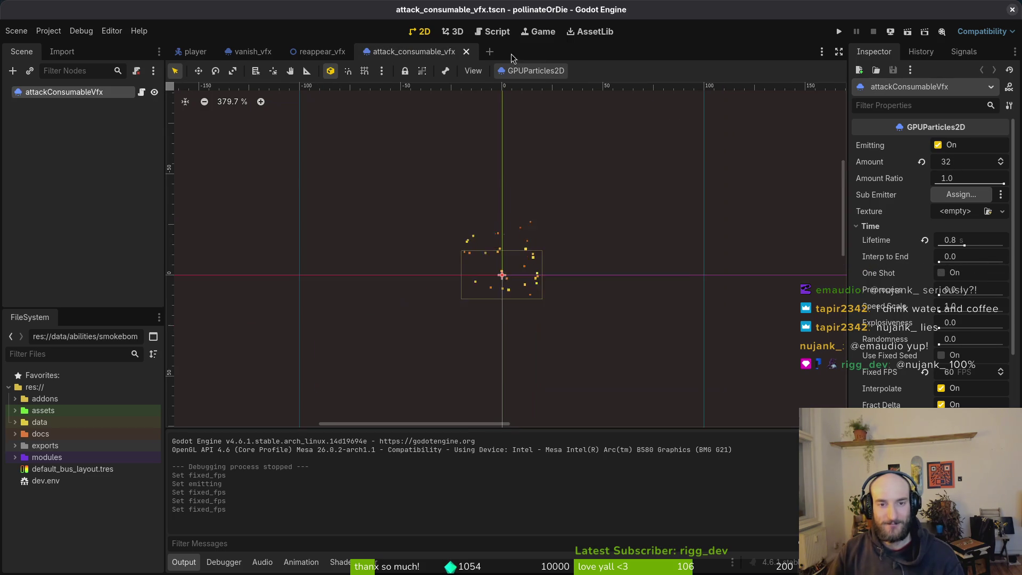
{"action": "middle_click", "coordinate": [435, 52]}
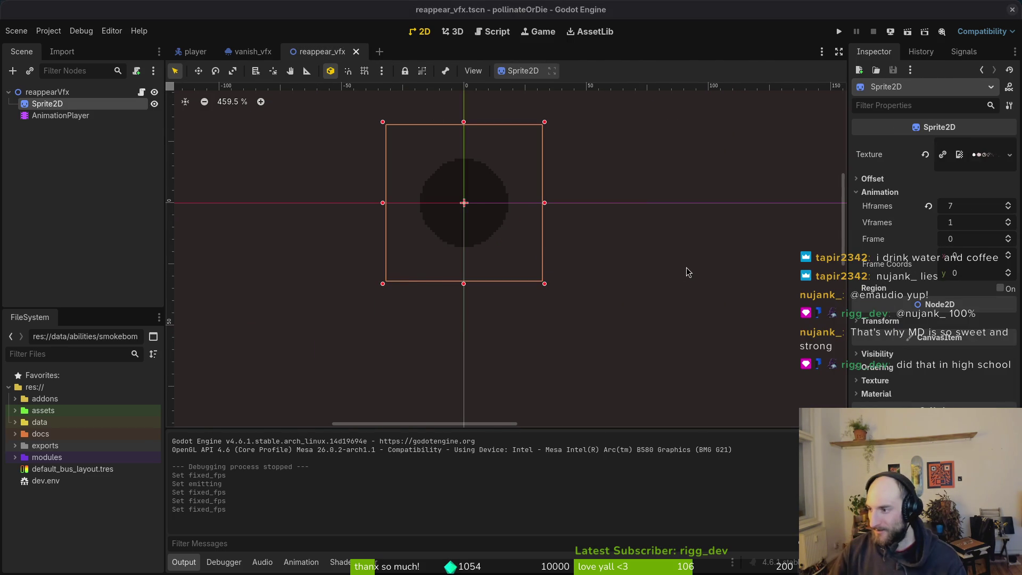
{"action": "key", "text": "alt+Tab"}
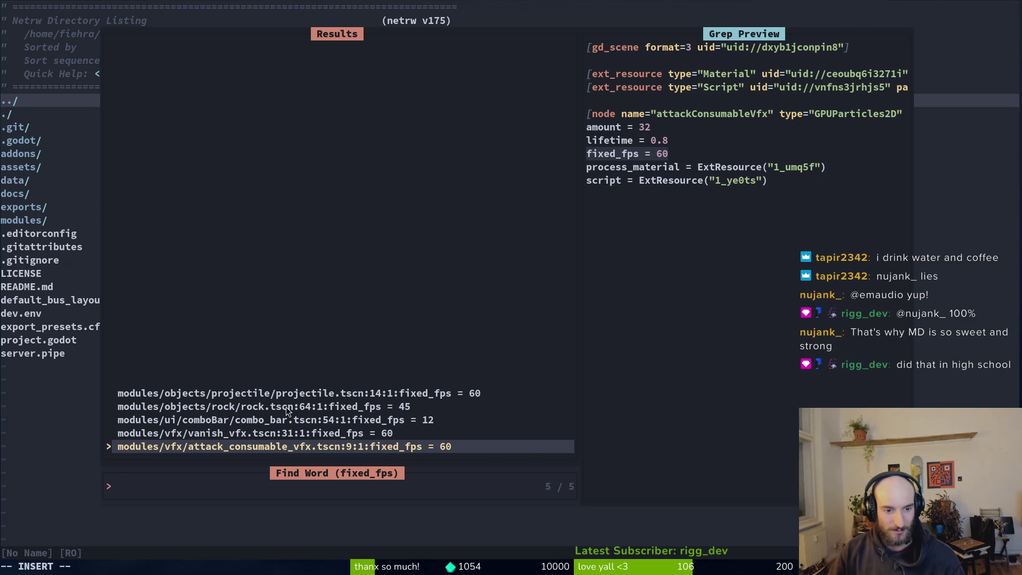
- Quick-open the projectile_vfx.tres particle material in Godot
{"action": "key", "text": "alt+Tab"}
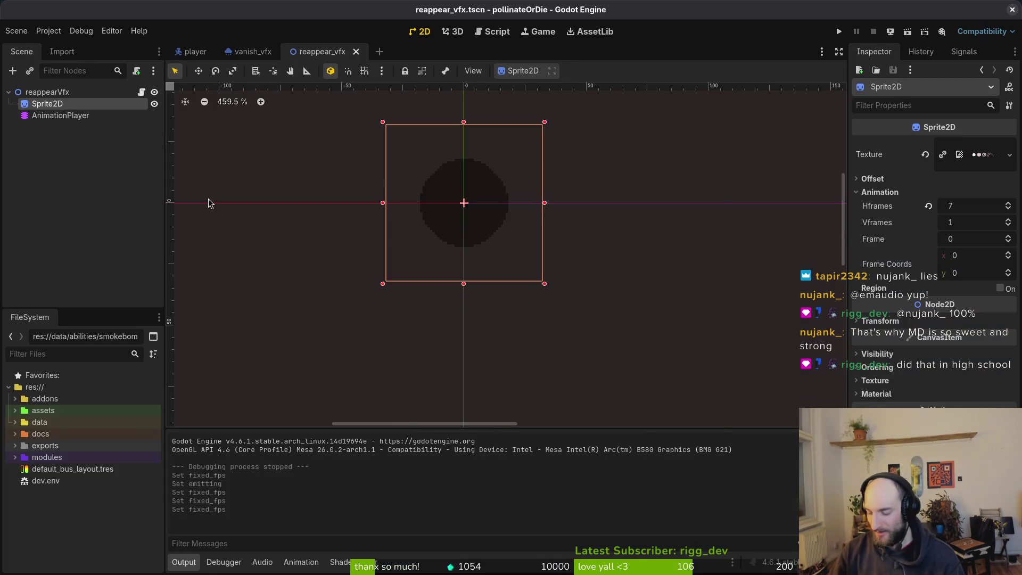
{"action": "key", "text": "shift+alt+o"}
{"action": "type", "text": "projts"}
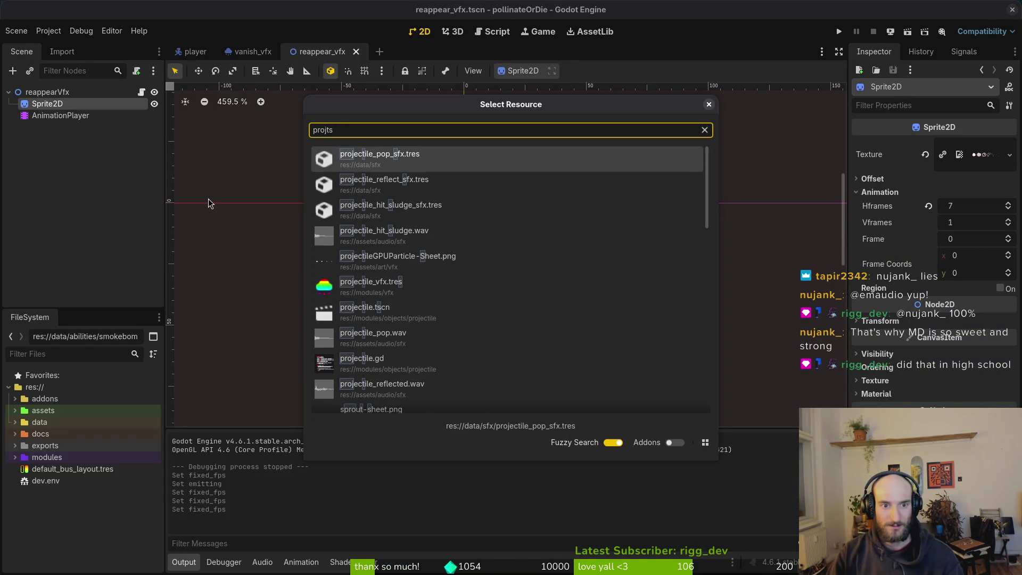
{"action": "key", "text": "Down"}
{"action": "key", "text": "Down"}
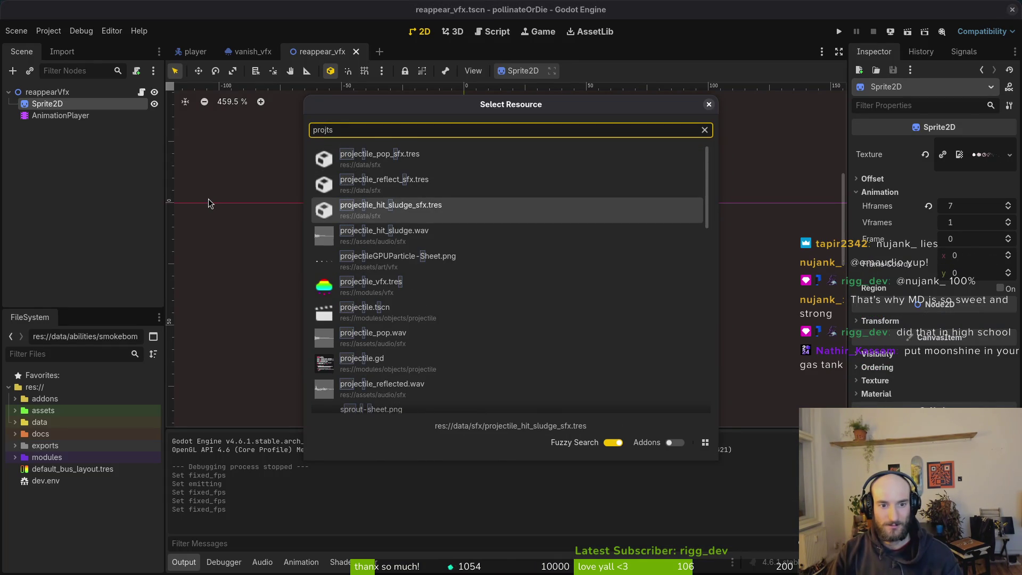
{"action": "key", "text": "Down"}
{"action": "key", "text": "Down"}
{"action": "key", "text": "Down"}
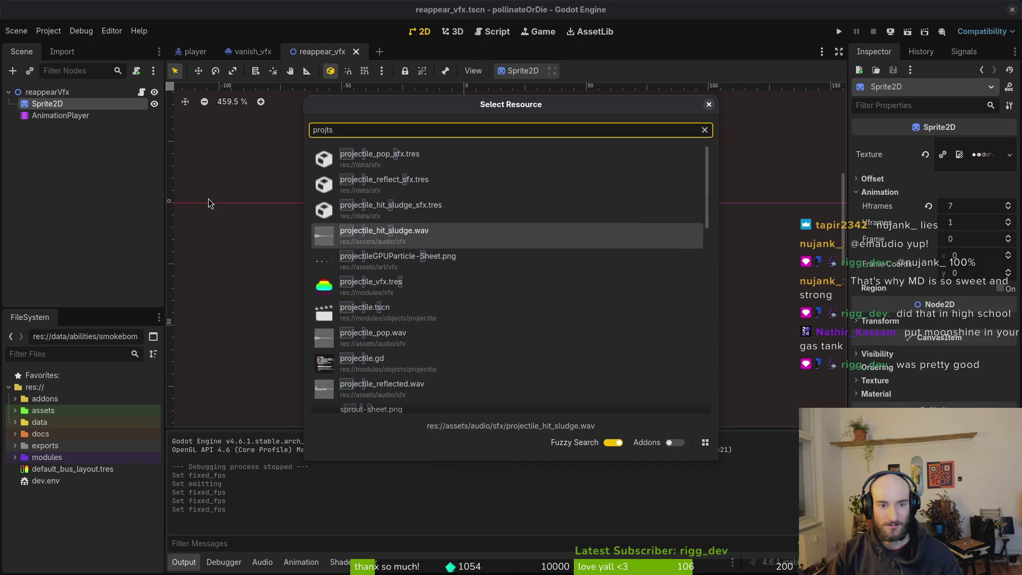
{"action": "type", "text": "vfx"}
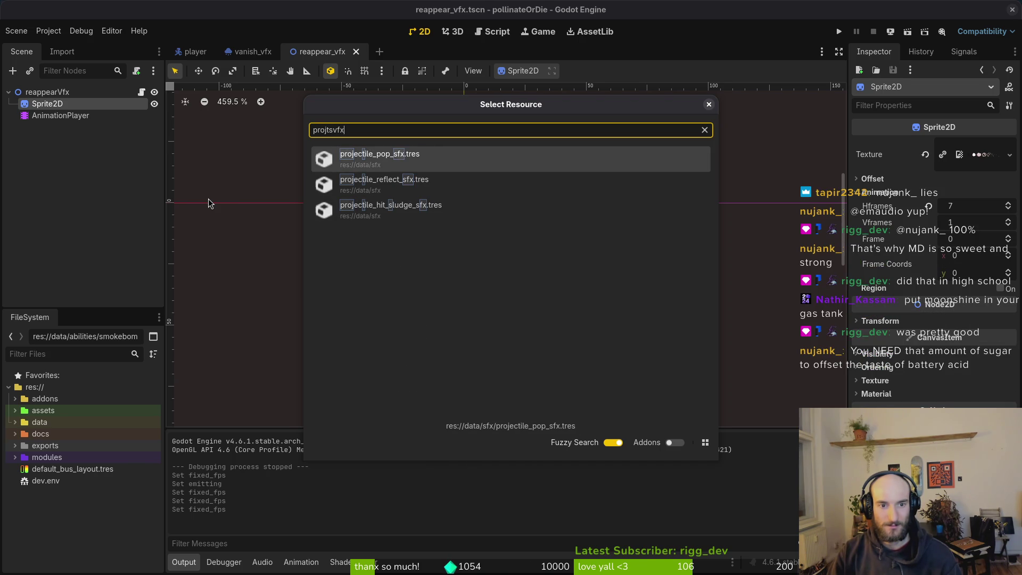
{"action": "key", "text": "BackSpace"}
{"action": "key", "text": "BackSpace"}
{"action": "key", "text": "BackSpace"}
{"action": "key", "text": "BackSpace"}
{"action": "key", "text": "BackSpace"}
{"action": "type", "text": "vfx"}
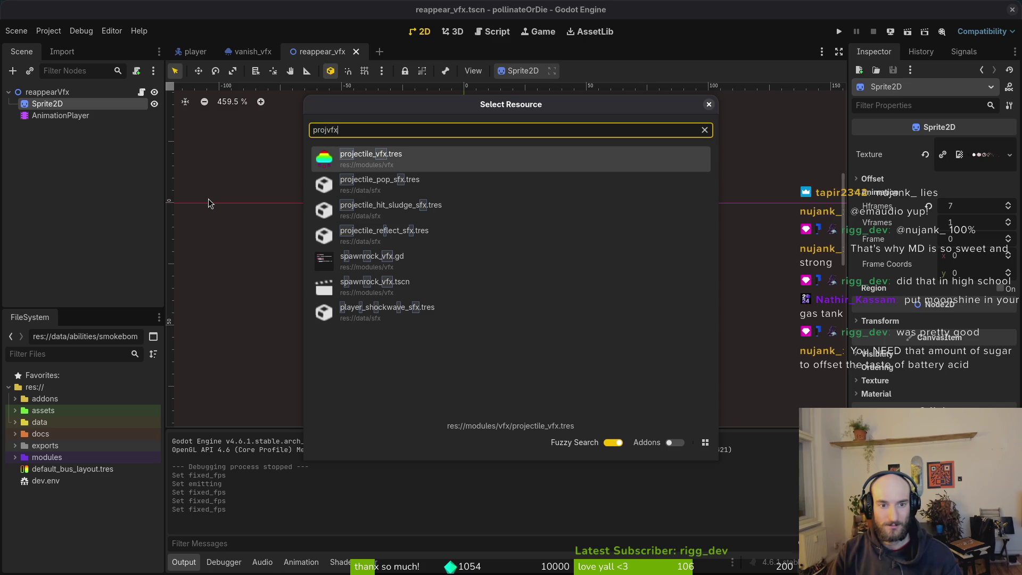
{"action": "key", "text": "Return"}
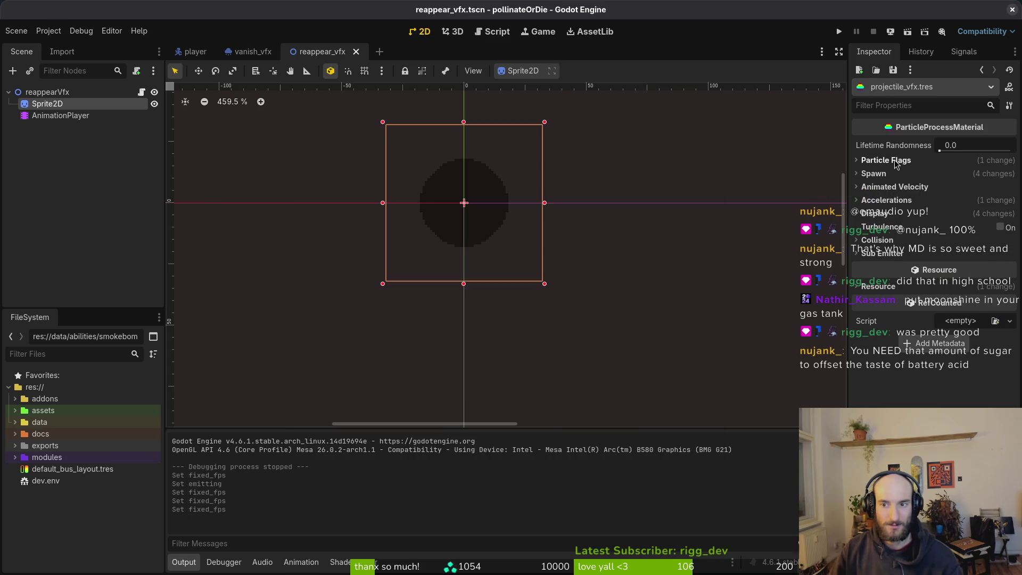
- Quick-open projectile.tscn, whose GPUParticles2D emitter shows 60 Fixed FPS
{"action": "key", "text": "alt+Tab"}
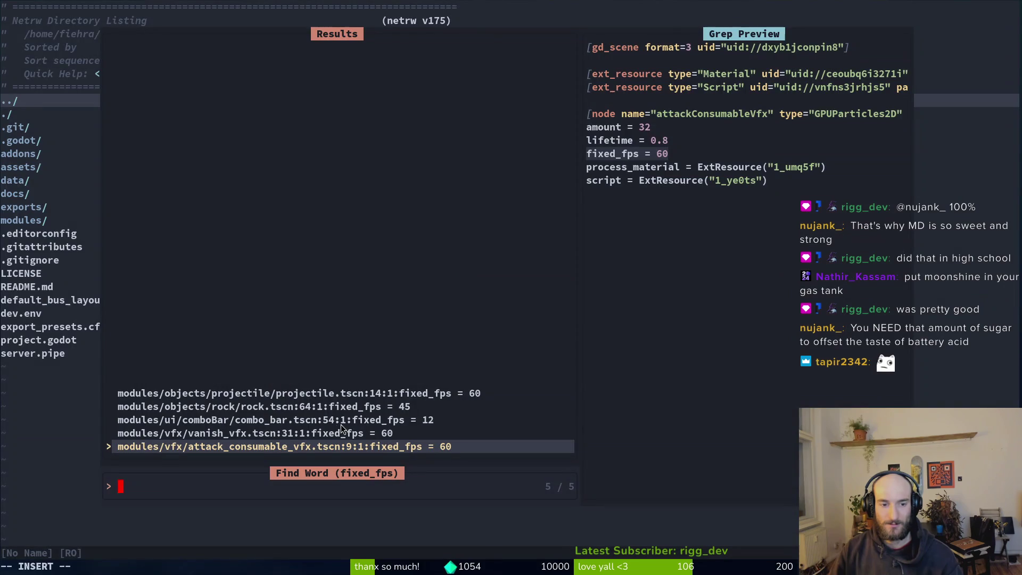
{"action": "key", "text": "alt+Tab"}
{"action": "key", "text": "alt+shift+o"}
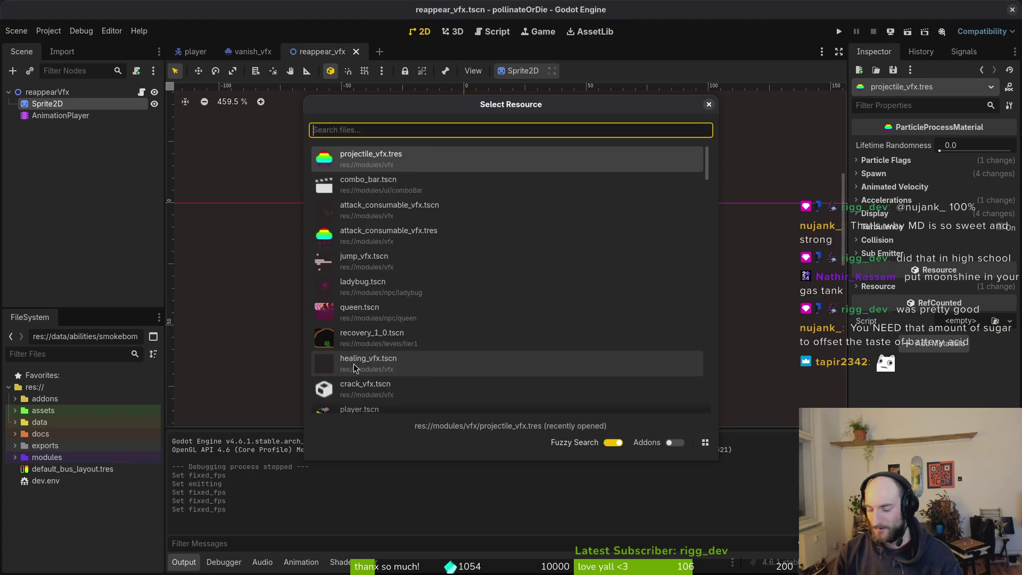
{"action": "type", "text": "projts"}
{"action": "key", "text": "Down"}
{"action": "key", "text": "Down"}
{"action": "key", "text": "Down"}
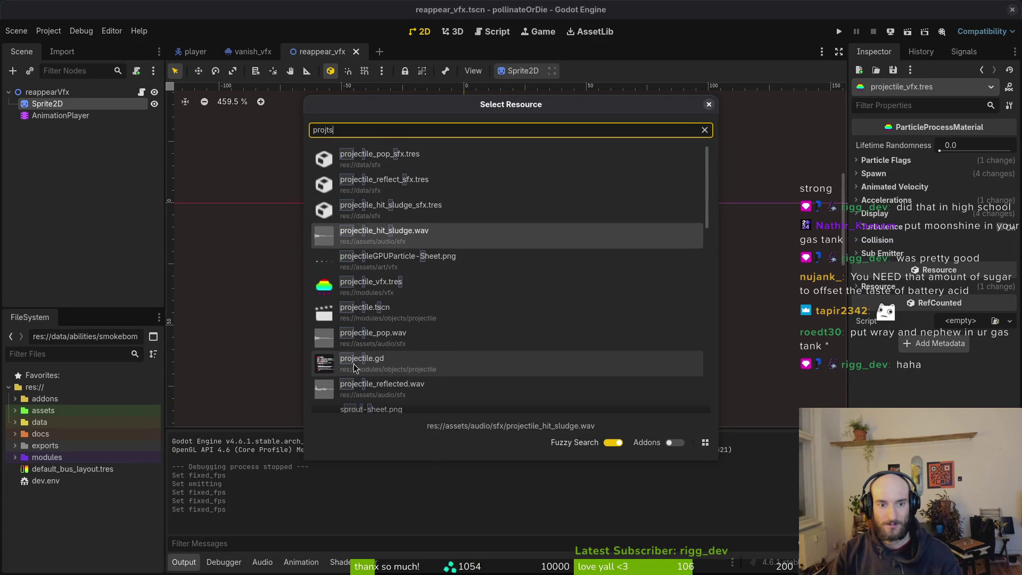
{"action": "key", "text": "Return"}
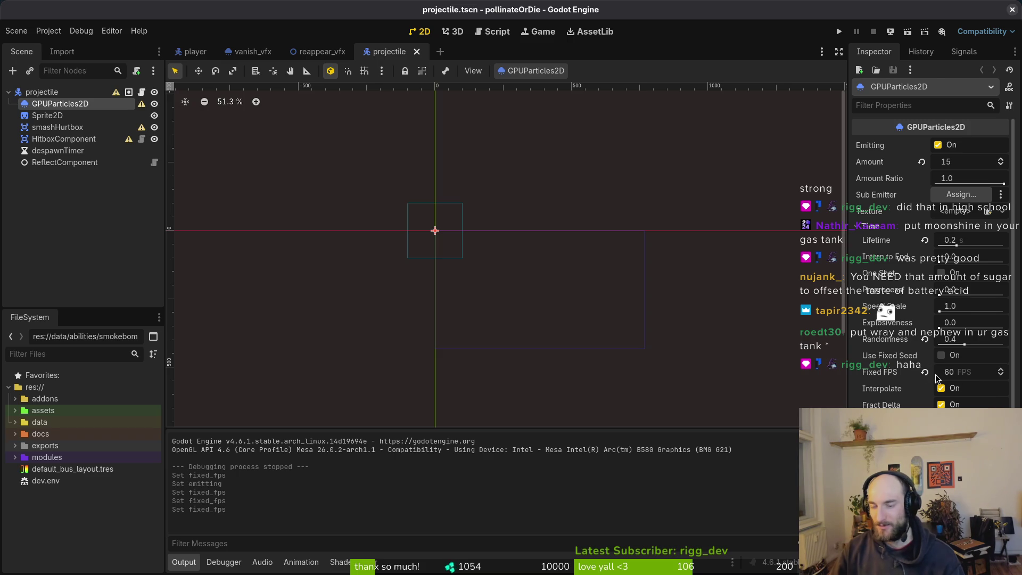
- Close the projectile, reappear_vfx and vanish_vfx scenes, then return to Neovim's fixed_fps search
{"action": "mouse_move", "coordinate": [935, 379]}
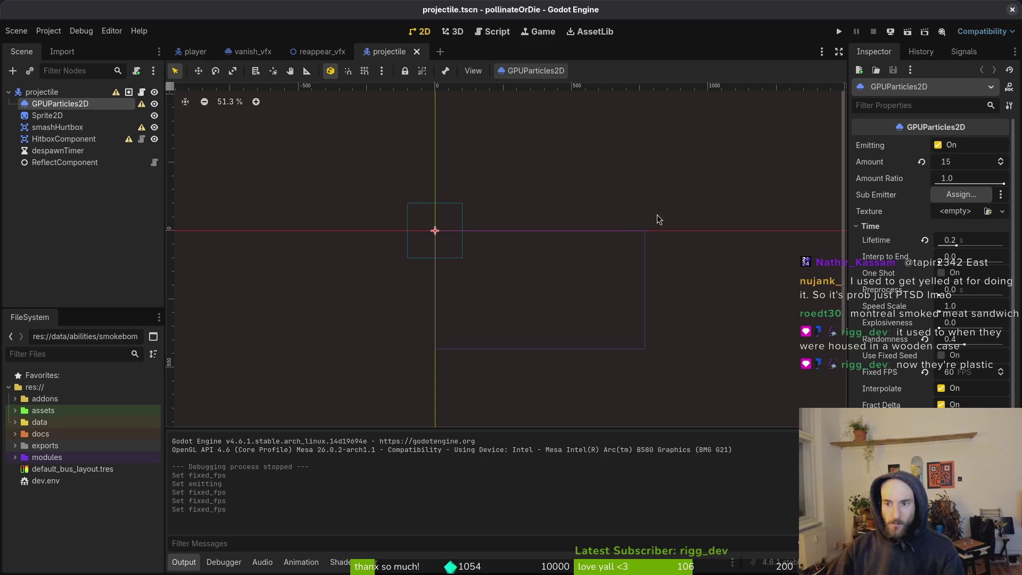
{"action": "middle_click", "coordinate": [370, 56]}
{"action": "middle_click", "coordinate": [332, 57]}
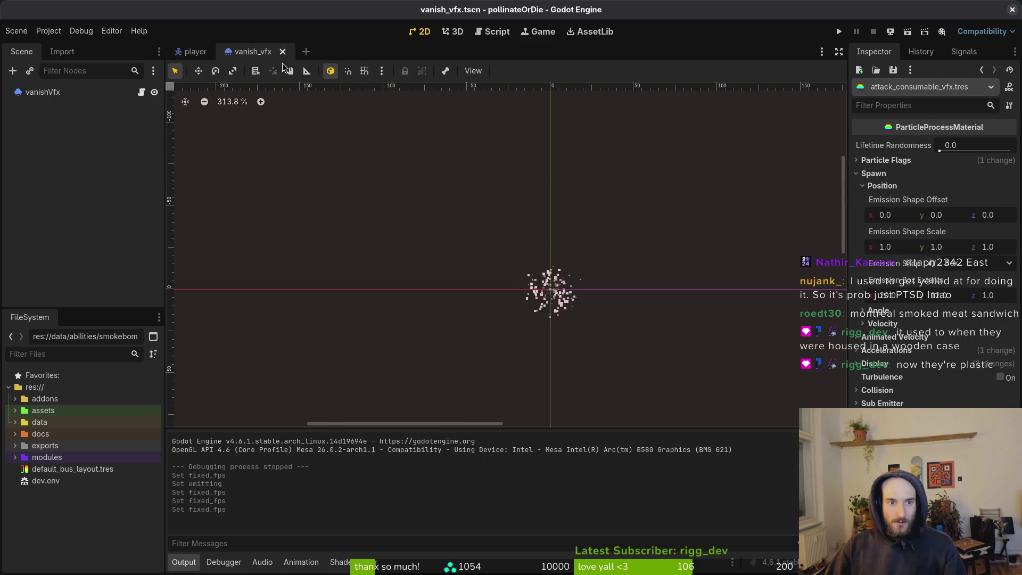
{"action": "middle_click", "coordinate": [247, 51]}
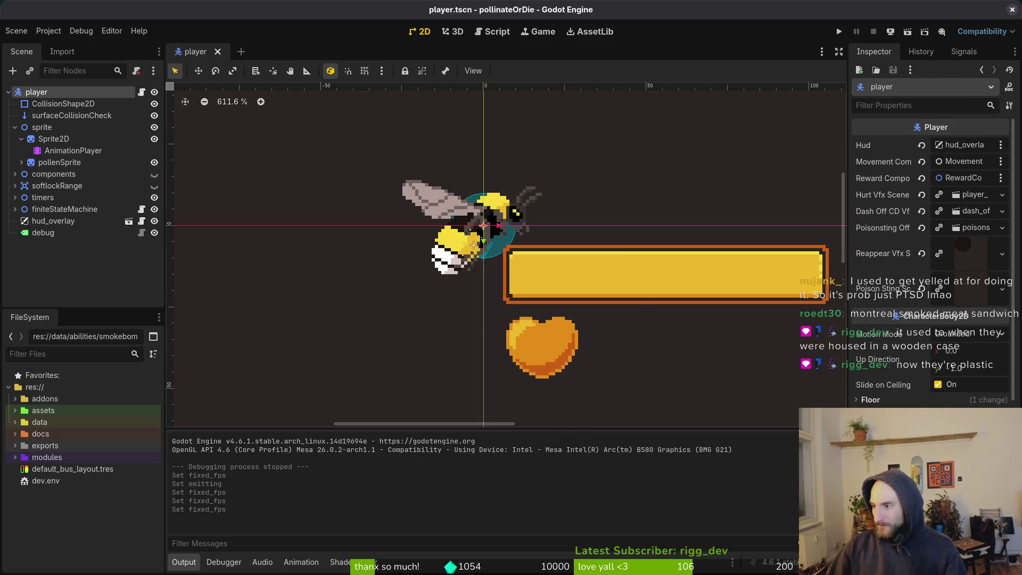
{"action": "key", "text": "alt+Tab"}
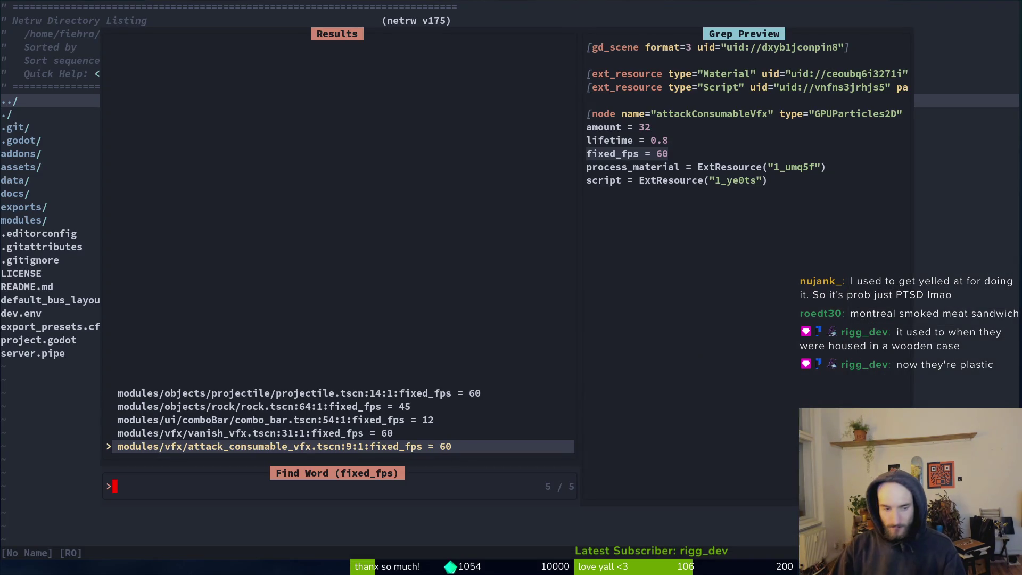
- Leave the fixed_fps search and quit Neovim back to the shell
{"action": "key", "text": "Escape"}
{"action": "key", "text": "ctrl+s"}
{"action": "type", "text": "-"}
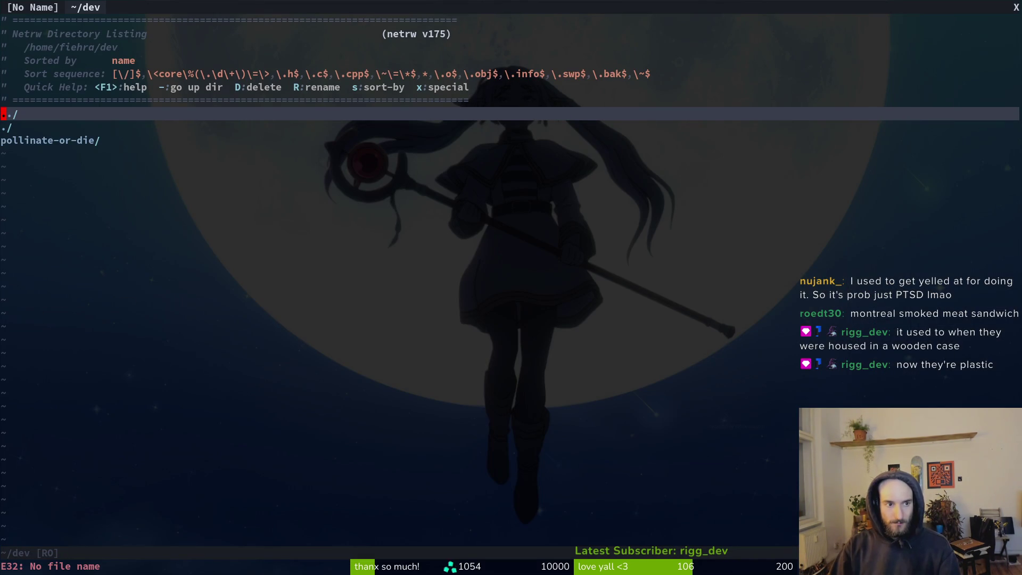
{"action": "type", "text": ":wq"}
{"action": "key", "text": "Return"}
{"action": "type", "text": ":q"}
{"action": "key", "text": "Return"}
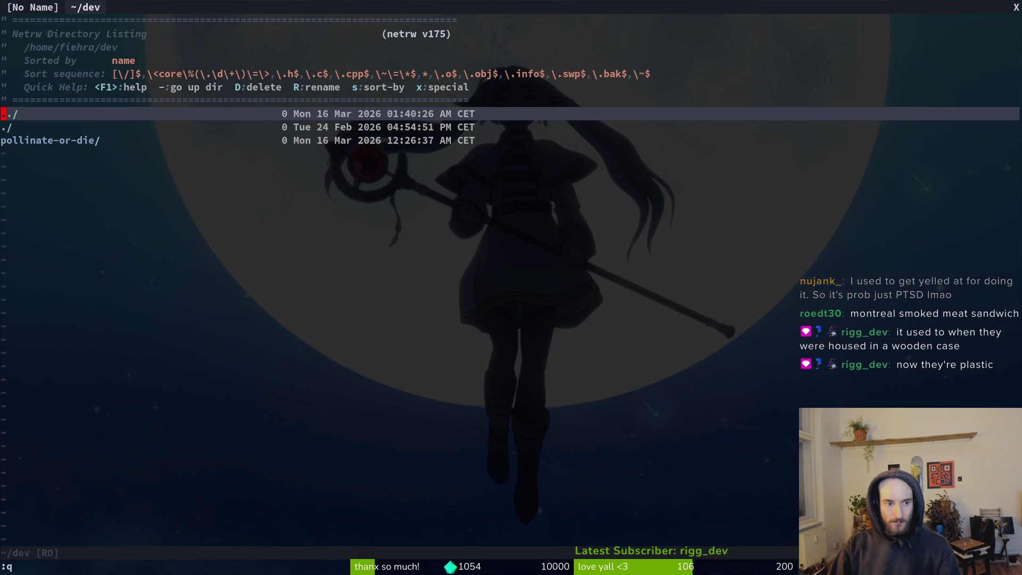
{"action": "key", "text": "j"}
{"action": "key", "text": "j"}
{"action": "key", "text": "Return"}
{"action": "type", "text": ":q"}
{"action": "key", "text": "Return"}
- Review the staged healing.gd and player.tscn changes and the unstaged files in tig
{"action": "type", "text": "tig"}
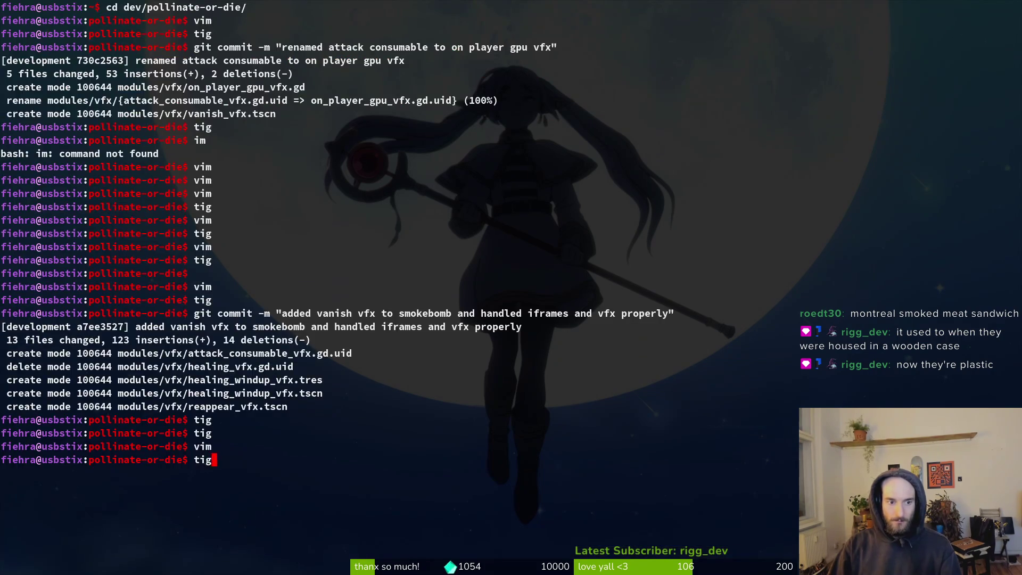
{"action": "key", "text": "Return"}
{"action": "key", "text": "j"}
{"action": "key", "text": "j"}
{"action": "key", "text": "j"}
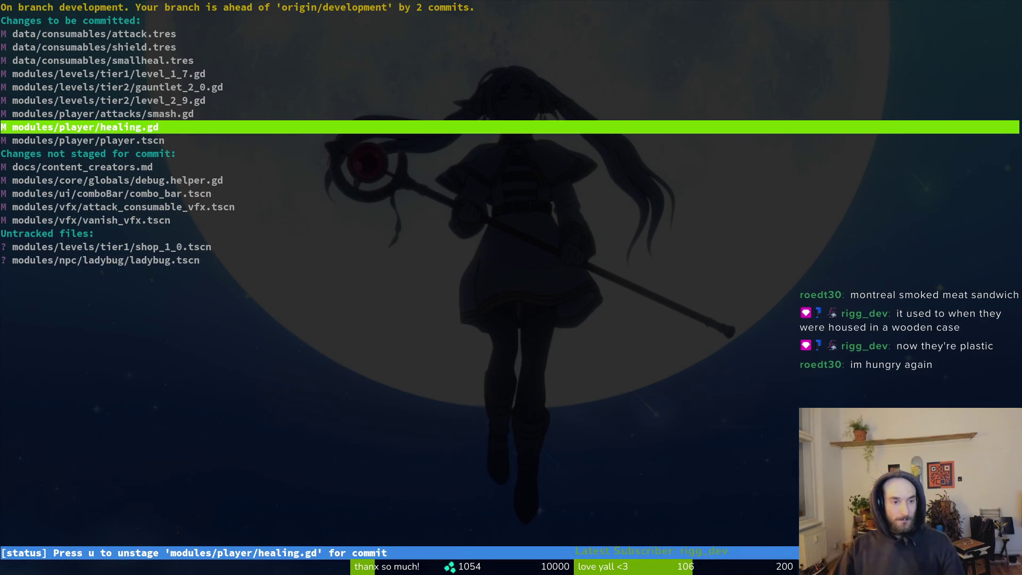
{"action": "key", "text": "j"}
{"action": "key", "text": "k"}
{"action": "key", "text": "Return"}
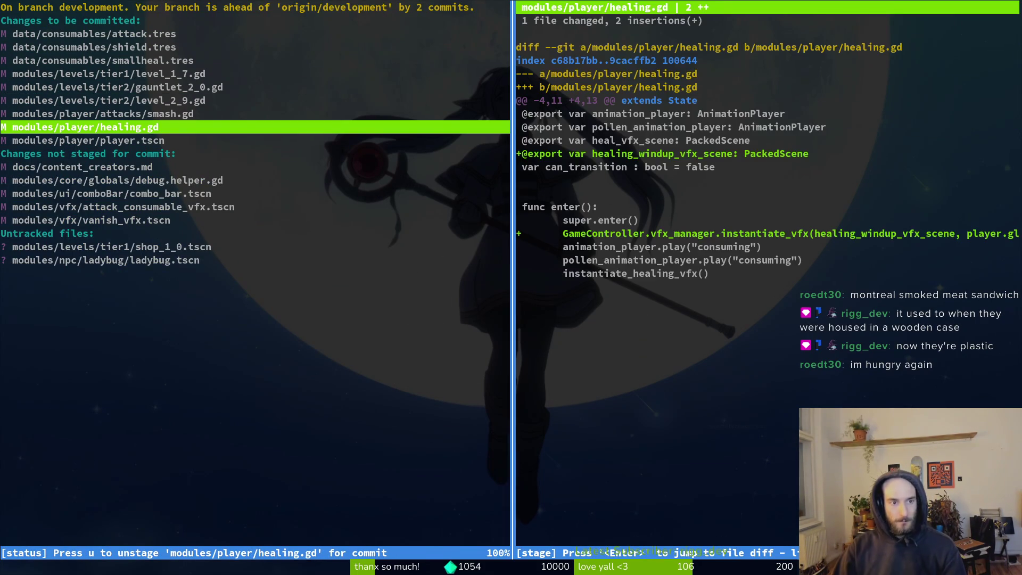
{"action": "key", "text": "Up"}
{"action": "key", "text": "Up"}
{"action": "key", "text": "j"}
{"action": "key", "text": "Down"}
{"action": "key", "text": "q"}
{"action": "key", "text": "j"}
{"action": "key", "text": "j"}
{"action": "key", "text": "j"}
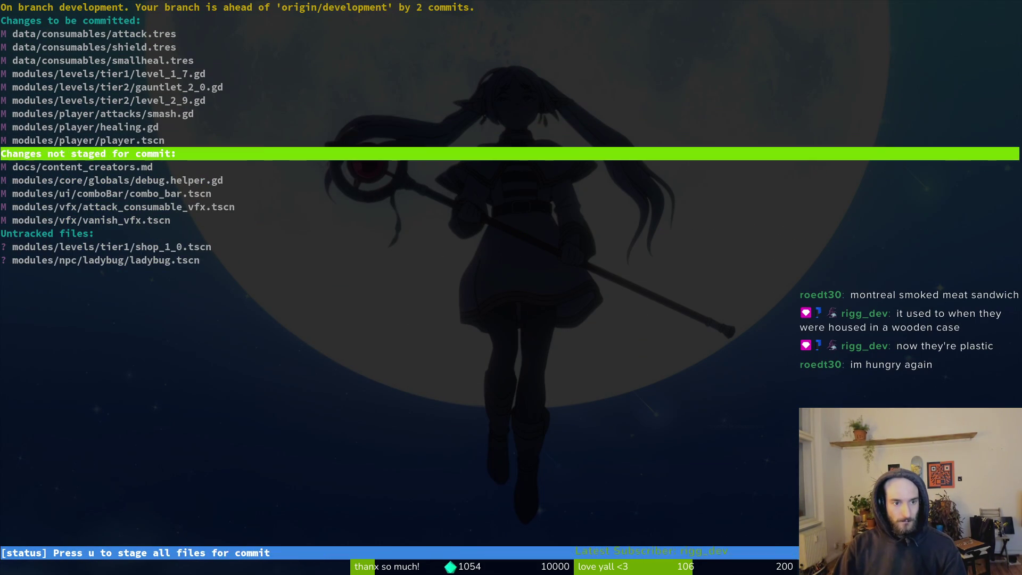
{"action": "key", "text": "j"}
{"action": "key", "text": "j"}
{"action": "key", "text": "j"}
{"action": "key", "text": "j"}
{"action": "key", "text": "q"}
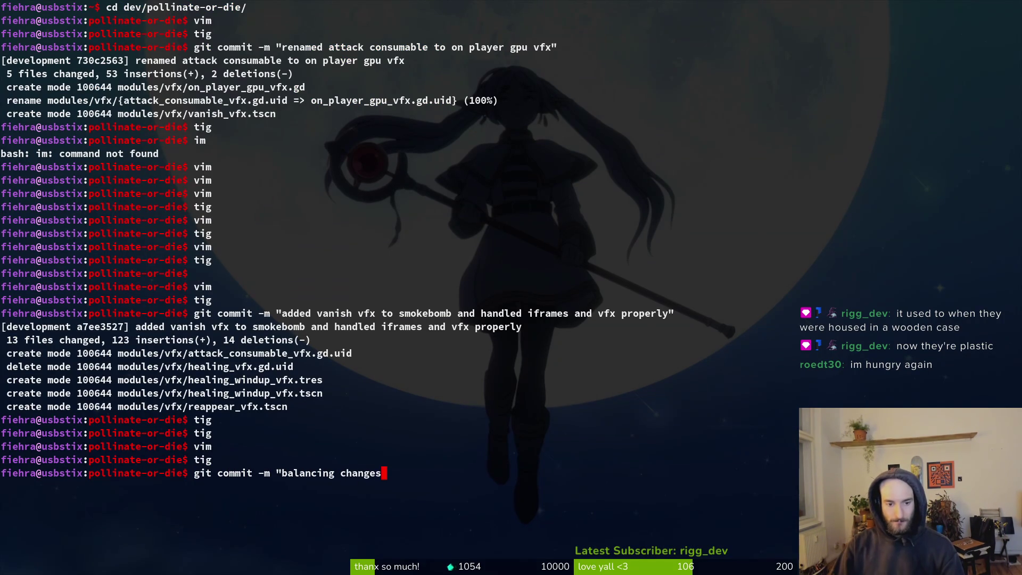
- Commit the staged files as 'balancing changes'
{"action": "type", "text": "\""}
{"action": "key", "text": "Return"}
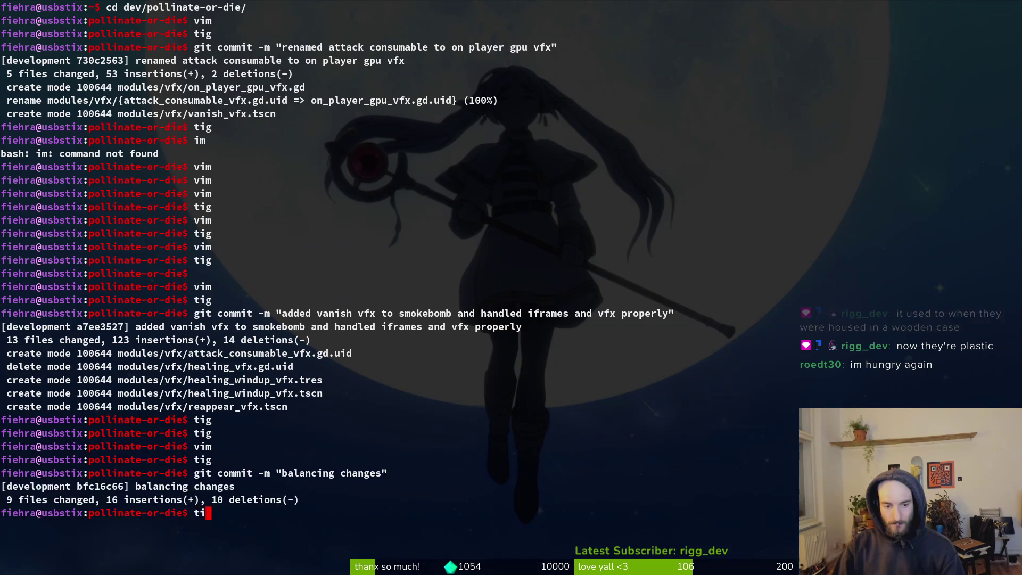
{"action": "type", "text": "tig"}
{"action": "key", "text": "Return"}
- Stage attack_consumable_vfx.tscn and vanish_vfx.tscn and commit the particle framerate increase to 60
{"action": "key", "text": "s"}
{"action": "key", "text": "Down"}
{"action": "key", "text": "Down"}
{"action": "key", "text": "Down"}
{"action": "key", "text": "u"}
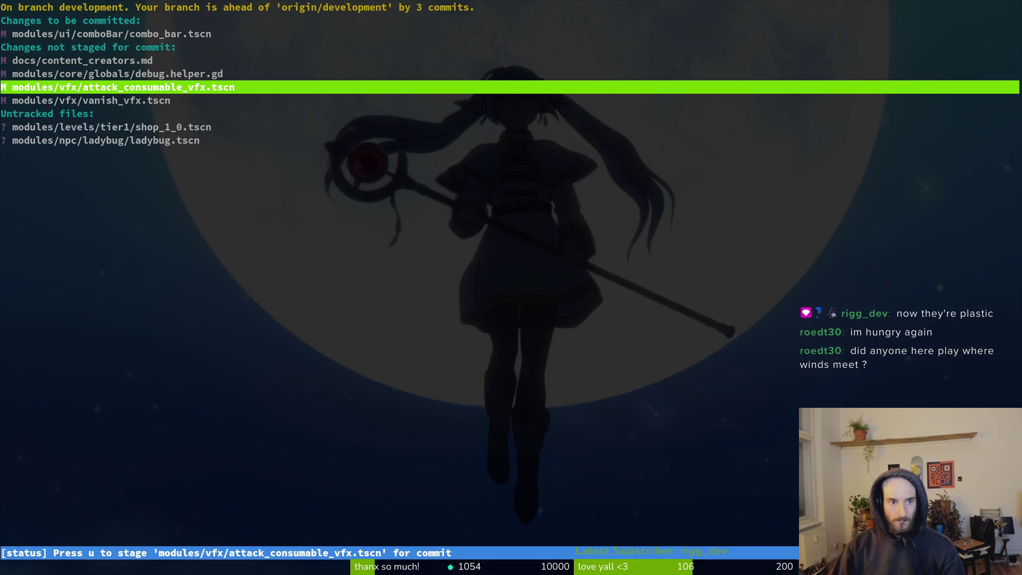
{"action": "key", "text": "u"}
{"action": "key", "text": "u"}
{"action": "key", "text": "q"}
{"action": "key", "text": "q"}
{"action": "type", "text": "git"}
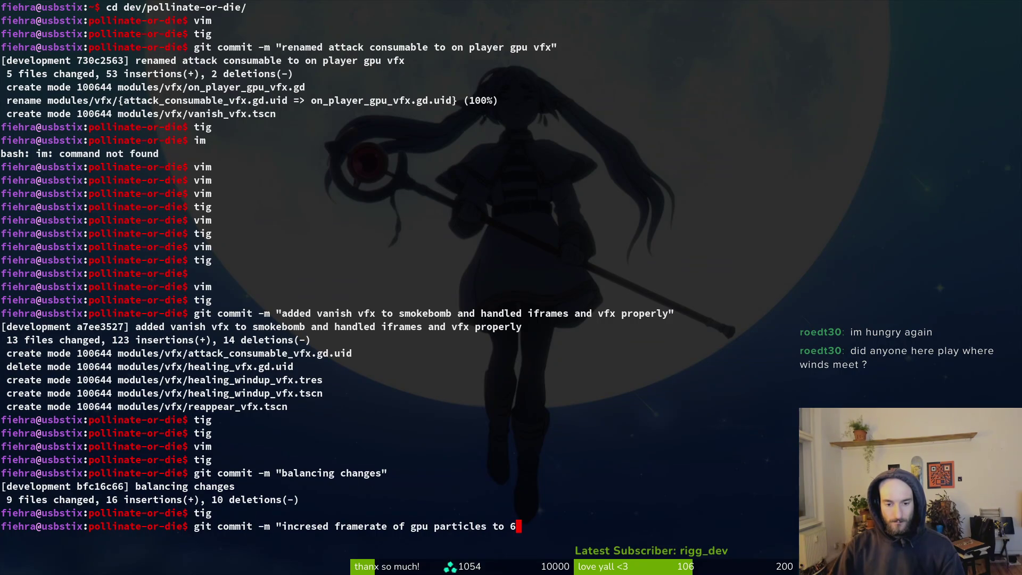
{"action": "key", "text": "Return"}
- Stage docs/content_creators.md and commit it as 'added youtuber to the list'
{"action": "type", "text": "tig"}
{"action": "key", "text": "Return"}
{"action": "key", "text": "Down"}
{"action": "key", "text": "Down"}
{"action": "key", "text": "Down"}
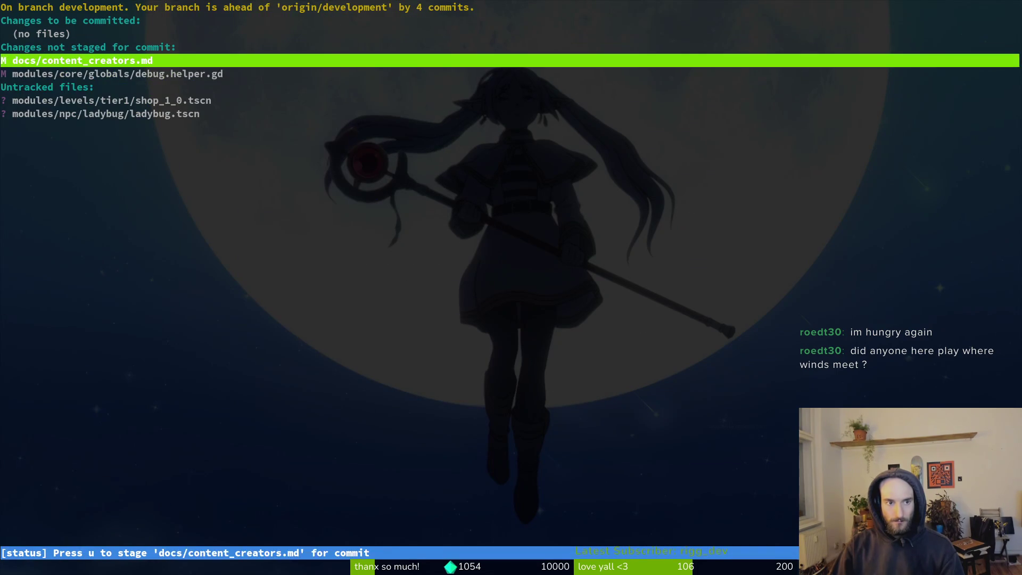
{"action": "key", "text": "Down"}
{"action": "key", "text": "Down"}
{"action": "key", "text": "Up"}
{"action": "key", "text": "Up"}
{"action": "key", "text": "Return"}
{"action": "type", "text": "u"}
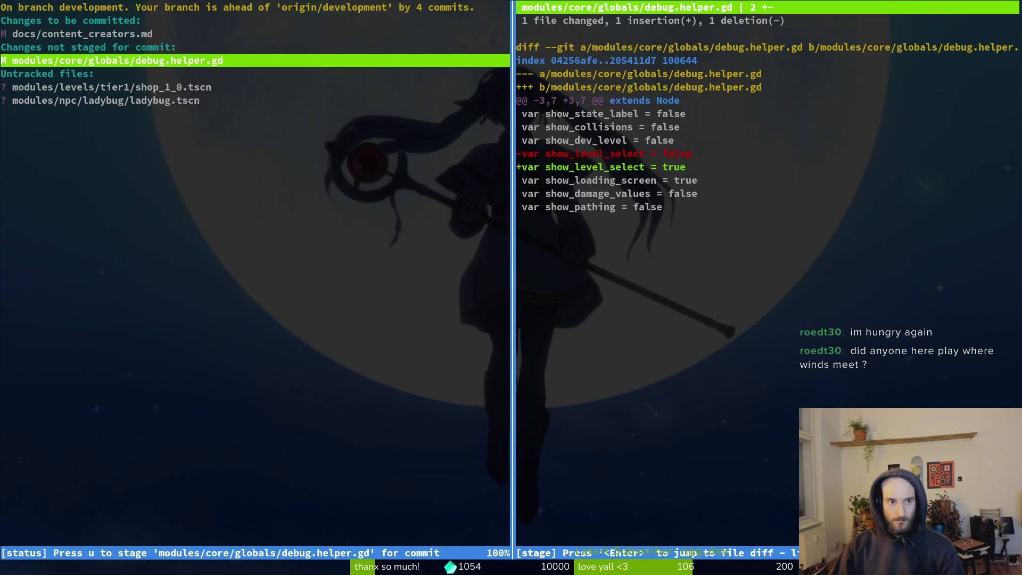
{"action": "type", "text": "qqg"}
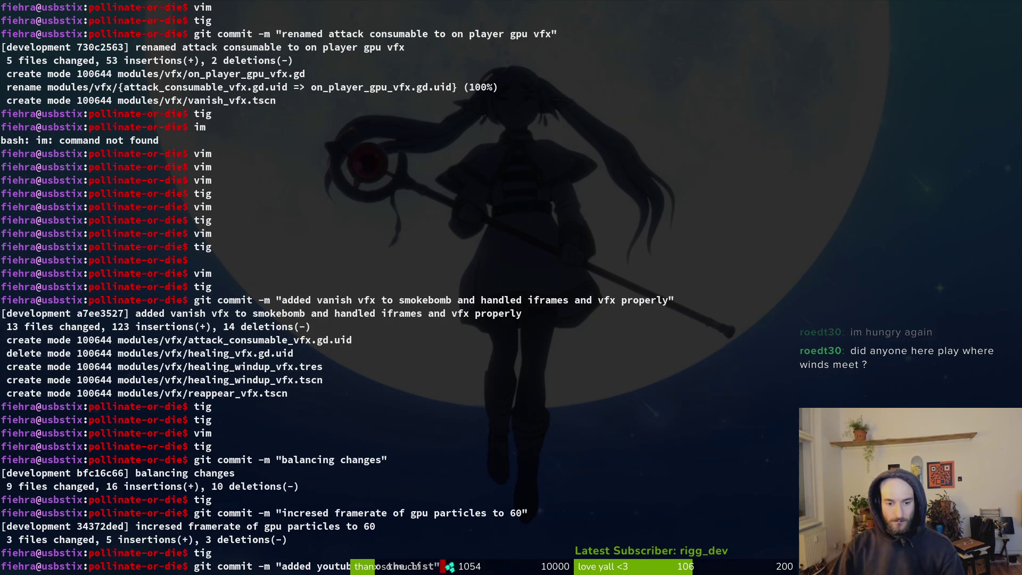
{"action": "key", "text": "Return"}
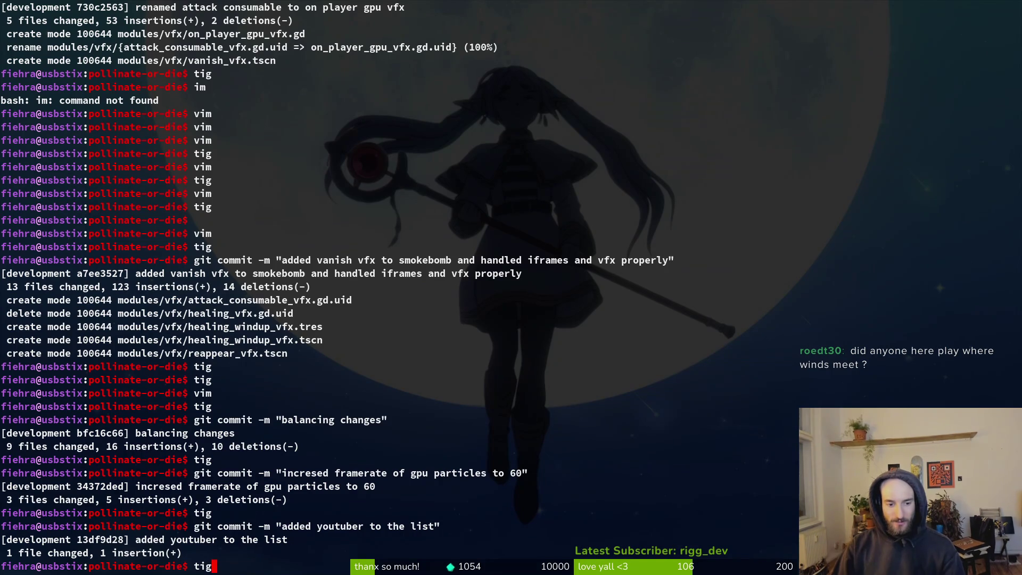
{"action": "key", "text": "alt+Tab"}
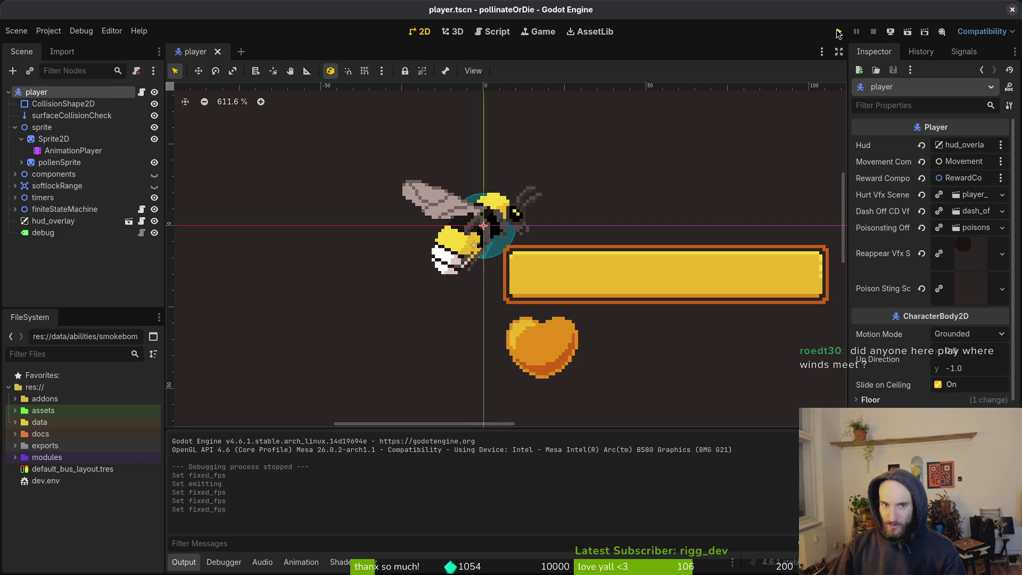
- Launch the game, continue the save, and browse the shop's abilities, skins and items before closing it
{"action": "left_click", "coordinate": [838, 32]}
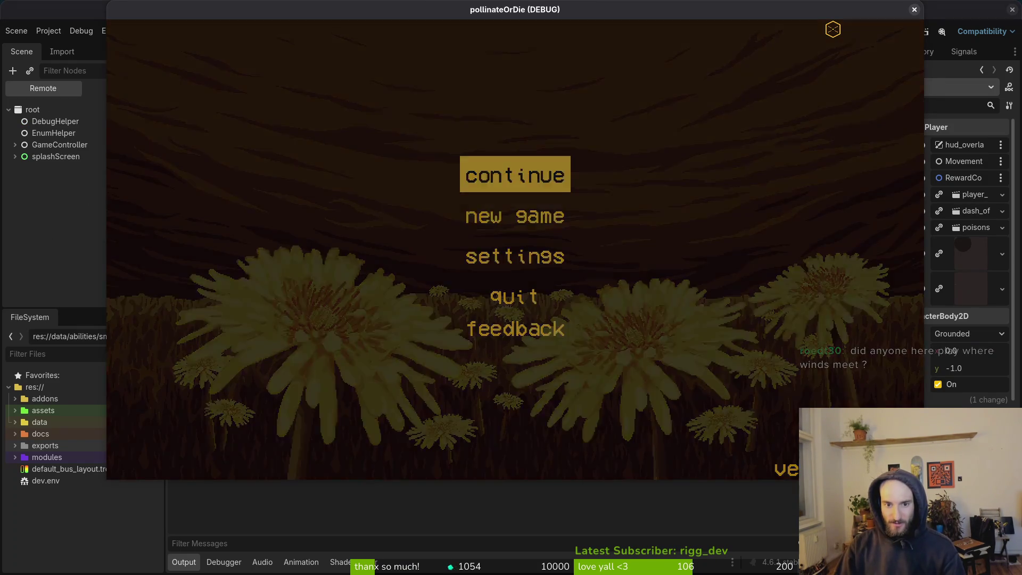
{"action": "key", "text": "Return"}
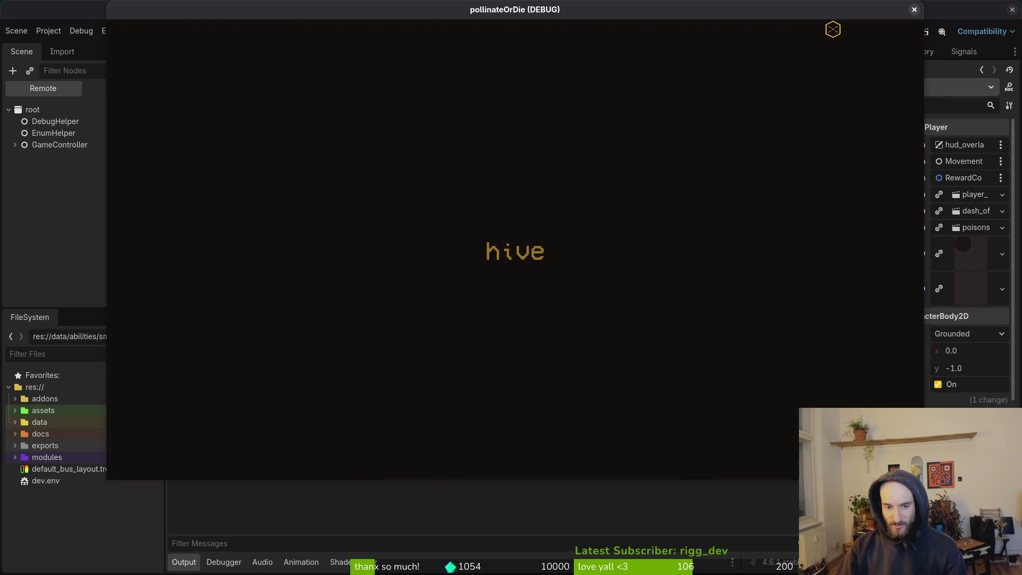
{"action": "key", "text": "e"}
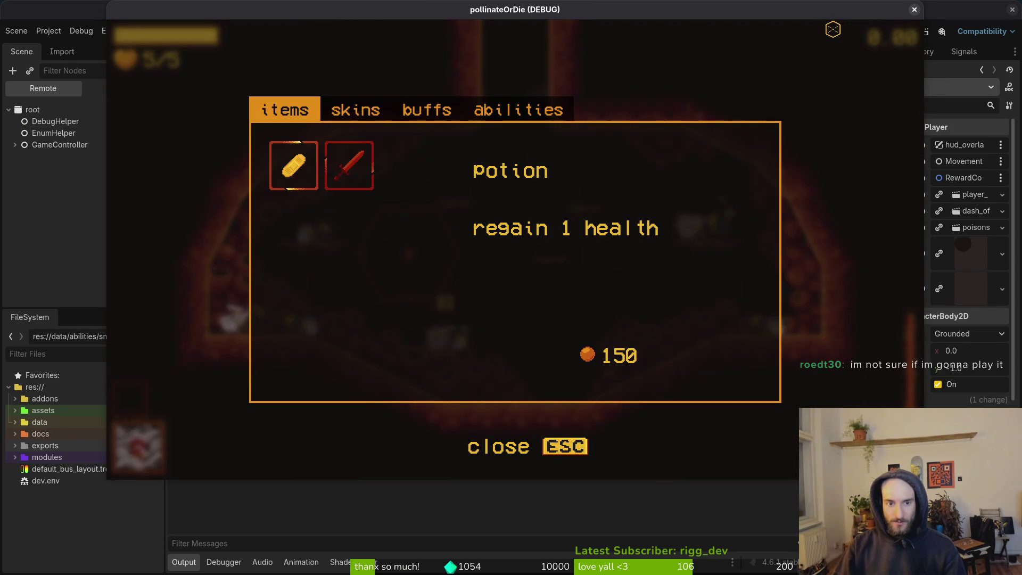
{"action": "key", "text": "Right"}
{"action": "key", "text": "Right"}
{"action": "key", "text": "Right"}
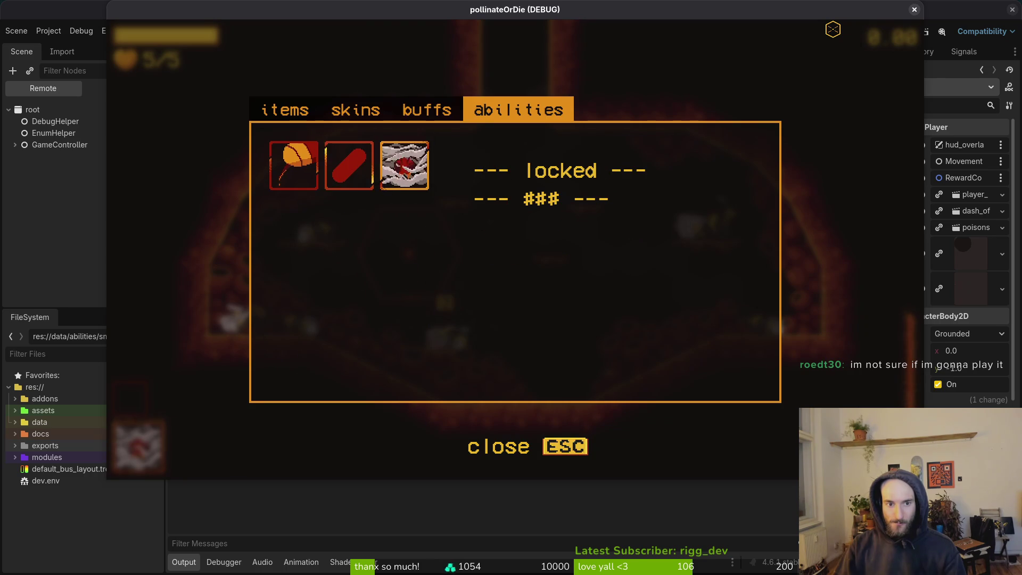
{"action": "key", "text": "Right"}
{"action": "key", "text": "Right"}
{"action": "key", "text": "Right"}
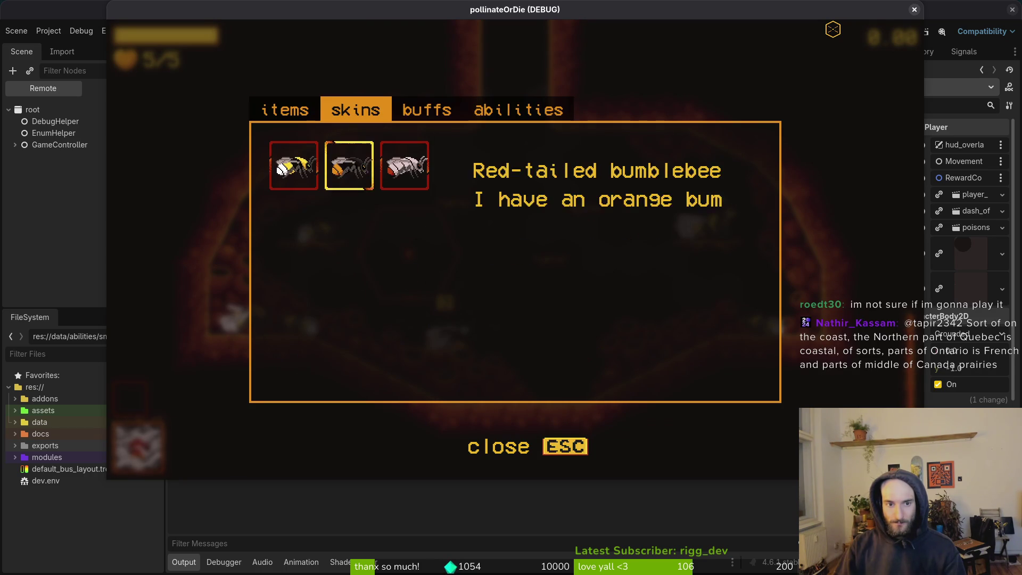
{"action": "key", "text": "Right"}
{"action": "key", "text": "Right"}
{"action": "key", "text": "Right"}
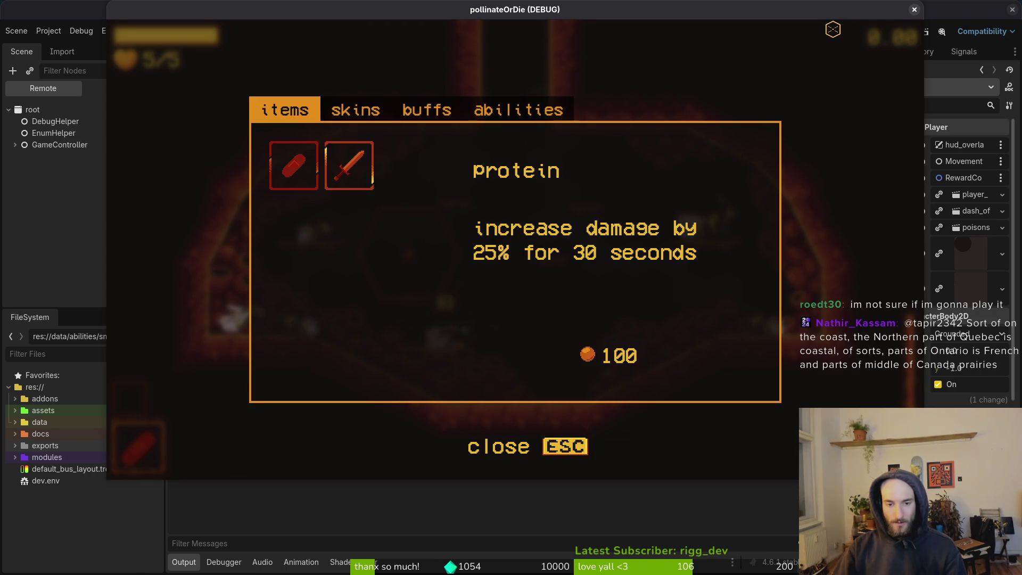
{"action": "key", "text": "Right"}
{"action": "key", "text": "Right"}
{"action": "key", "text": "Escape"}
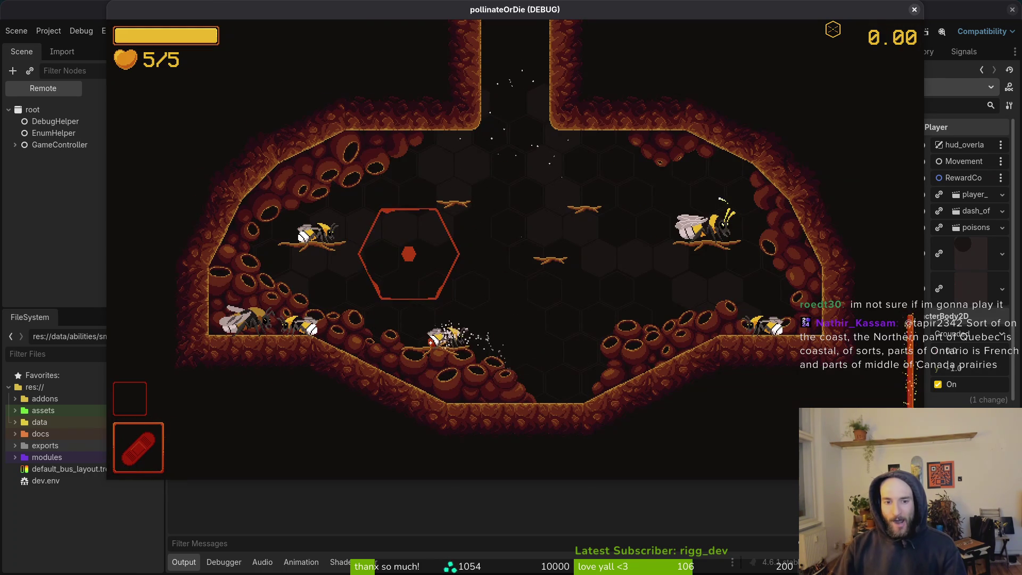
- Stop the game and inspect the player's smokebombDuration timer under timers
{"action": "key", "text": "F8"}
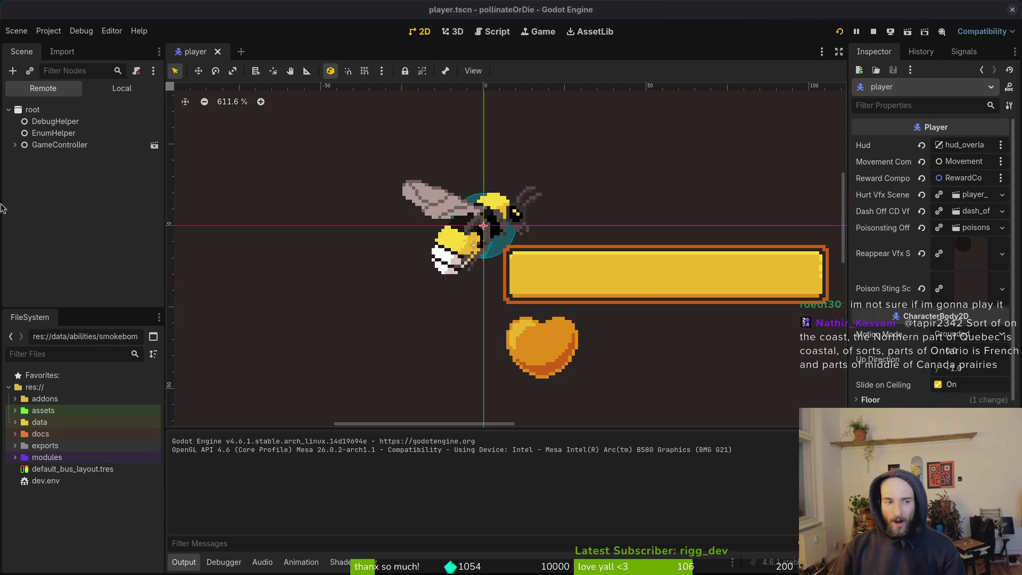
{"action": "left_click", "coordinate": [126, 91]}
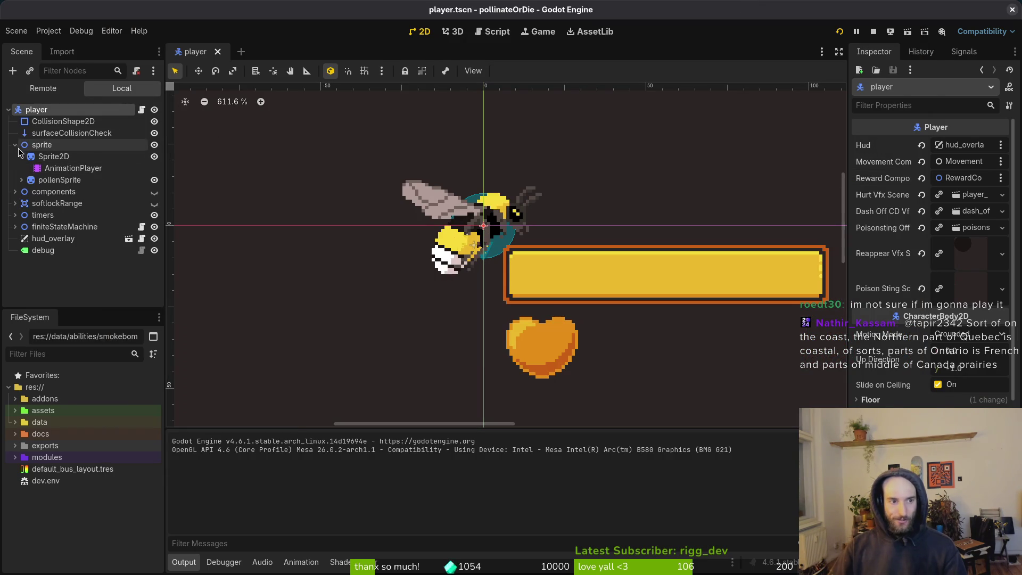
{"action": "left_click", "coordinate": [15, 215]}
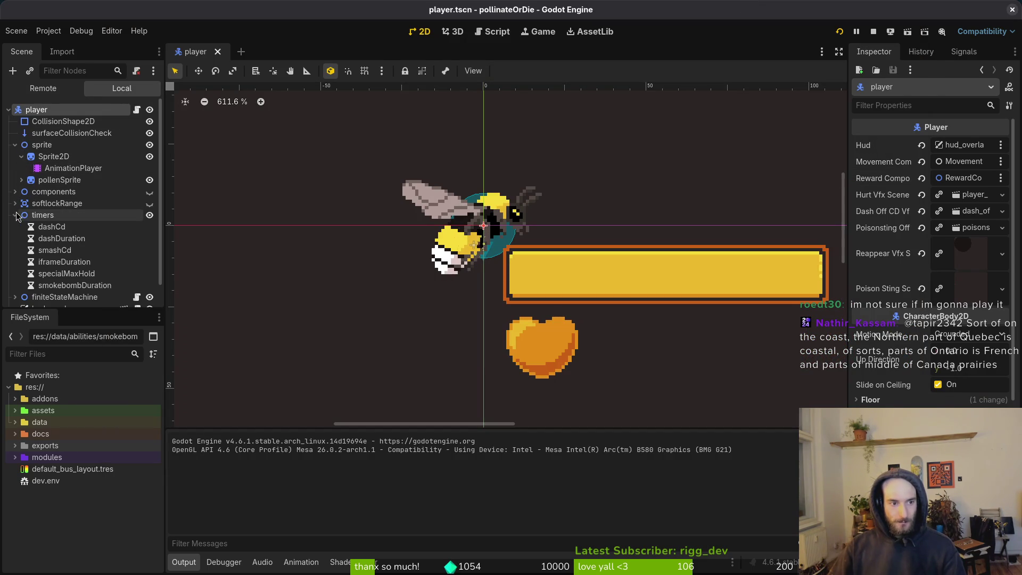
{"action": "left_click", "coordinate": [53, 286]}
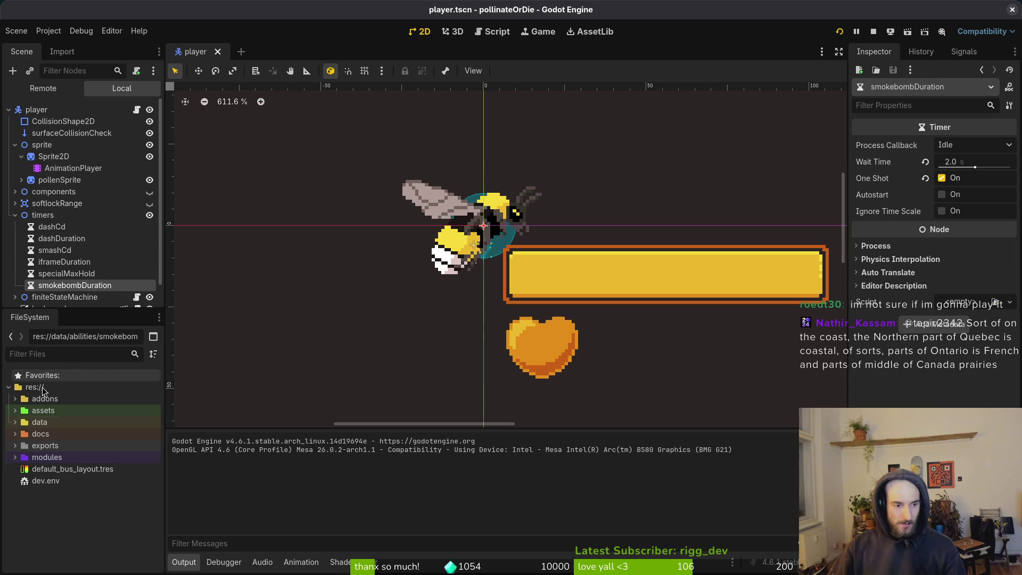
- Set data/abilities/smokebomb.tres Cooldown Duration to 60, save, and relaunch the game
{"action": "left_click", "coordinate": [15, 422]}
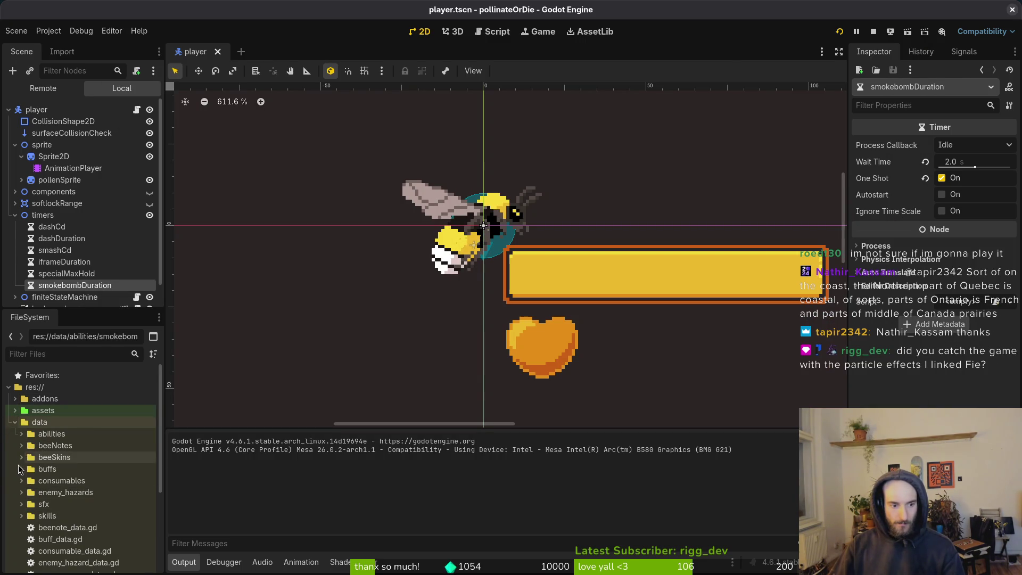
{"action": "left_click", "coordinate": [23, 435]}
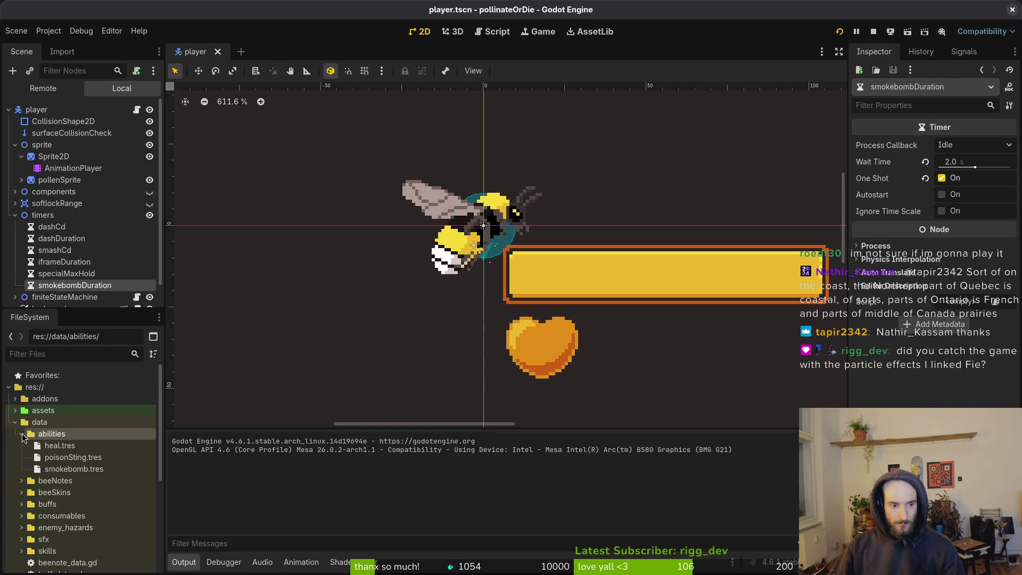
{"action": "left_click", "coordinate": [46, 447]}
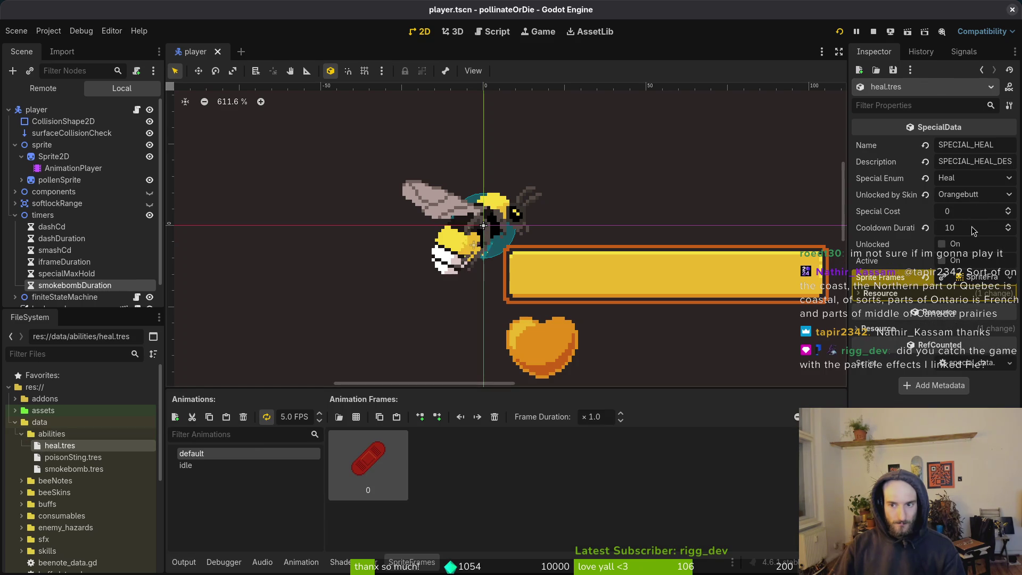
{"action": "left_click", "coordinate": [127, 469]}
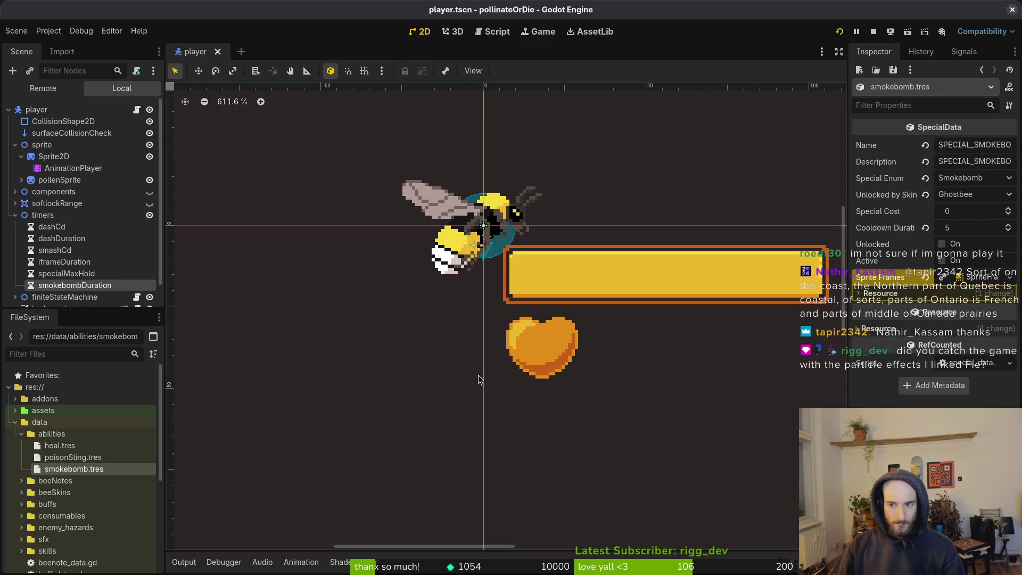
{"action": "left_click", "coordinate": [971, 226]}
{"action": "type", "text": "60"}
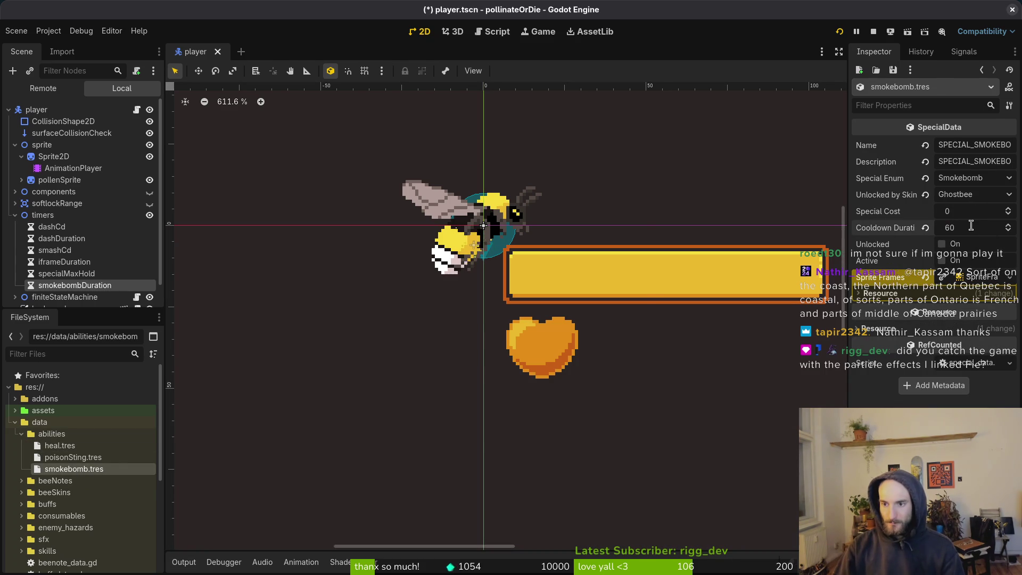
{"action": "key", "text": "ctrl+s"}
{"action": "left_click", "coordinate": [875, 32]}
{"action": "left_click", "coordinate": [840, 32]}
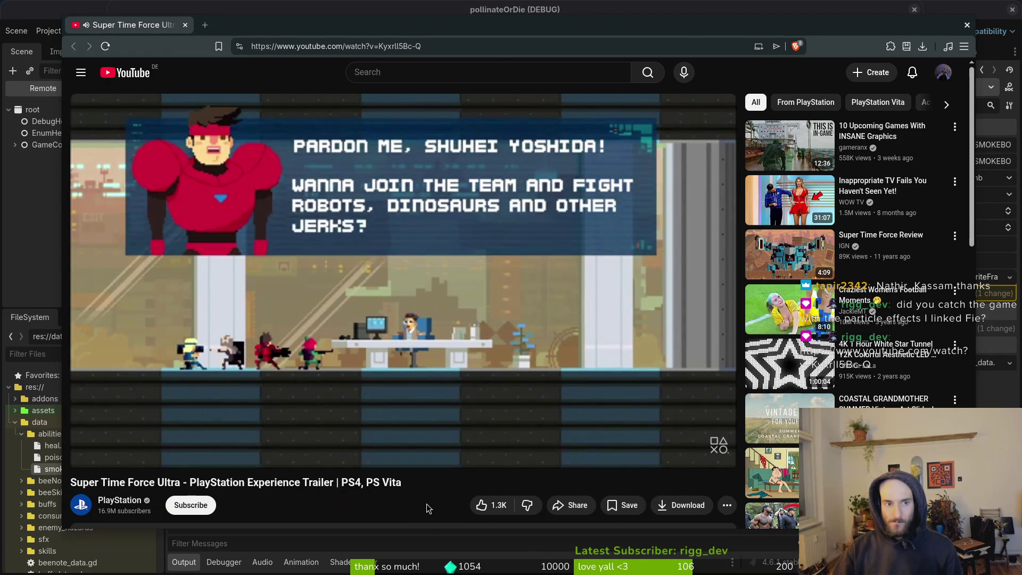
- Watch the Super Time Force Ultra trailer, skip ahead on the seek bar, and return to the game
{"action": "mouse_move", "coordinate": [439, 238]}
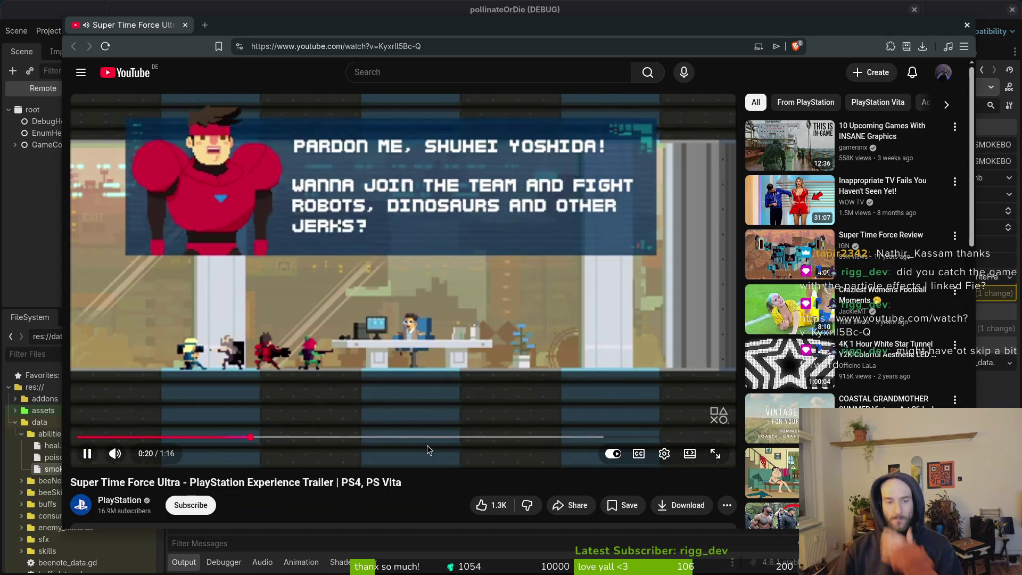
{"action": "scroll", "coordinate": [427, 445], "scroll_direction": "down", "scroll_amount": 5}
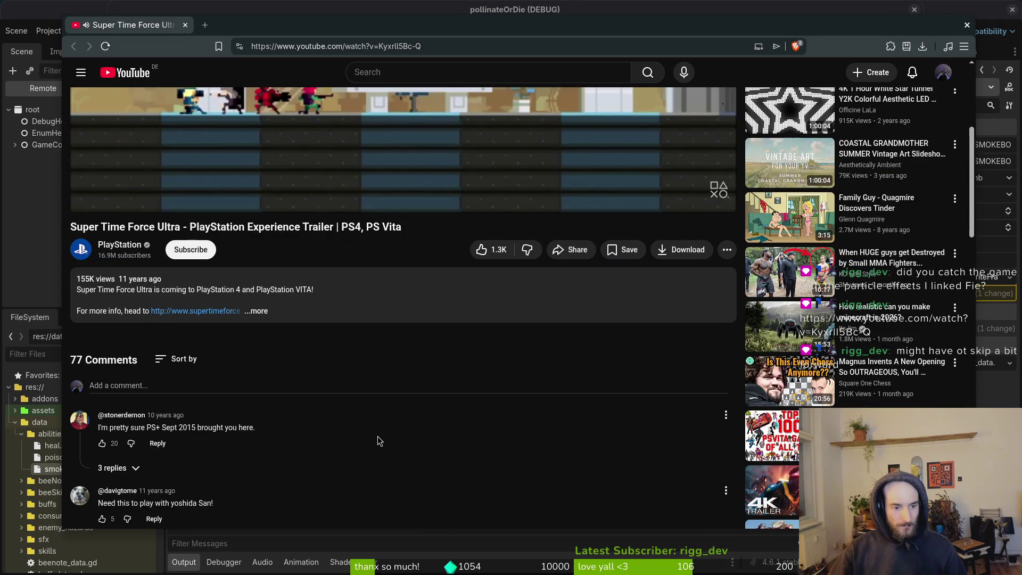
{"action": "scroll", "coordinate": [378, 436], "scroll_direction": "up", "scroll_amount": 5}
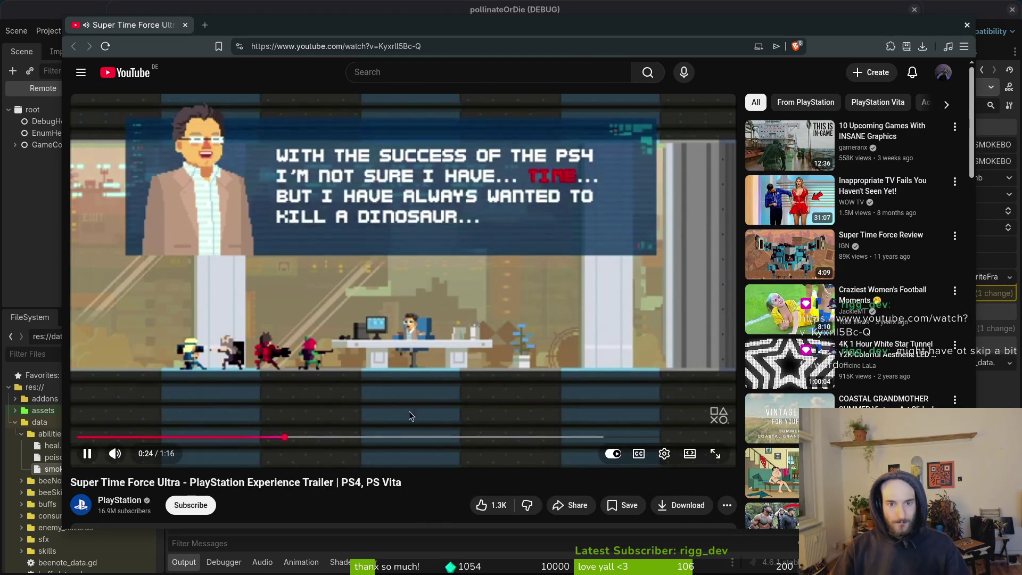
{"action": "left_click", "coordinate": [405, 435]}
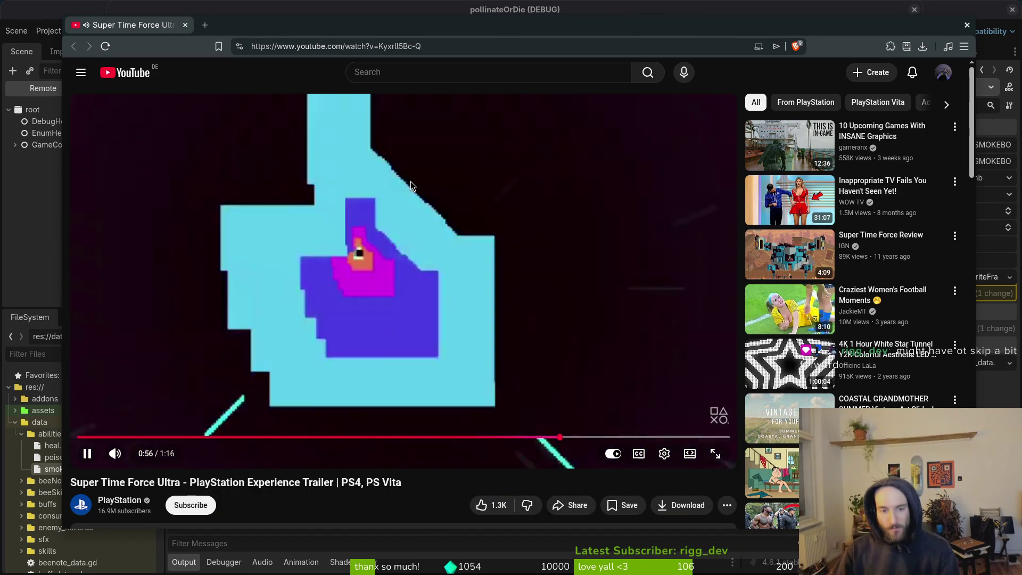
{"action": "key", "text": "alt+Tab"}
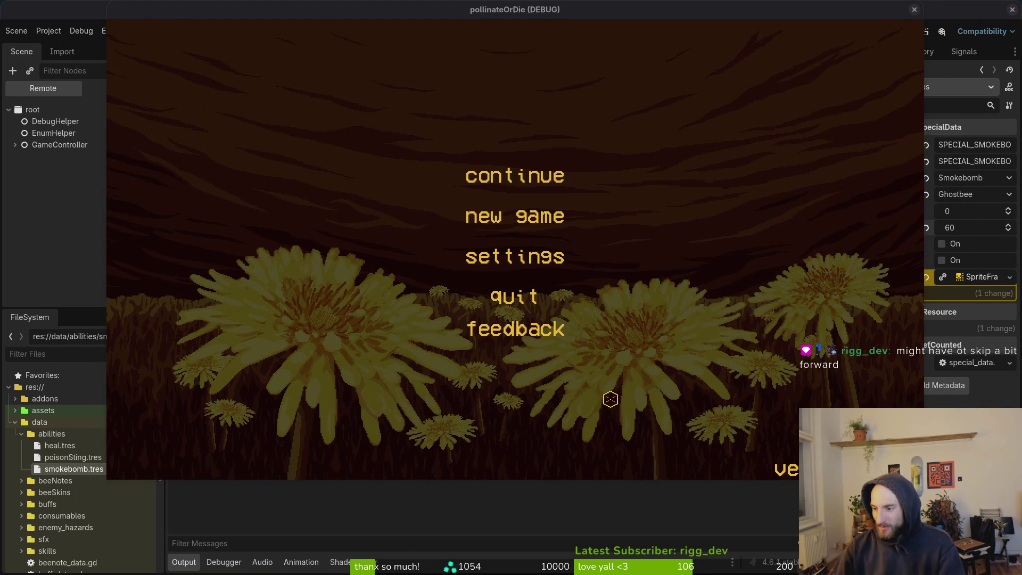
- Continue the saved game, then stop it and quick-open combo_bar.tscn
{"action": "left_click", "coordinate": [487, 165]}
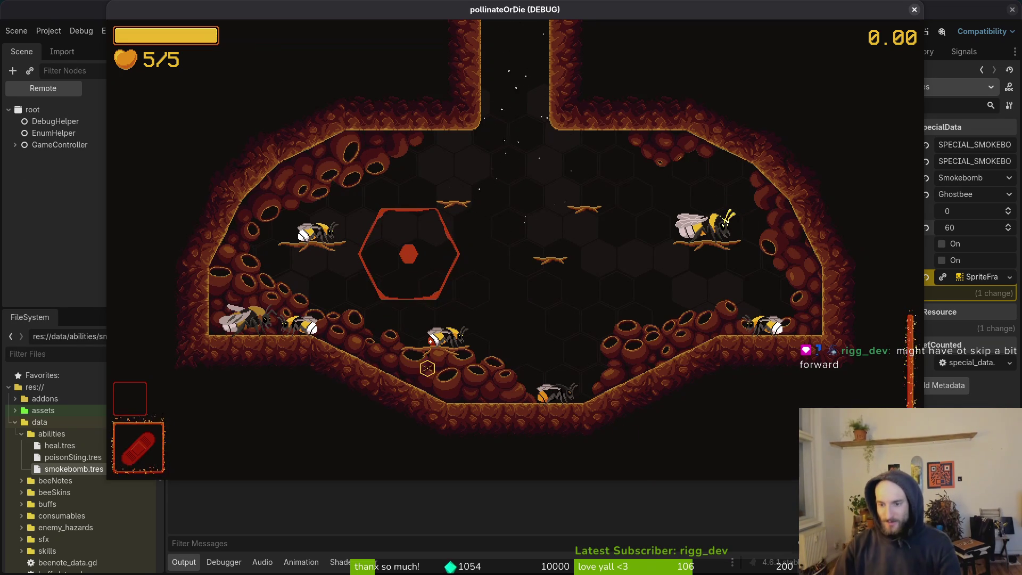
{"action": "key", "text": "F8"}
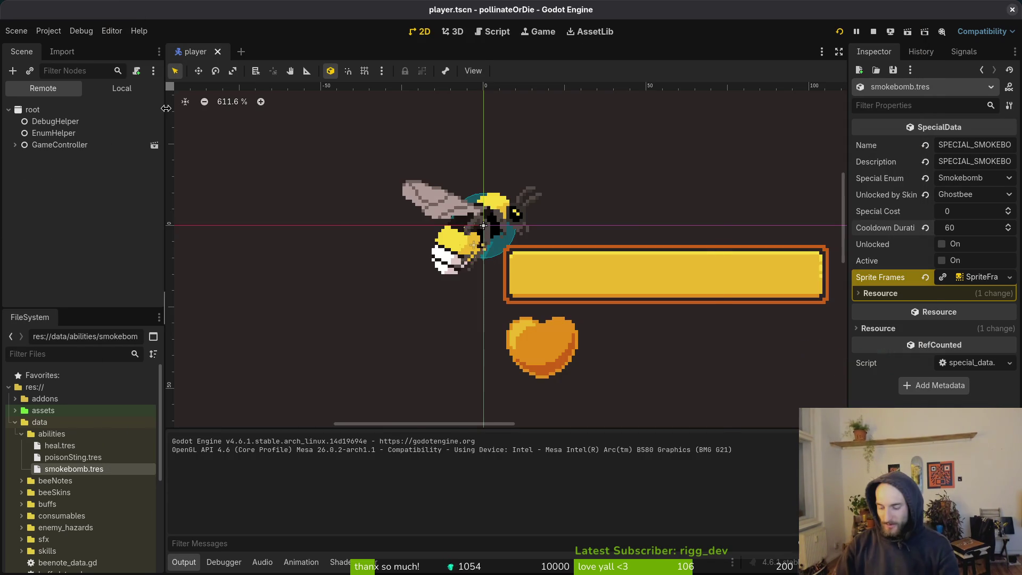
{"action": "key", "text": "alt+shift+o"}
{"action": "type", "text": "combbarts"}
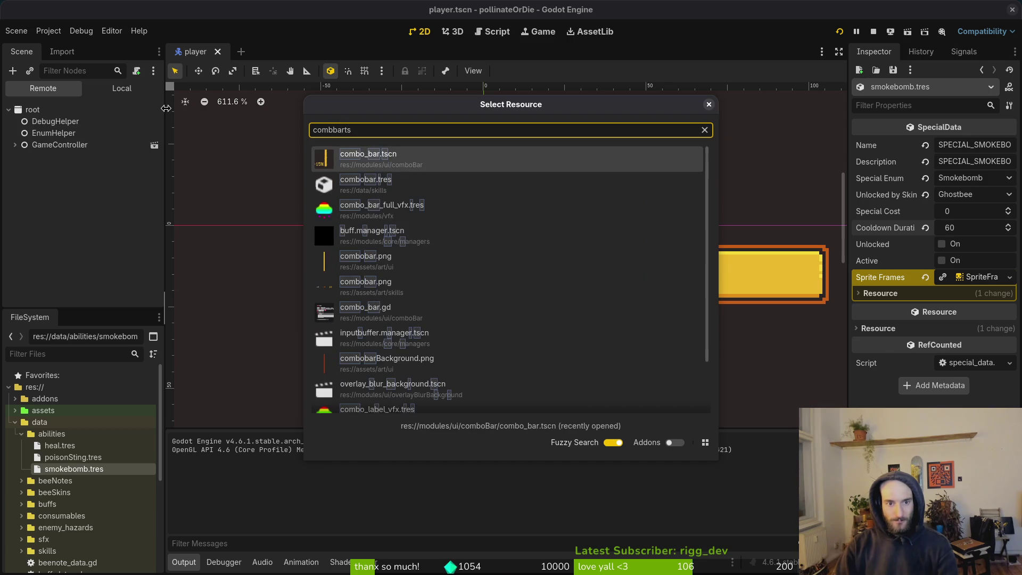
{"action": "key", "text": "Return"}
- Turn off Emitting on comboFullVfx and relaunch the game
{"action": "left_click", "coordinate": [122, 88]}
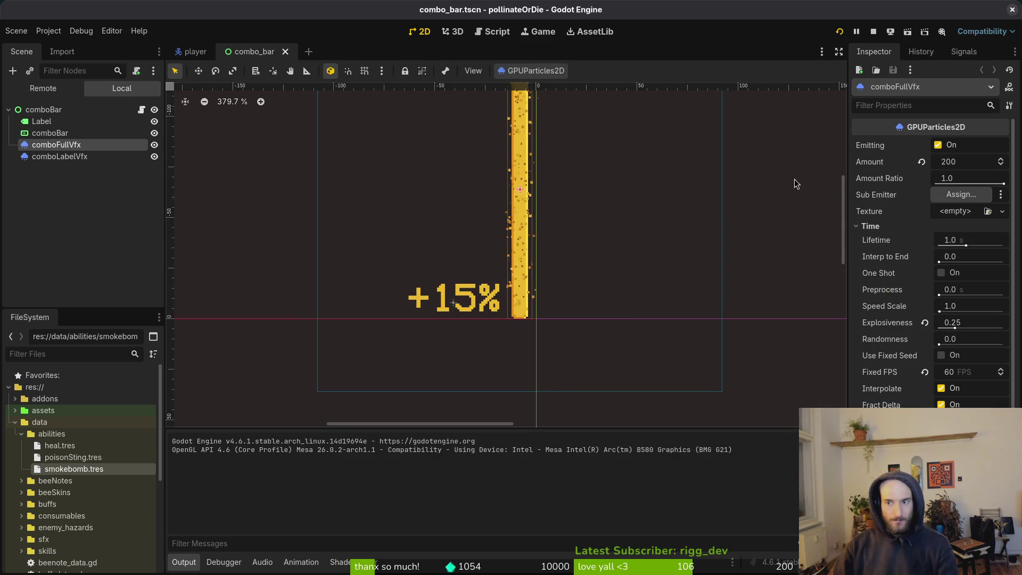
{"action": "left_click", "coordinate": [938, 145]}
{"action": "left_click", "coordinate": [55, 181]}
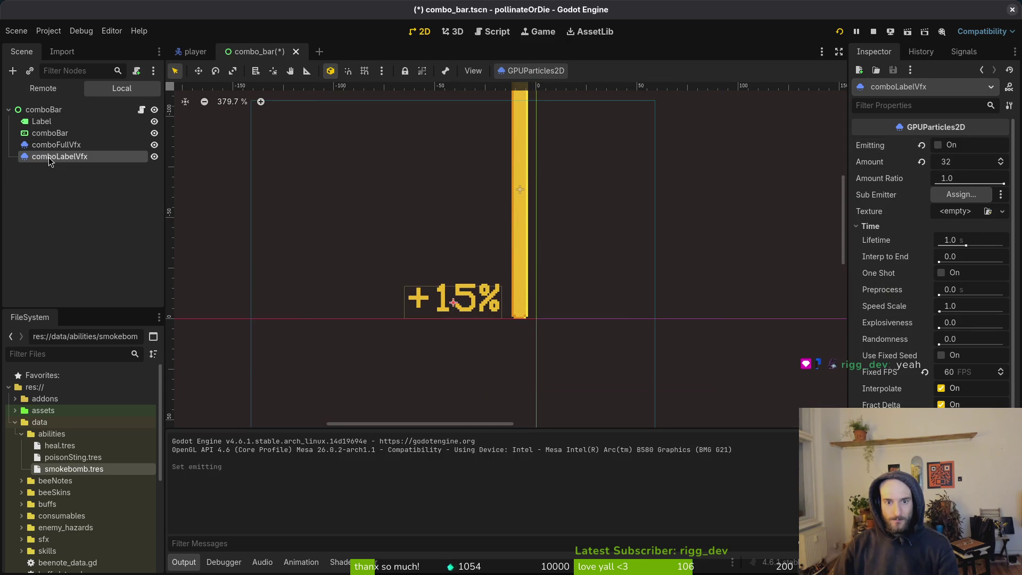
{"action": "key", "text": "F5"}
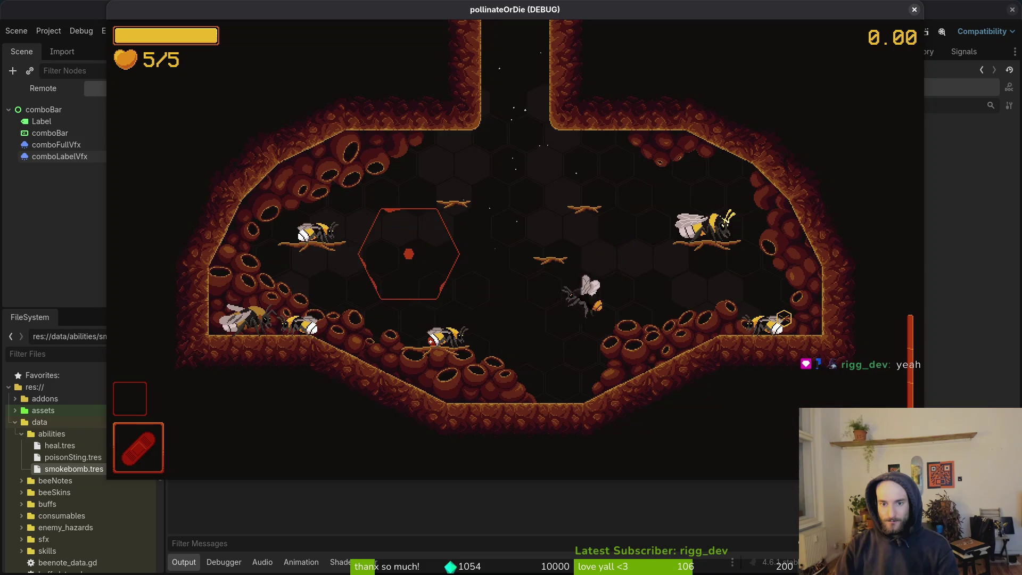
- In the running game, open and close the shop, fire the special ability with E, then stop playback
{"action": "key", "text": "Tab"}
{"action": "key", "text": "Escape"}
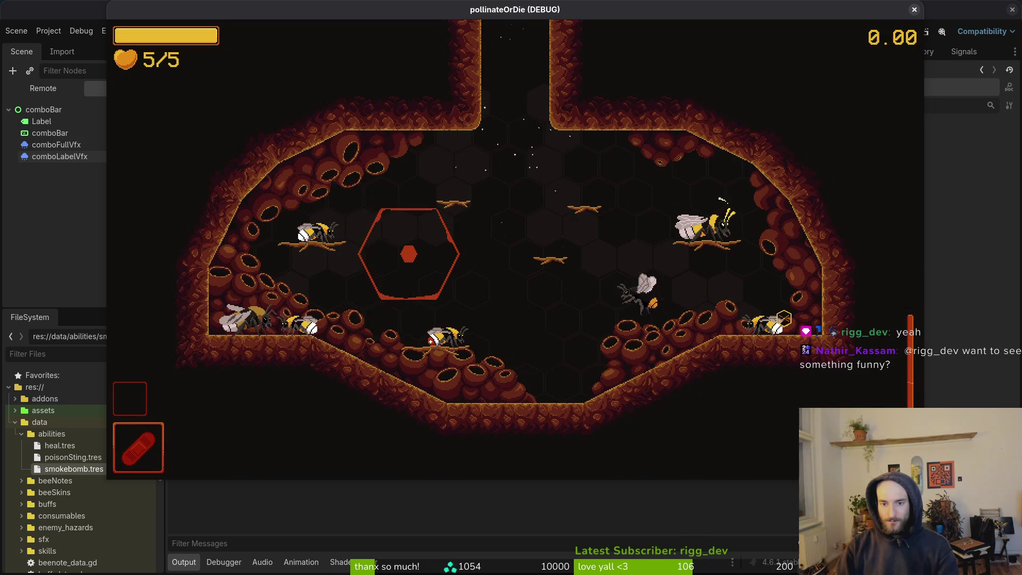
{"action": "key", "text": "e"}
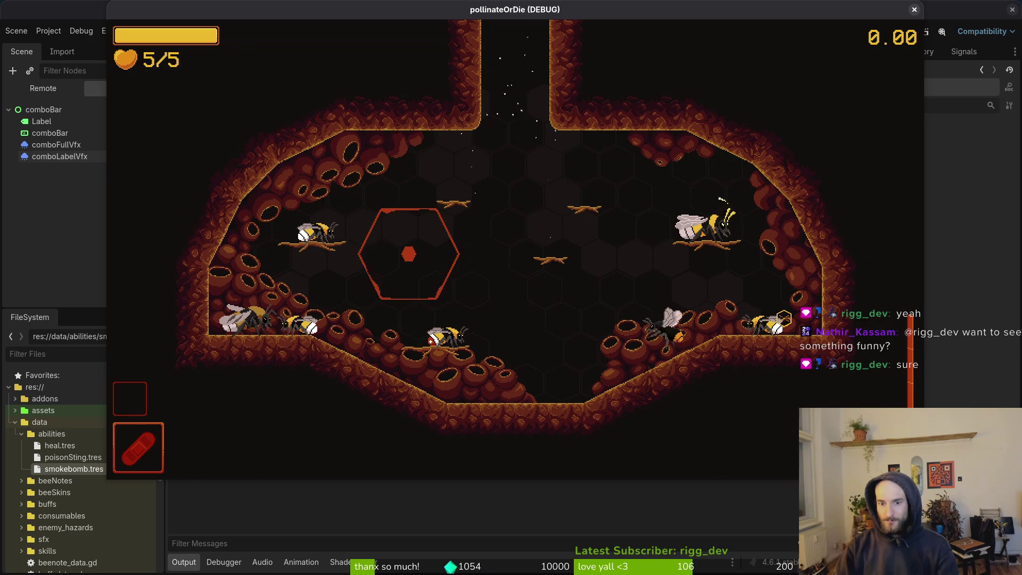
{"action": "key", "text": "F8"}
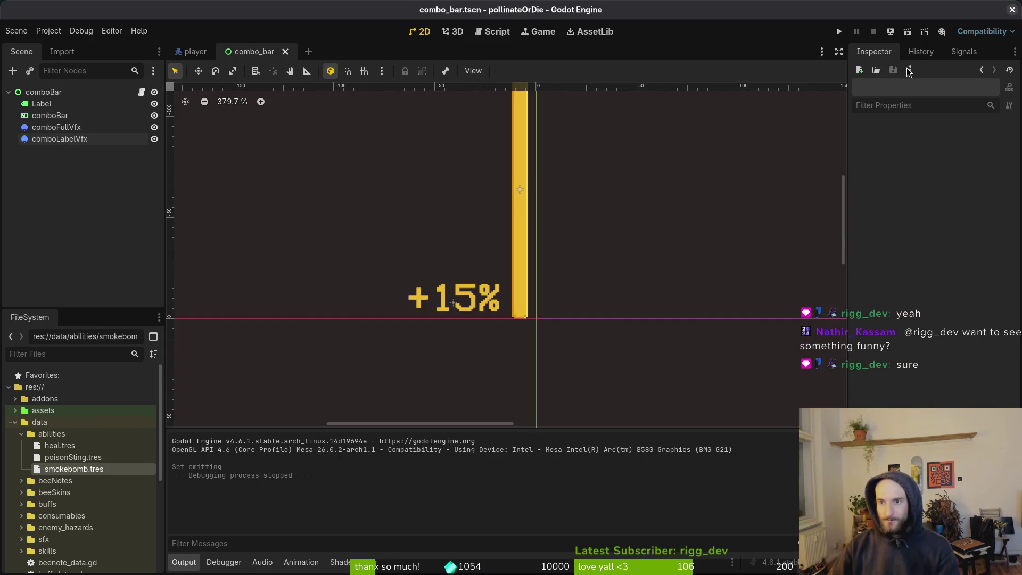